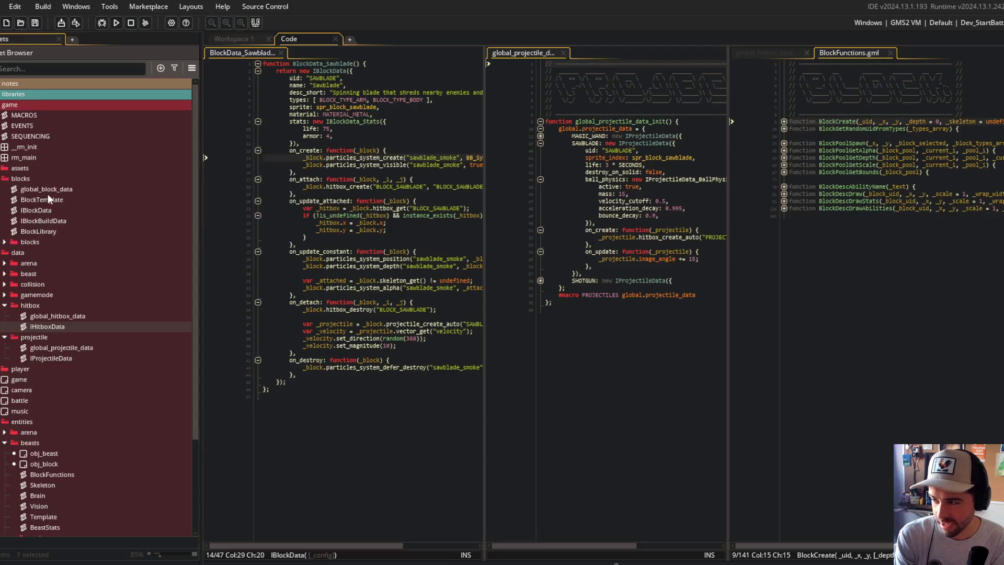
Move BlockFunctions and obj_block from beasts into blocks, placing BlockLibrary right under BlockFunctions.
{"action": "scroll", "coordinate": [68, 270], "scroll_direction": "up", "scroll_amount": 4}
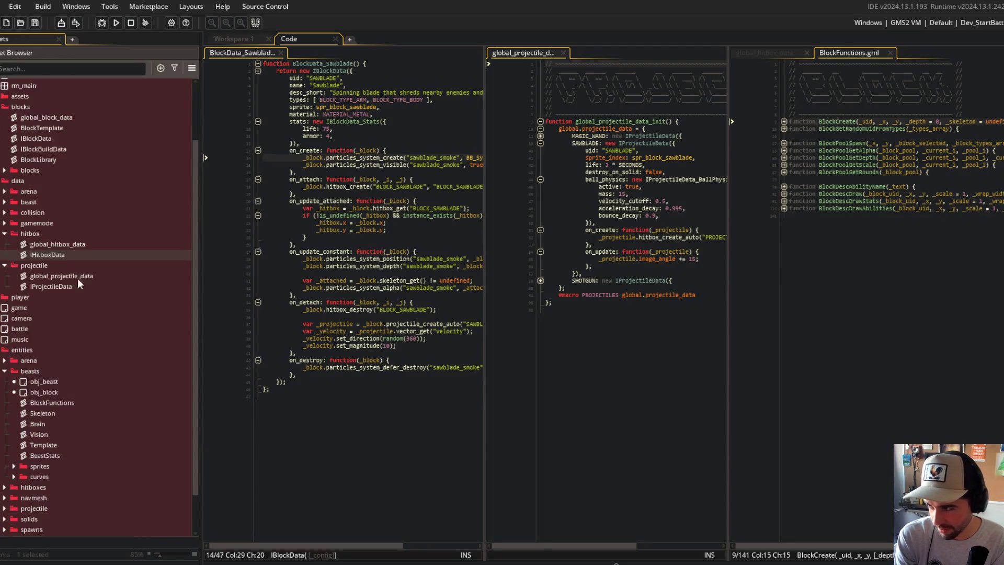
{"action": "scroll", "coordinate": [74, 295], "scroll_direction": "down", "scroll_amount": 4}
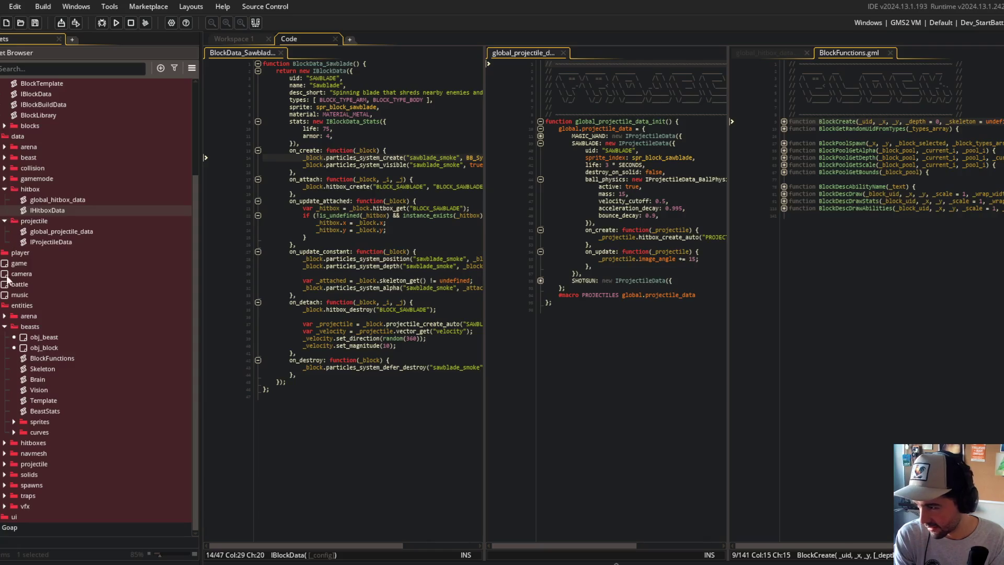
{"action": "scroll", "coordinate": [40, 348], "scroll_direction": "up", "scroll_amount": 4}
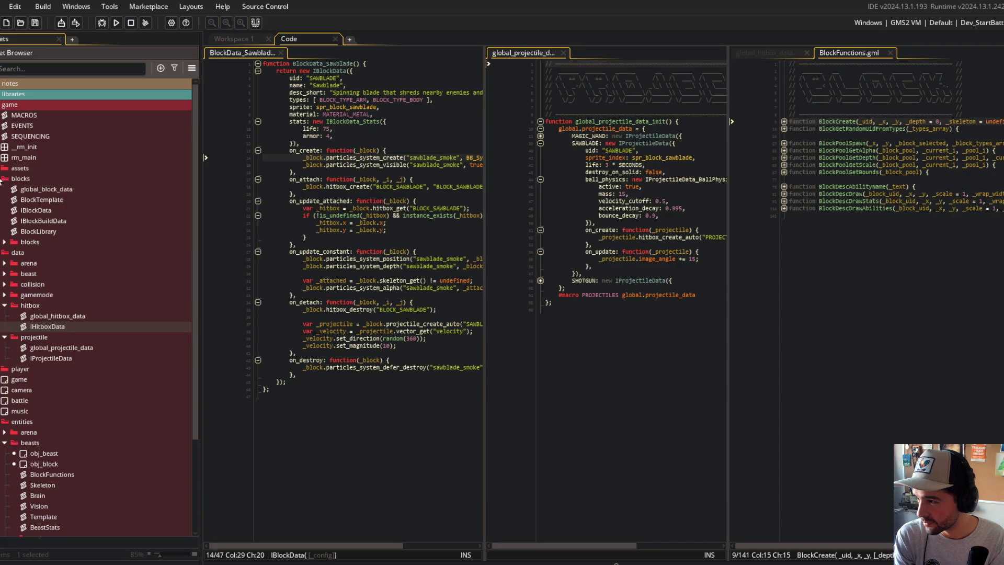
{"action": "mouse_move", "coordinate": [57, 476]}
{"action": "left_mouse_down"}
{"action": "mouse_move", "coordinate": [74, 217]}
{"action": "mouse_move", "coordinate": [52, 190]}
{"action": "left_mouse_up"}
{"action": "mouse_move", "coordinate": [45, 475]}
{"action": "left_mouse_down"}
{"action": "mouse_move", "coordinate": [64, 299]}
{"action": "mouse_move", "coordinate": [51, 247]}
{"action": "left_mouse_up"}
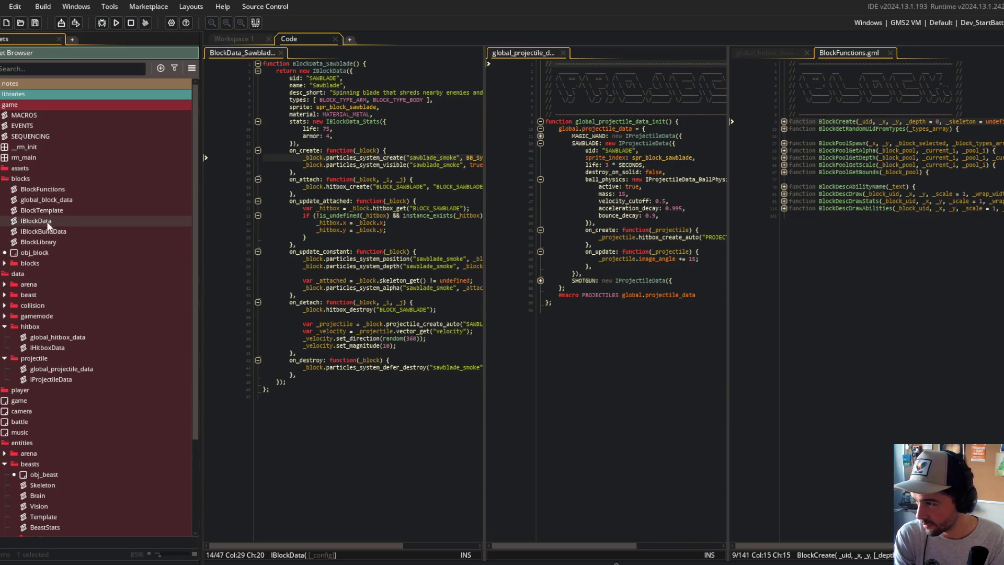
{"action": "left_click_drag", "start_coordinate": [43, 243], "coordinate": [48, 186]}
{"action": "left_click", "coordinate": [48, 211]}
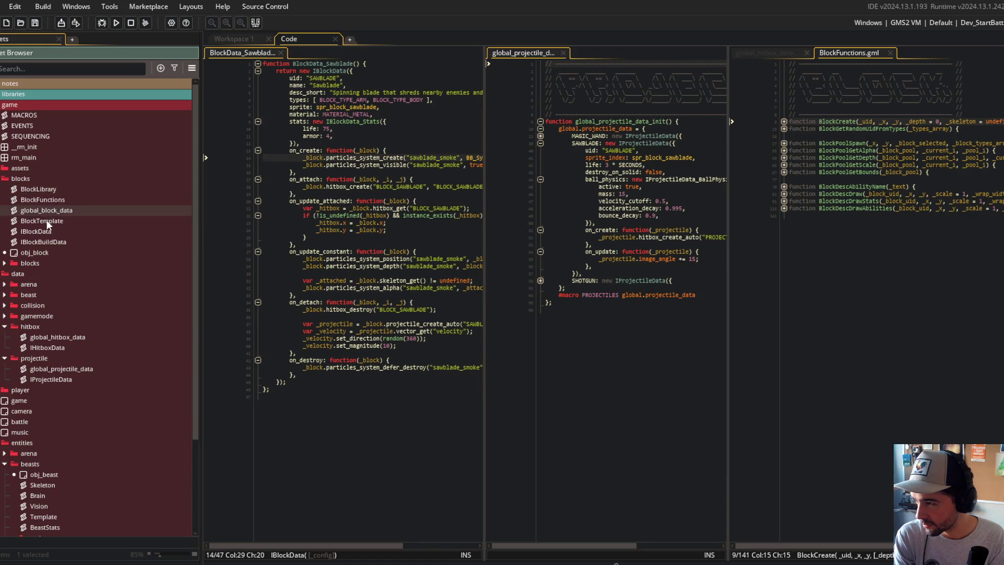
Open the BlockTemplate script, widen its code pane and review its base defaults.
{"action": "double_click", "coordinate": [47, 221]}
{"action": "left_click", "coordinate": [392, 187]}
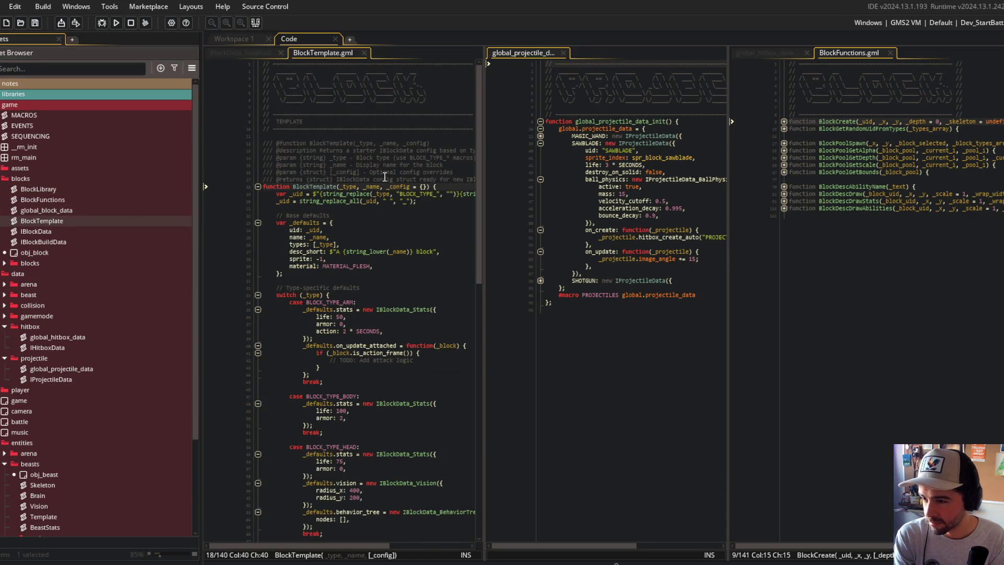
{"action": "scroll", "coordinate": [385, 178], "scroll_direction": "down", "scroll_amount": 8}
{"action": "scroll", "coordinate": [385, 178], "scroll_direction": "down", "scroll_amount": 8}
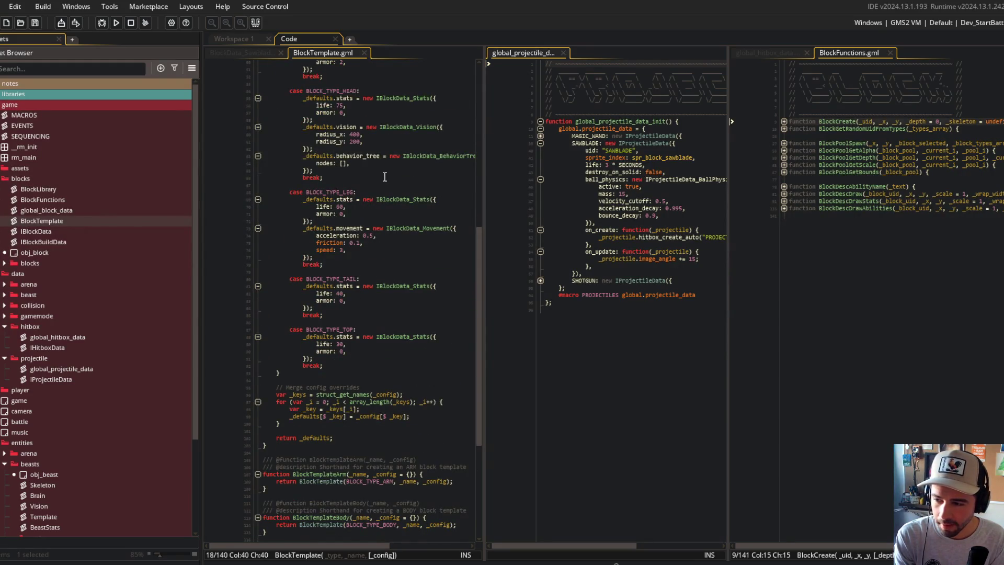
{"action": "scroll", "coordinate": [385, 177], "scroll_direction": "up", "scroll_amount": 20}
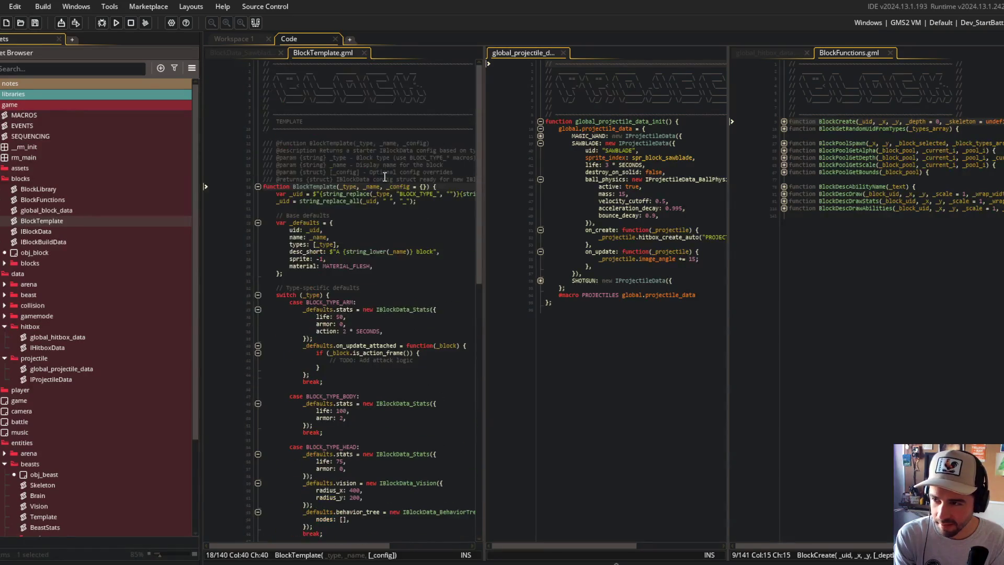
{"action": "mouse_move", "coordinate": [485, 96]}
{"action": "left_mouse_down"}
{"action": "mouse_move", "coordinate": [589, 101]}
{"action": "mouse_move", "coordinate": [577, 102]}
{"action": "left_mouse_up"}
{"action": "left_click", "coordinate": [468, 115]}
{"action": "left_click", "coordinate": [468, 246]}
{"action": "left_click", "coordinate": [509, 258]}
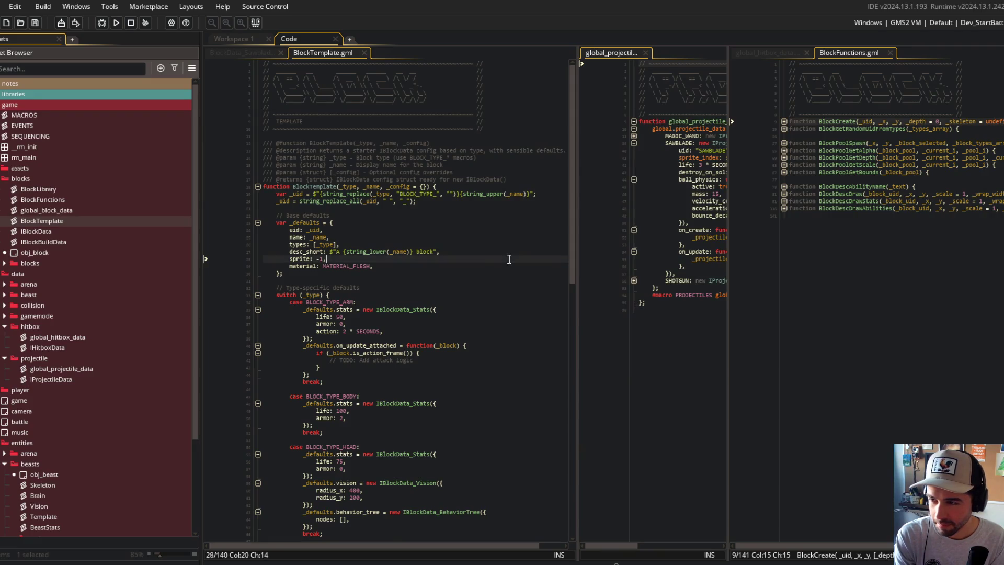
{"action": "left_click", "coordinate": [464, 309]}
Find all project occurrences of BlockTemplate, then close the search window and results panel.
{"action": "double_click", "coordinate": [315, 187]}
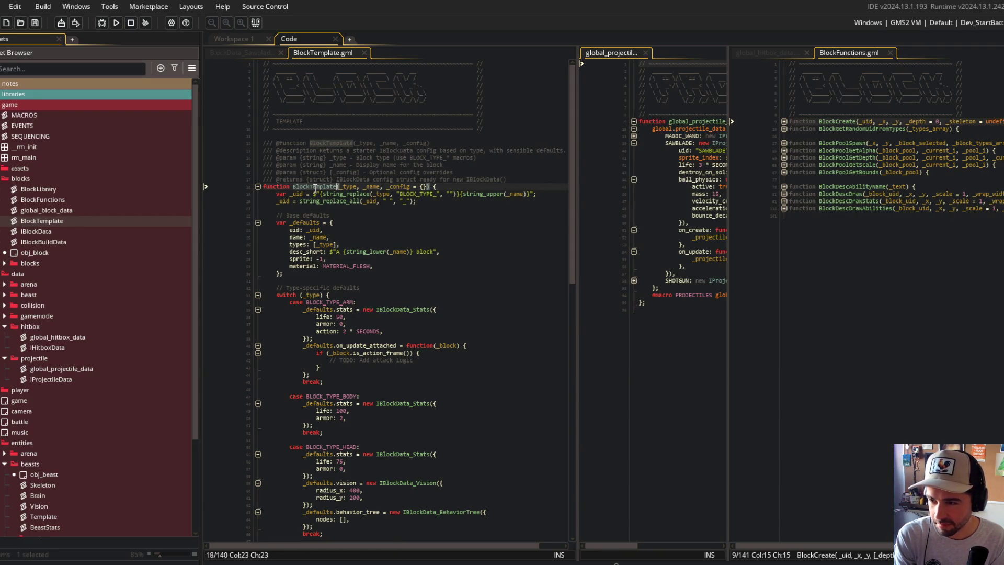
{"action": "key", "text": "ctrl+shift+f"}
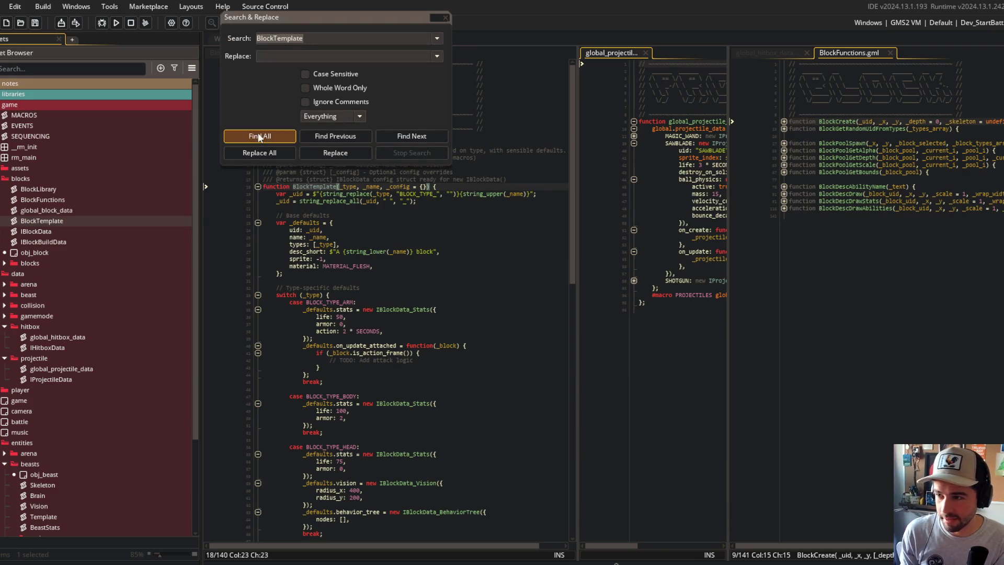
{"action": "left_click", "coordinate": [258, 134]}
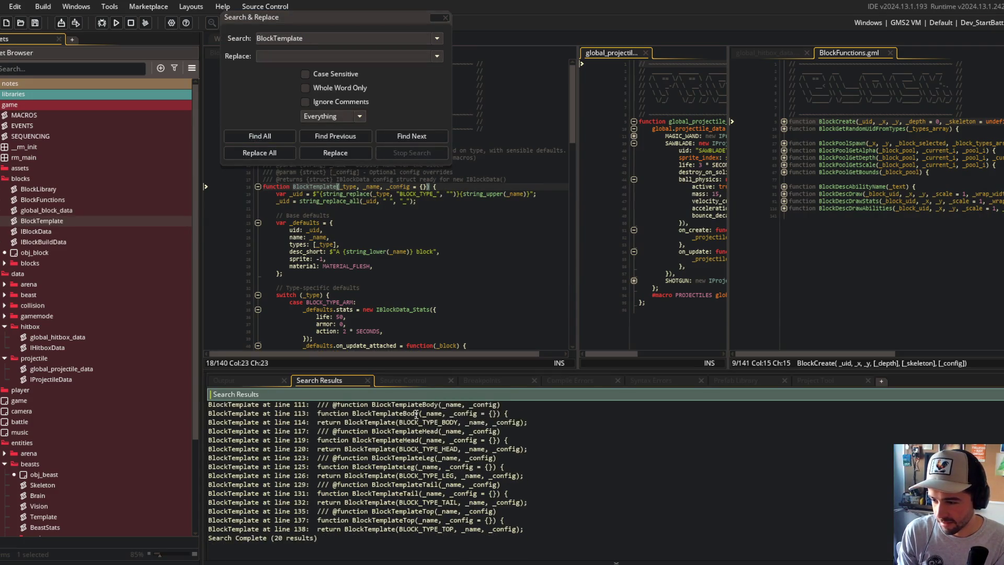
{"action": "left_click", "coordinate": [445, 17]}
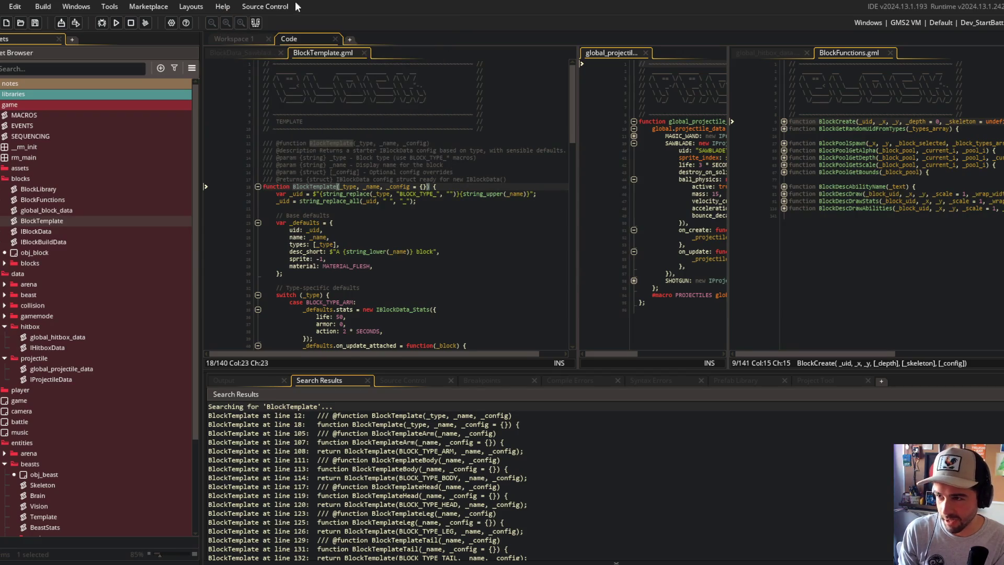
{"action": "left_click", "coordinate": [255, 22]}
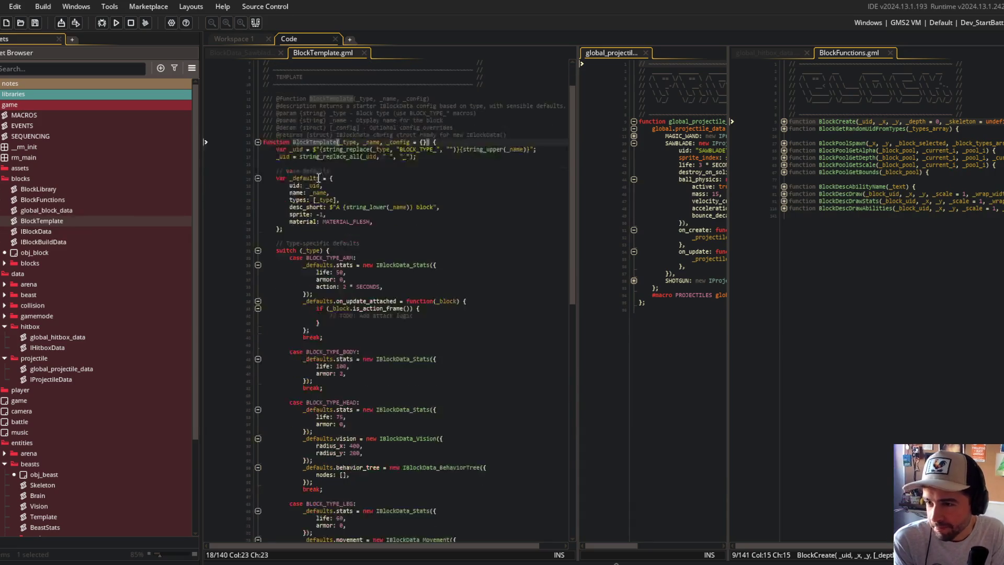
Scroll through BlockTemplate.gml and select the ARM through HEAD case blocks.
{"action": "left_click", "coordinate": [420, 172]}
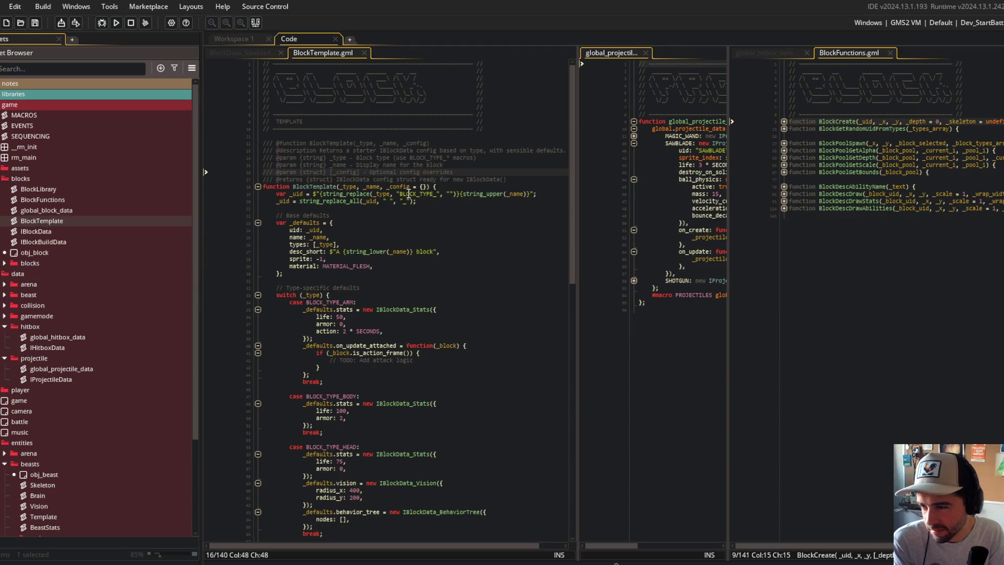
{"action": "scroll", "coordinate": [430, 181], "scroll_direction": "down", "scroll_amount": 2}
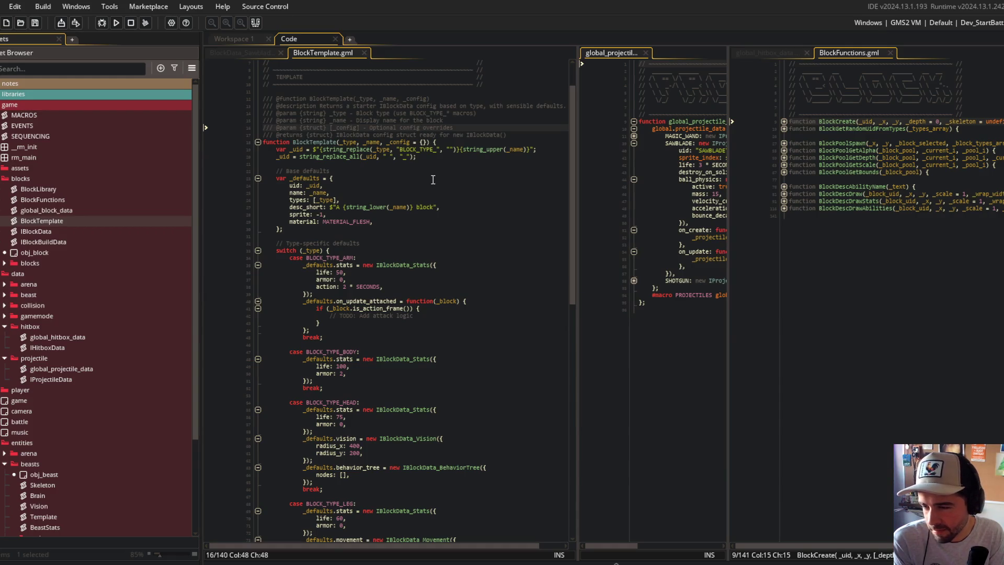
{"action": "scroll", "coordinate": [433, 179], "scroll_direction": "down", "scroll_amount": 5}
{"action": "mouse_move", "coordinate": [312, 156]}
{"action": "left_mouse_down"}
{"action": "mouse_move", "coordinate": [399, 172]}
{"action": "mouse_move", "coordinate": [439, 274]}
{"action": "mouse_move", "coordinate": [437, 360]}
{"action": "left_mouse_up"}
Select the ARM case's default stats lines in BlockTemplate.
{"action": "scroll", "coordinate": [437, 359], "scroll_direction": "down", "scroll_amount": 2}
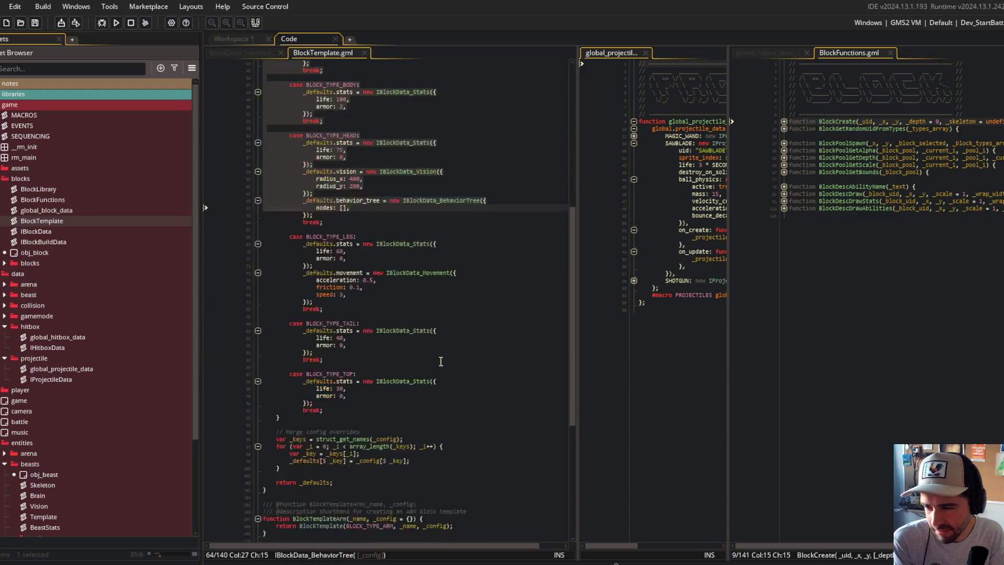
{"action": "scroll", "coordinate": [433, 281], "scroll_direction": "down", "scroll_amount": 4}
{"action": "scroll", "coordinate": [431, 280], "scroll_direction": "up", "scroll_amount": 9}
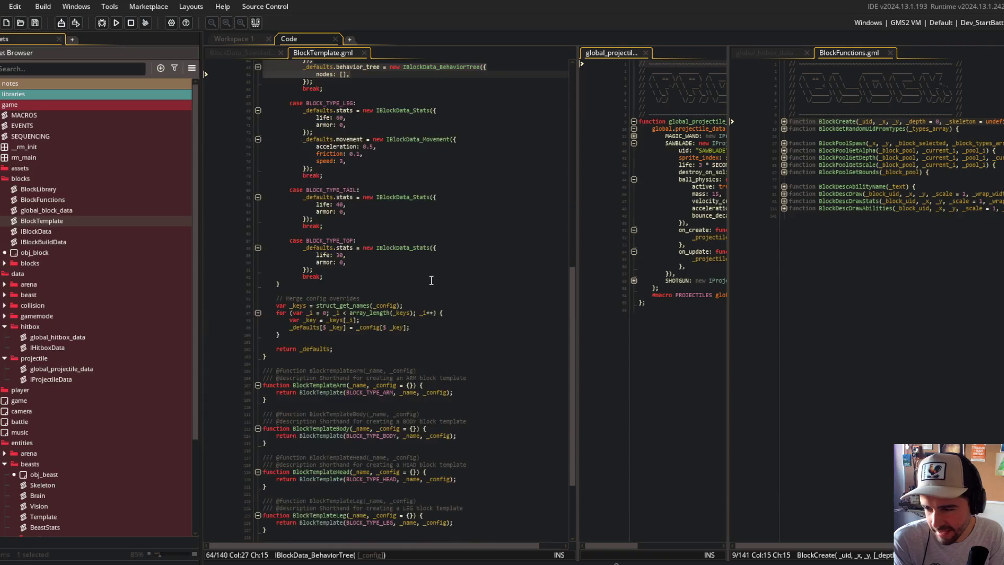
{"action": "scroll", "coordinate": [432, 280], "scroll_direction": "up", "scroll_amount": 4}
{"action": "left_click", "coordinate": [431, 280]}
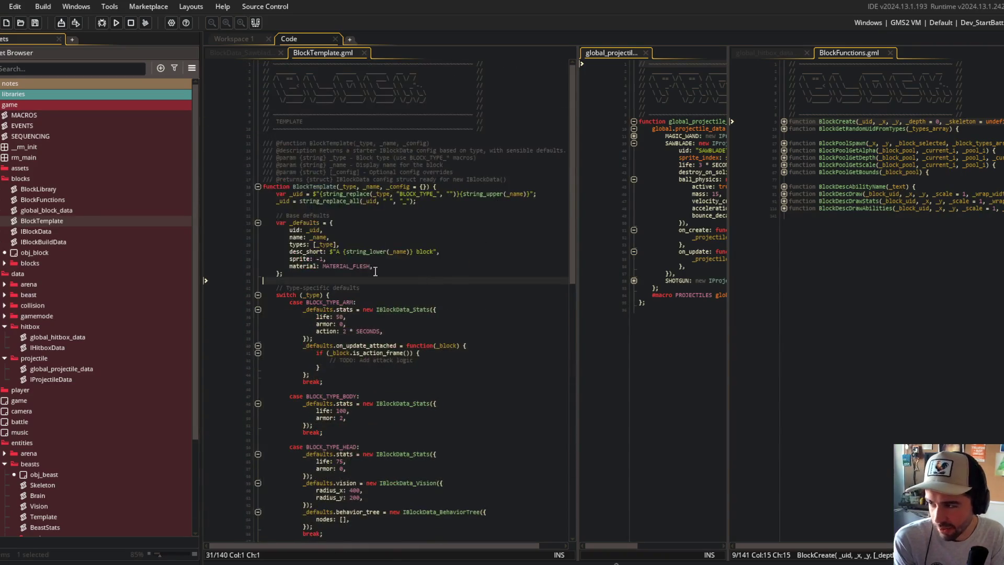
{"action": "left_click", "coordinate": [334, 316]}
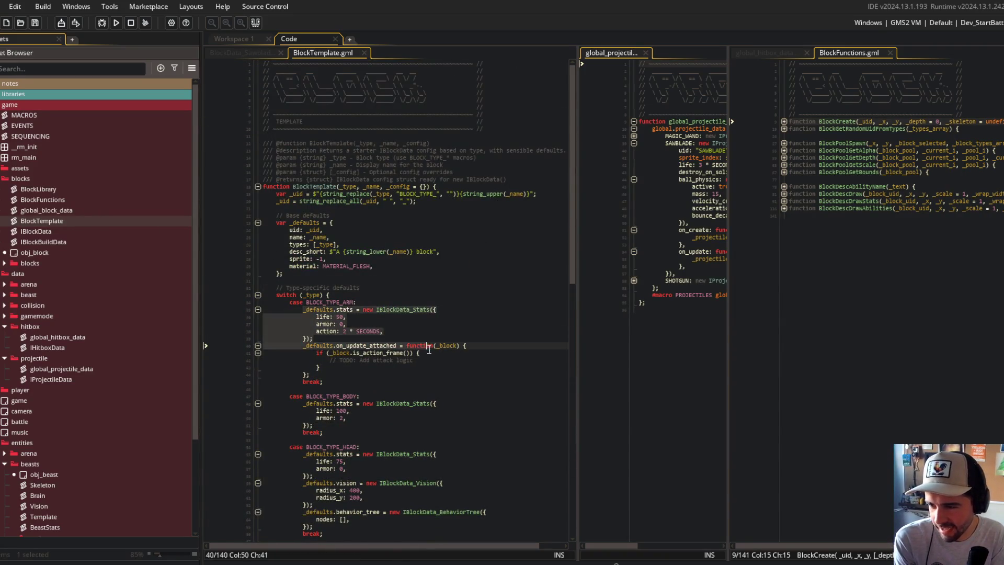
{"action": "left_click", "coordinate": [368, 331]}
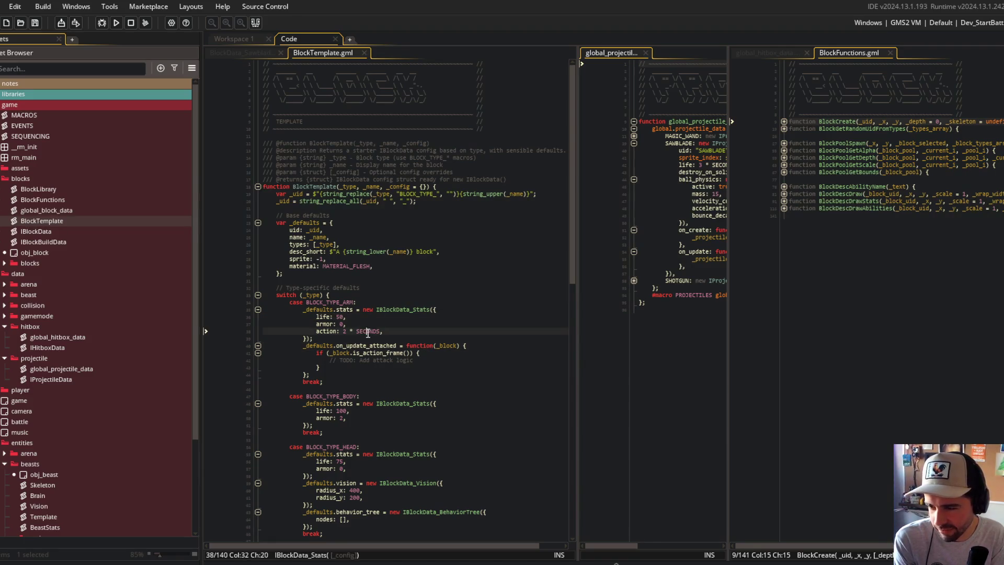
{"action": "left_click_drag", "start_coordinate": [309, 312], "coordinate": [385, 331]}
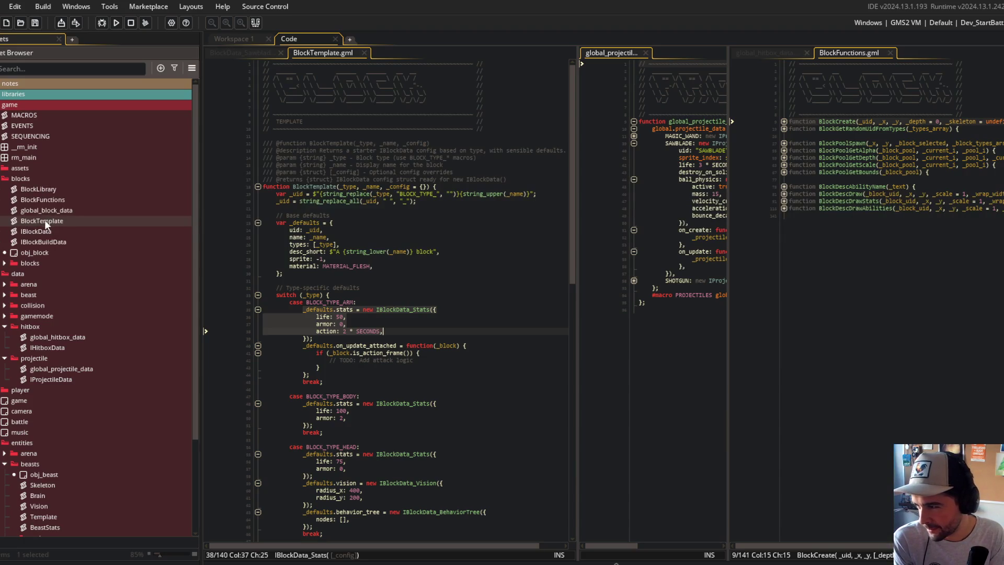
{"action": "scroll", "coordinate": [52, 157], "scroll_direction": "down", "scroll_amount": 1}
Move global_block_data to the top of the blocks folder, then collapse blocks.
{"action": "scroll", "coordinate": [62, 146], "scroll_direction": "up", "scroll_amount": 1}
{"action": "double_click", "coordinate": [10, 83]}
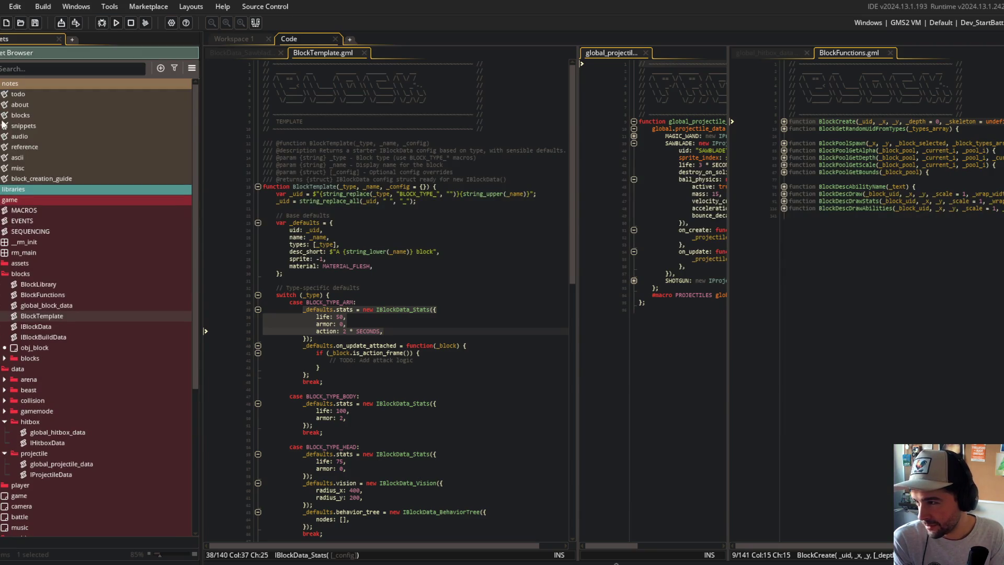
{"action": "double_click", "coordinate": [10, 83]}
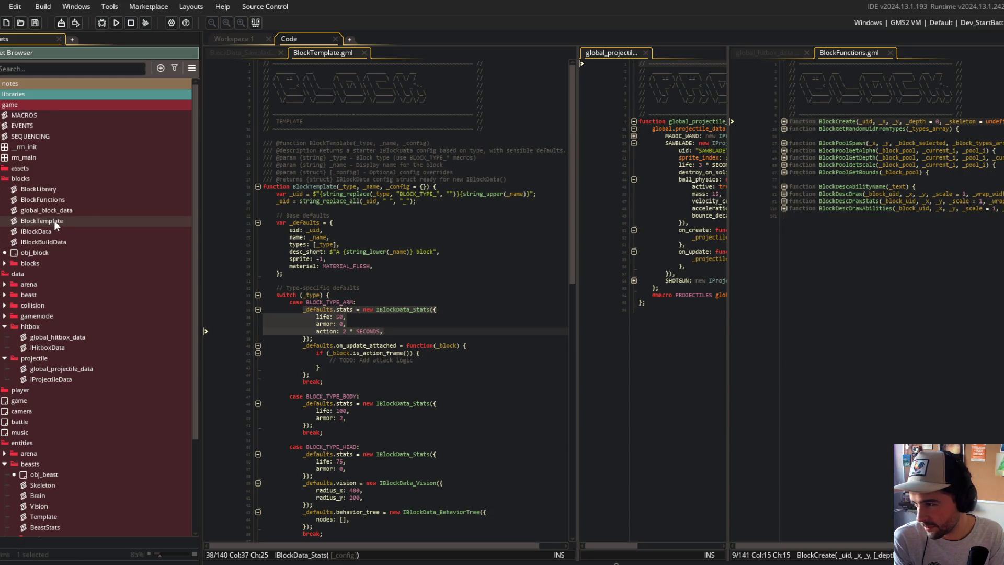
{"action": "left_click_drag", "start_coordinate": [56, 208], "coordinate": [56, 187]}
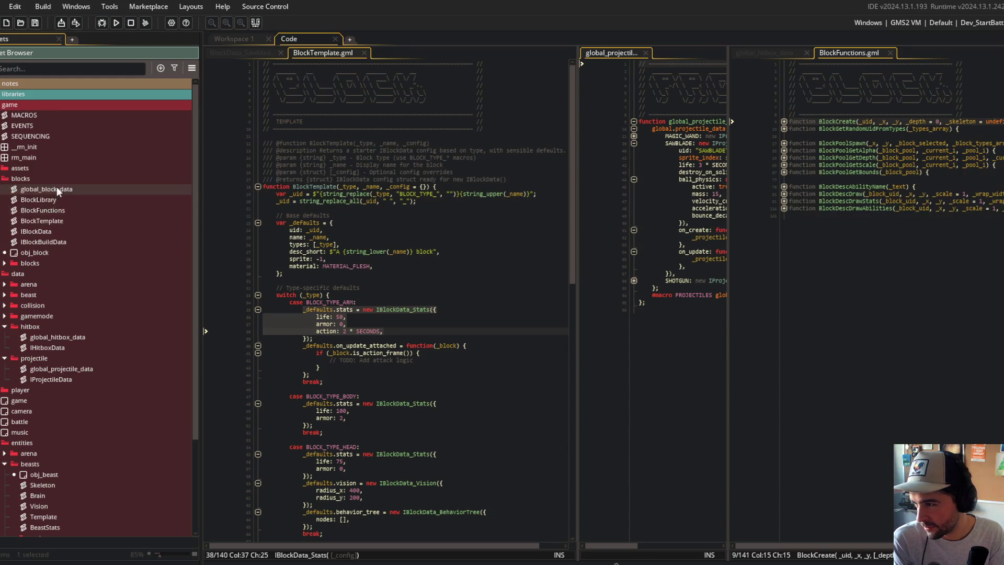
{"action": "left_click", "coordinate": [51, 230]}
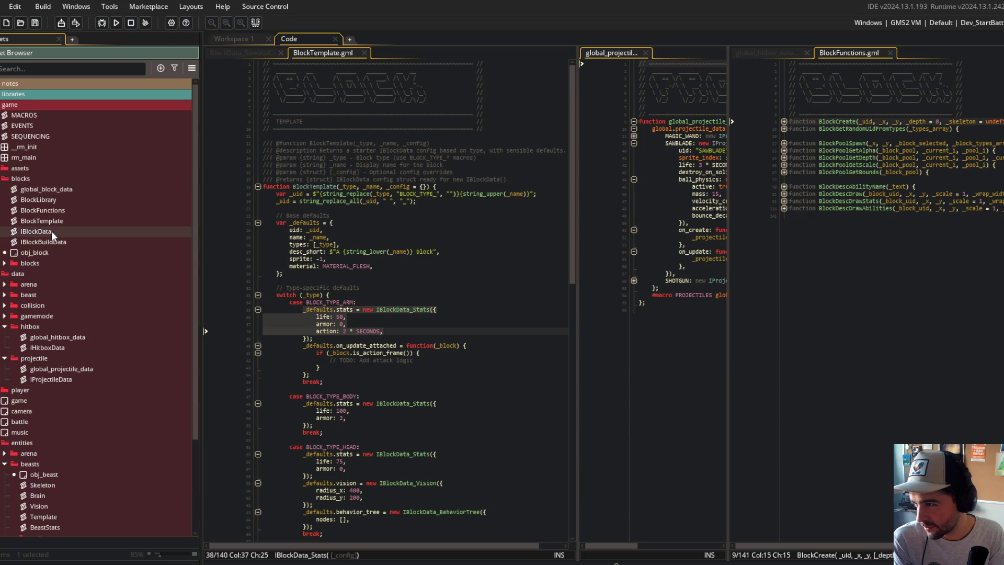
{"action": "double_click", "coordinate": [33, 262]}
{"action": "double_click", "coordinate": [32, 262]}
{"action": "key", "text": "Left"}
{"action": "key", "text": "Left"}
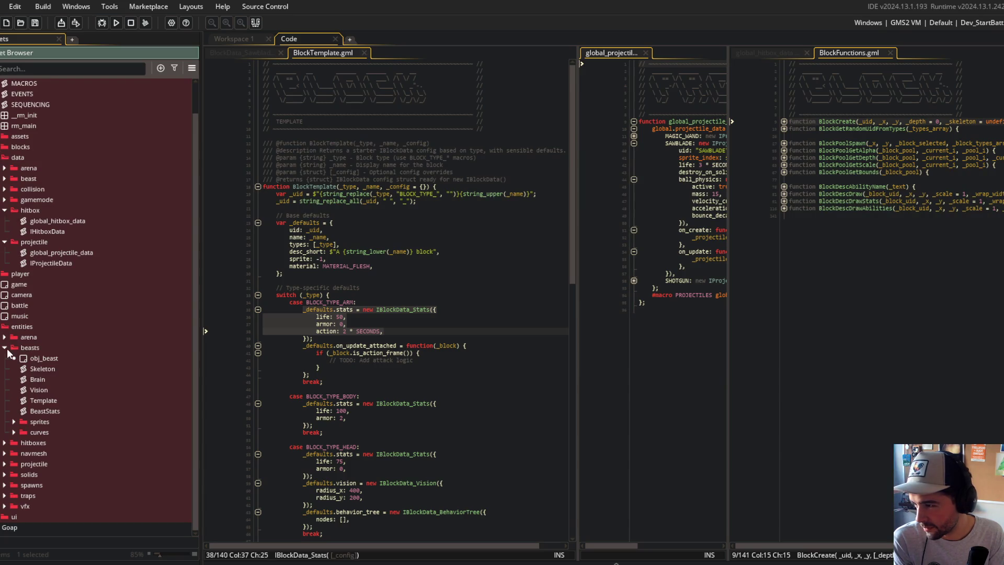
Collapse hitboxes, beasts, entities and data, then move the blocks folder between music and entities.
{"action": "left_click", "coordinate": [5, 444]}
{"action": "left_click", "coordinate": [4, 443]}
{"action": "left_click", "coordinate": [4, 347]}
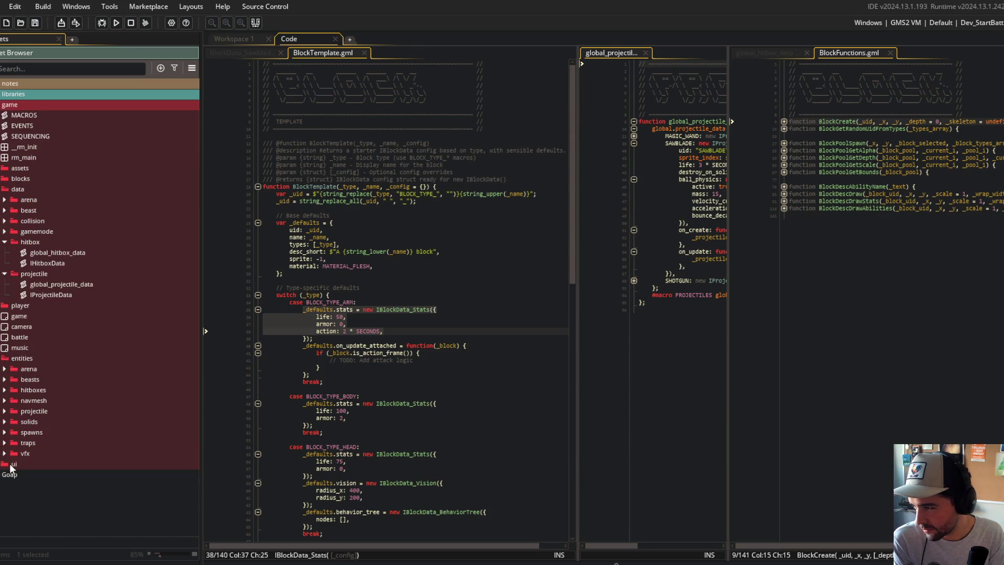
{"action": "left_click", "coordinate": [2, 360]}
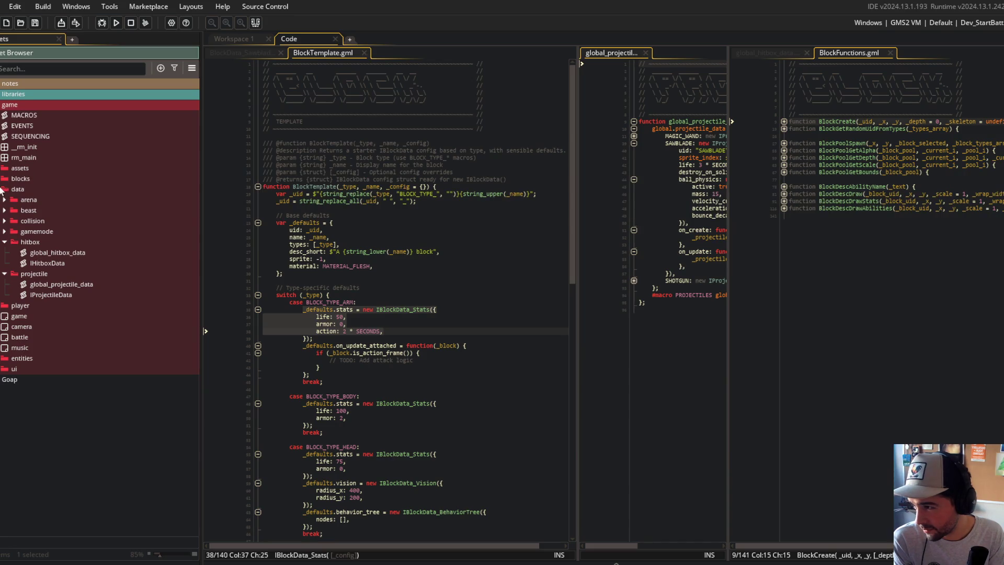
{"action": "left_click", "coordinate": [2, 189]}
{"action": "mouse_move", "coordinate": [23, 178]}
{"action": "left_mouse_down"}
{"action": "mouse_move", "coordinate": [24, 251]}
{"action": "mouse_move", "coordinate": [25, 240]}
{"action": "left_mouse_up"}
Check the blocks, data and entities folder contents, then switch to the Claude Code terminal.
{"action": "left_click", "coordinate": [1, 246]}
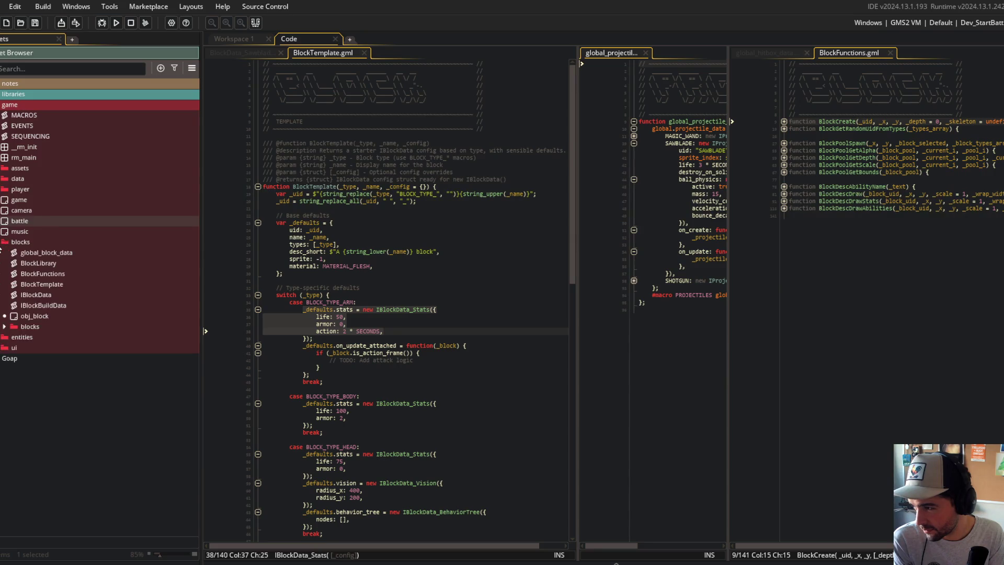
{"action": "left_click", "coordinate": [1, 245]}
{"action": "left_click", "coordinate": [1, 178]}
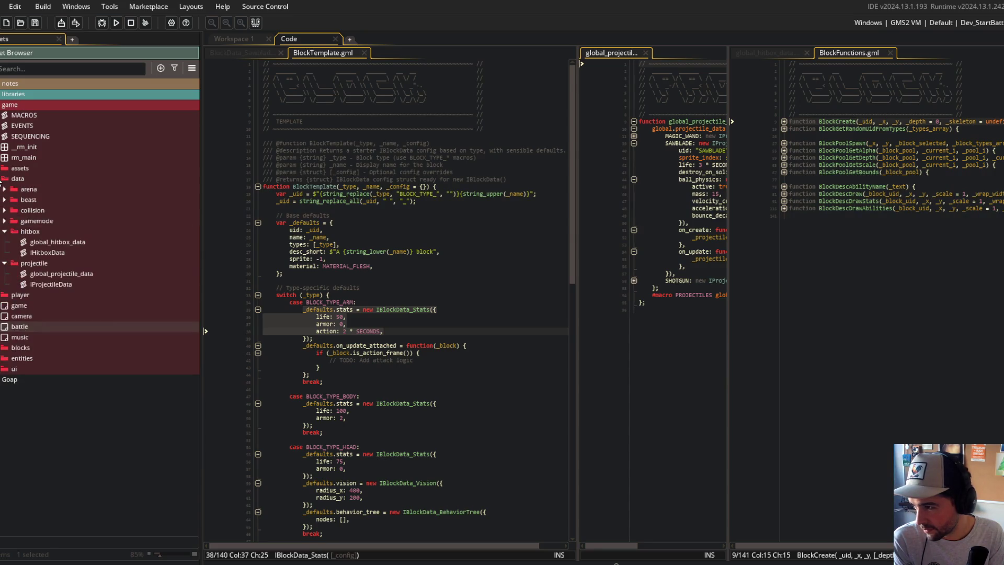
{"action": "left_click", "coordinate": [1, 179]}
{"action": "left_click", "coordinate": [375, 195]}
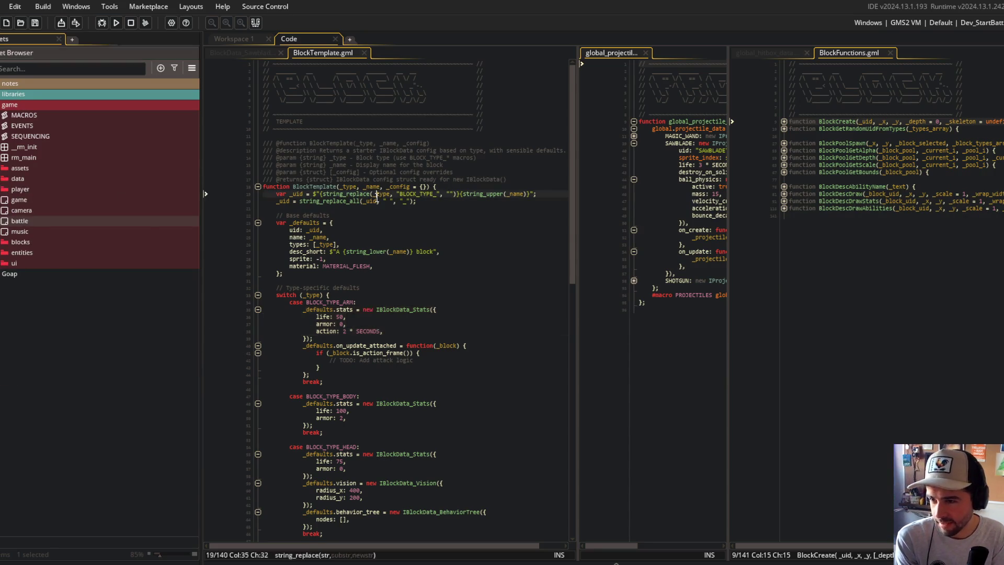
{"action": "left_click", "coordinate": [4, 252]}
{"action": "left_click", "coordinate": [4, 252]}
{"action": "left_click", "coordinate": [390, 171]}
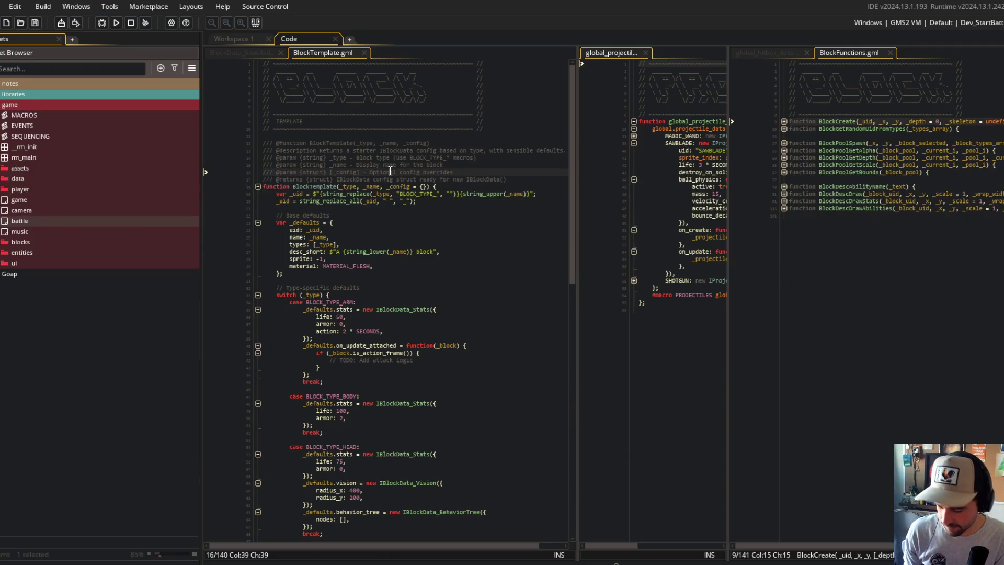
{"action": "key", "text": "alt+Tab"}
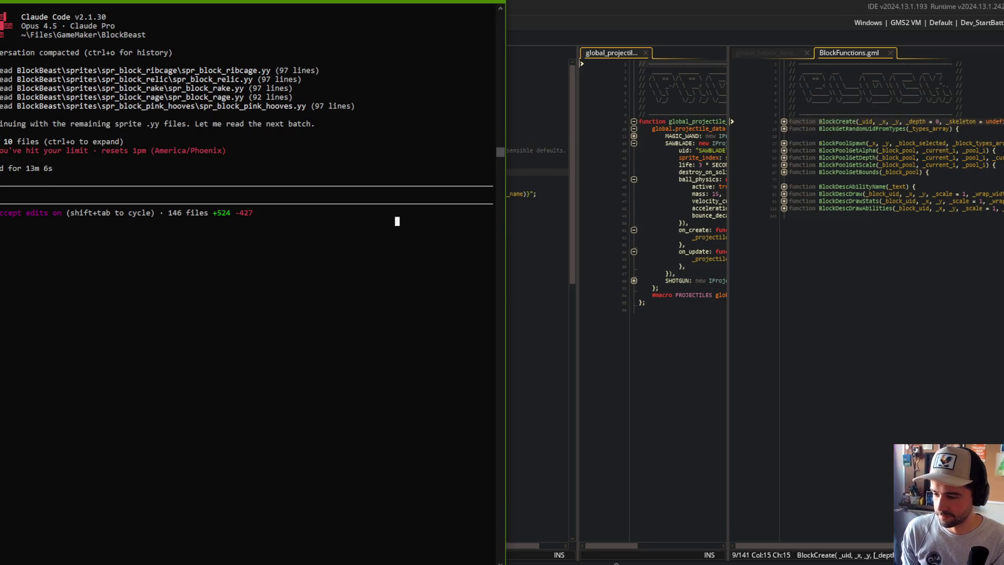
Open a Command Prompt and change into the Files\GameMaker\BlockBeast folder.
{"action": "right_click", "coordinate": [229, 562]}
{"action": "left_click", "coordinate": [213, 518]}
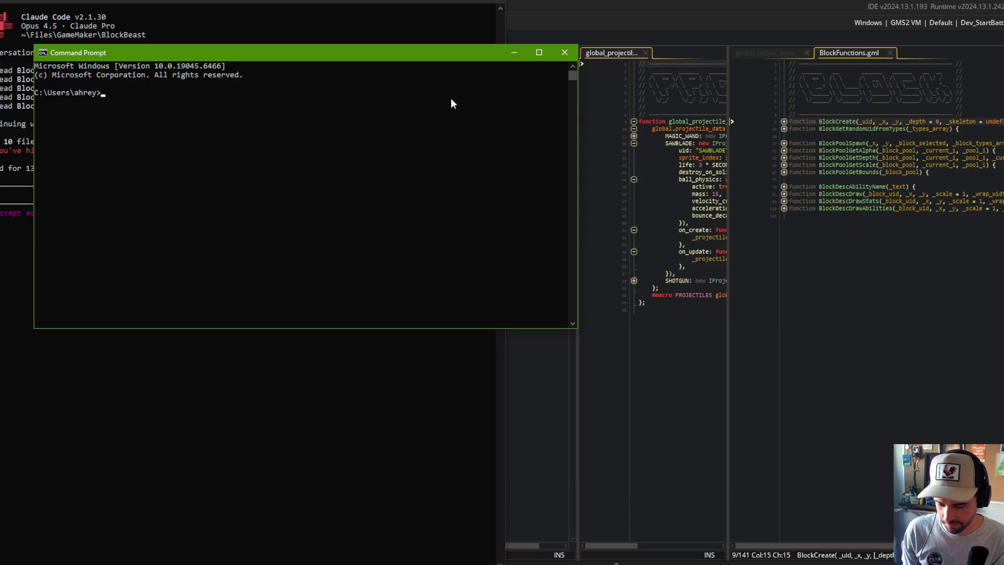
{"action": "left_click_drag", "start_coordinate": [311, 52], "coordinate": [503, 92]}
{"action": "type", "text": "cd Files"}
{"action": "key", "text": "Return"}
{"action": "type", "text": "cd GameMaker"}
{"action": "key", "text": "Return"}
{"action": "type", "text": "cd BlockBeast"}
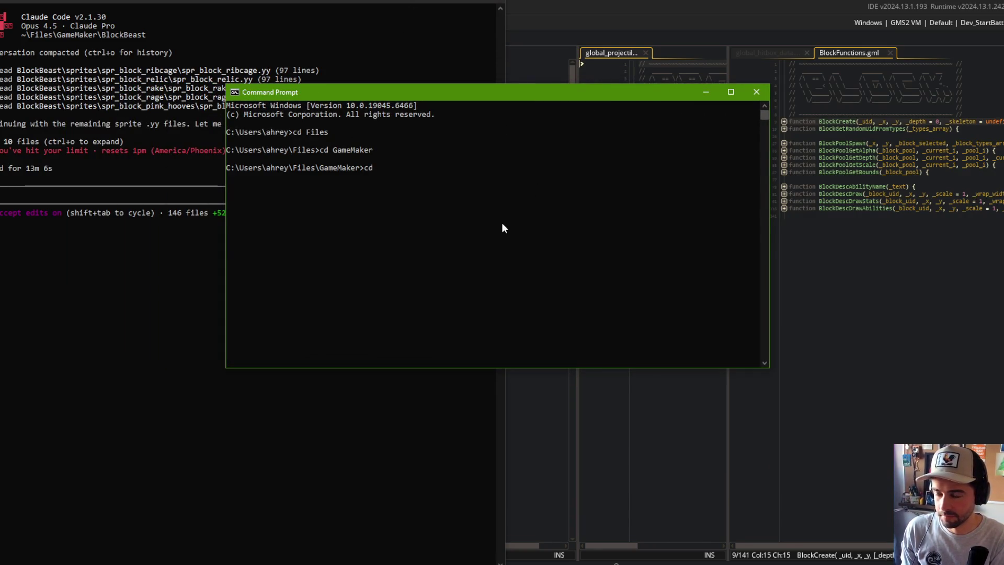
{"action": "key", "text": "Return"}
Stage everything, commit as "re-organizd block sprites and data scripts", push, and return to GameMaker.
{"action": "type", "text": "git add ."}
{"action": "key", "text": "Return"}
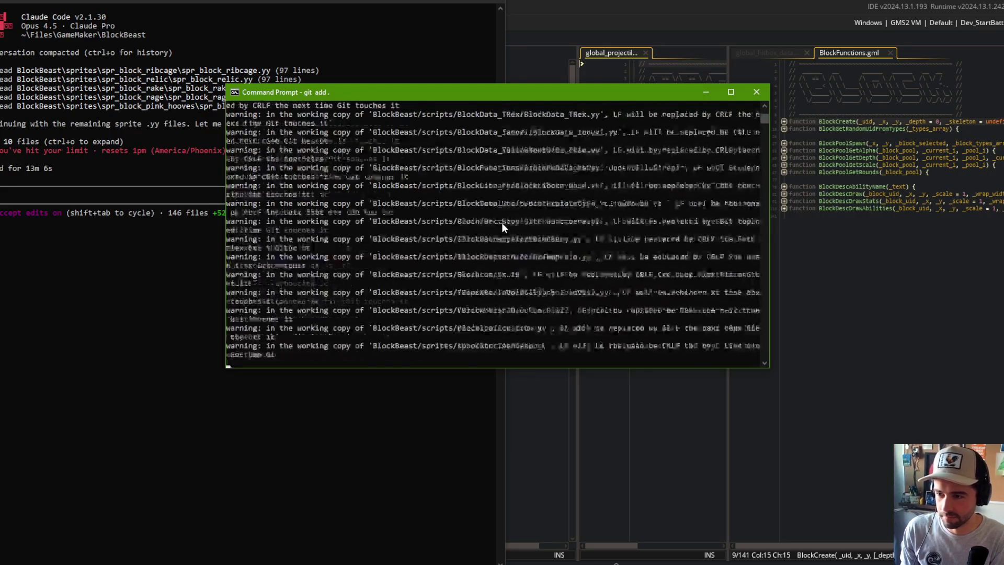
{"action": "type", "text": "git commit -m \"re-organ"}
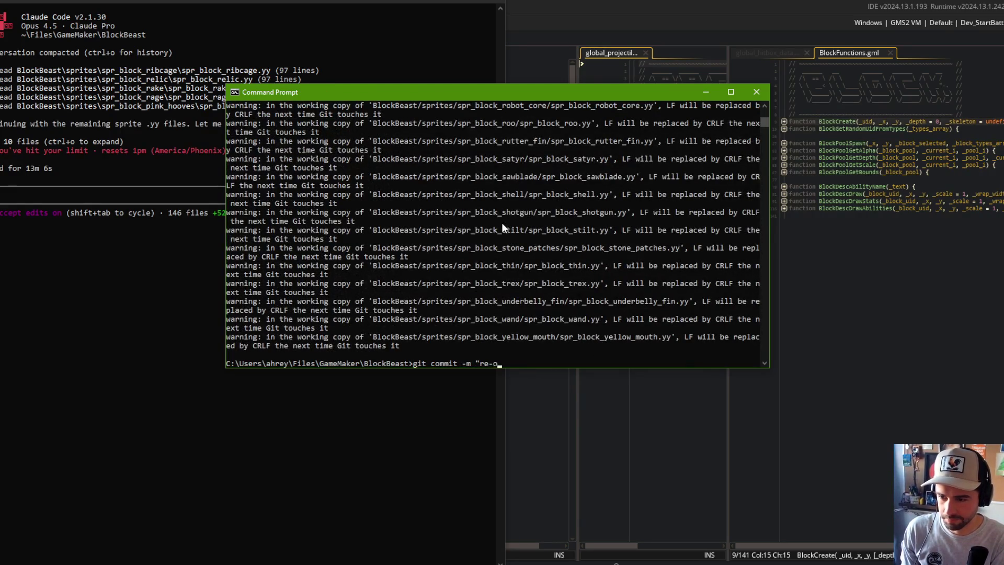
{"action": "type", "text": "izd block s"}
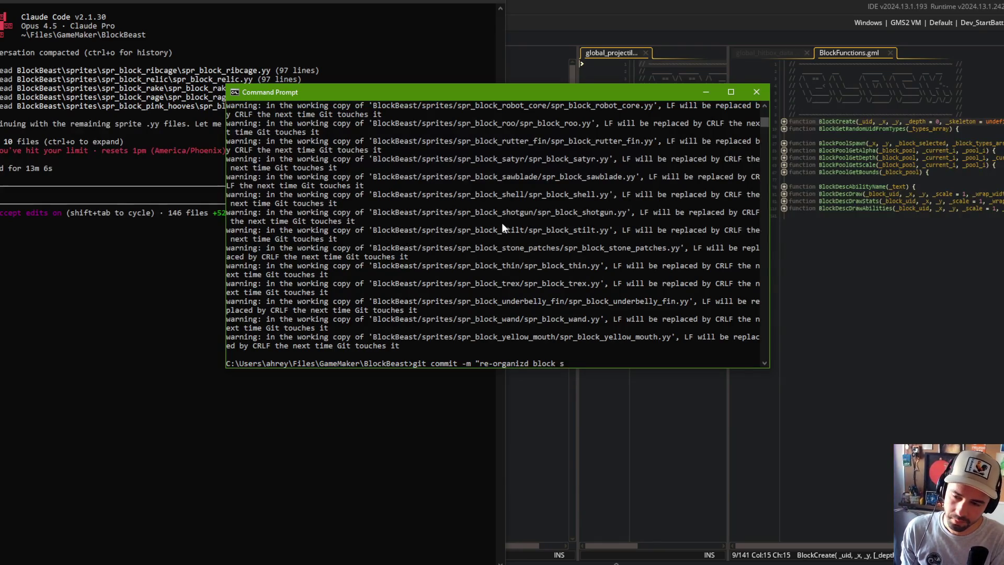
{"action": "type", "text": "prites and data scripts\""}
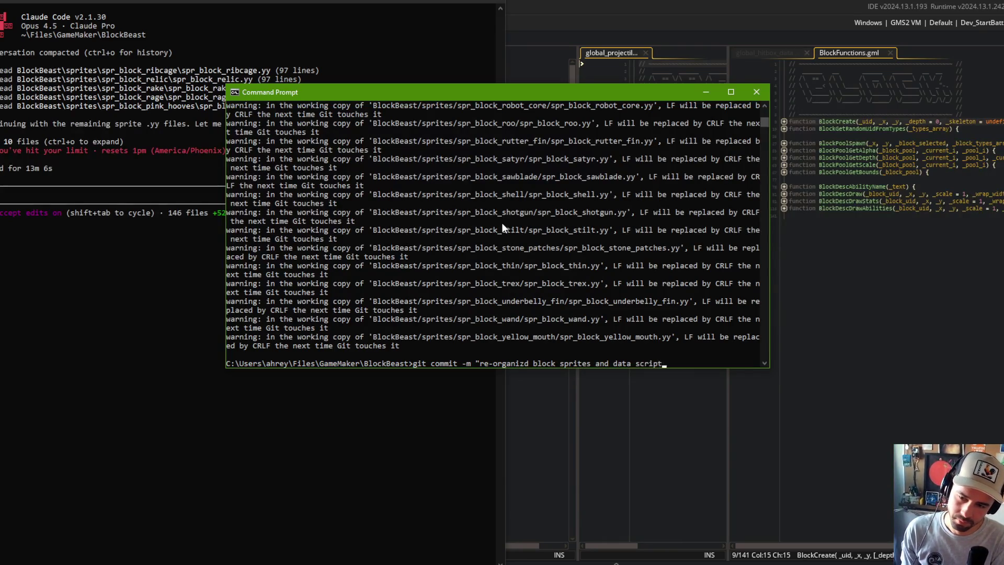
{"action": "key", "text": "Return"}
{"action": "type", "text": "git push"}
{"action": "key", "text": "Return"}
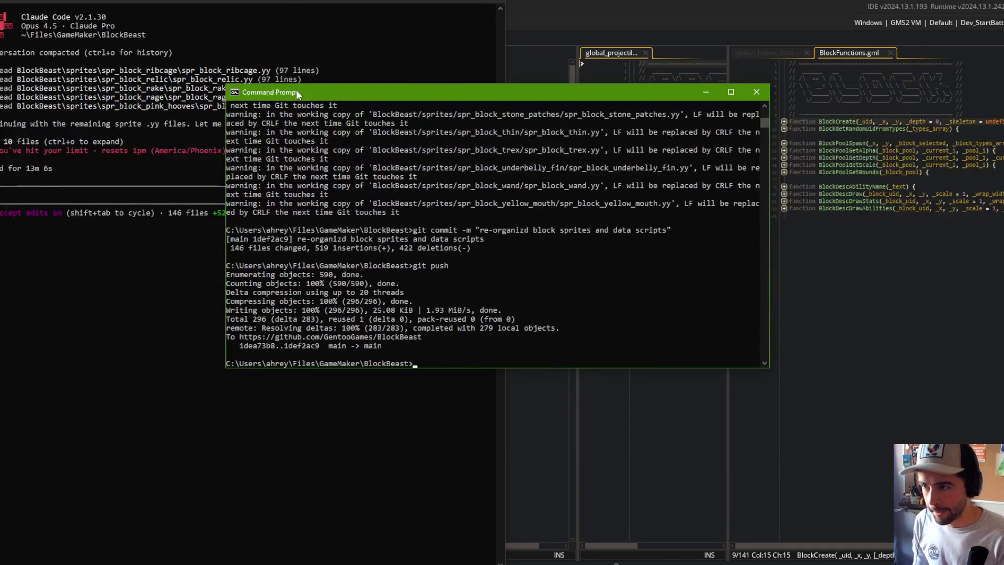
{"action": "left_click_drag", "start_coordinate": [311, 94], "coordinate": [487, 145]}
{"action": "left_click", "coordinate": [588, 6]}
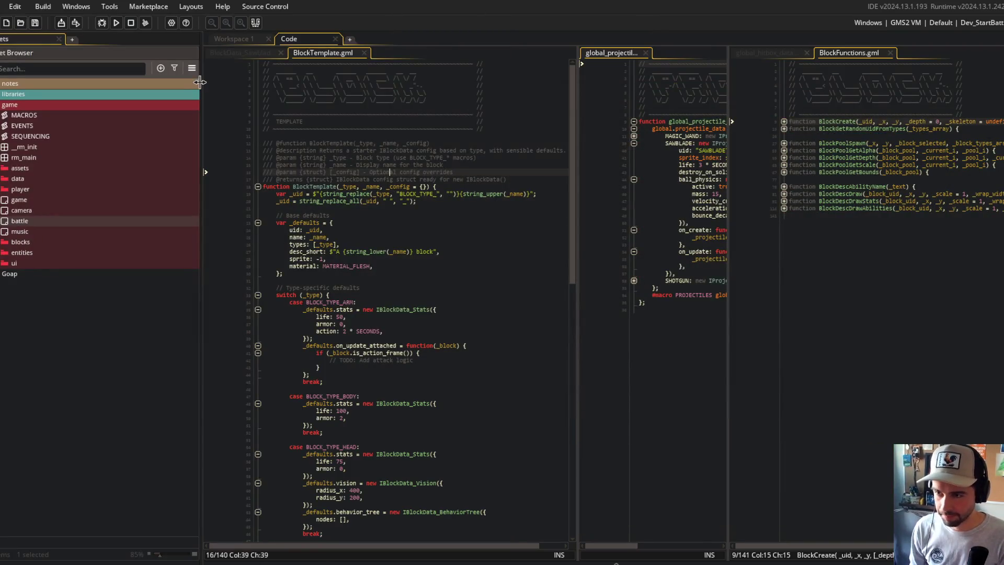
Narrow the Asset Browser and widen the global_projectile_data code pane, then return to Claude Code.
{"action": "left_click_drag", "start_coordinate": [202, 112], "coordinate": [148, 102]}
{"action": "left_click", "coordinate": [344, 207]}
{"action": "left_click_drag", "start_coordinate": [549, 104], "coordinate": [419, 105]}
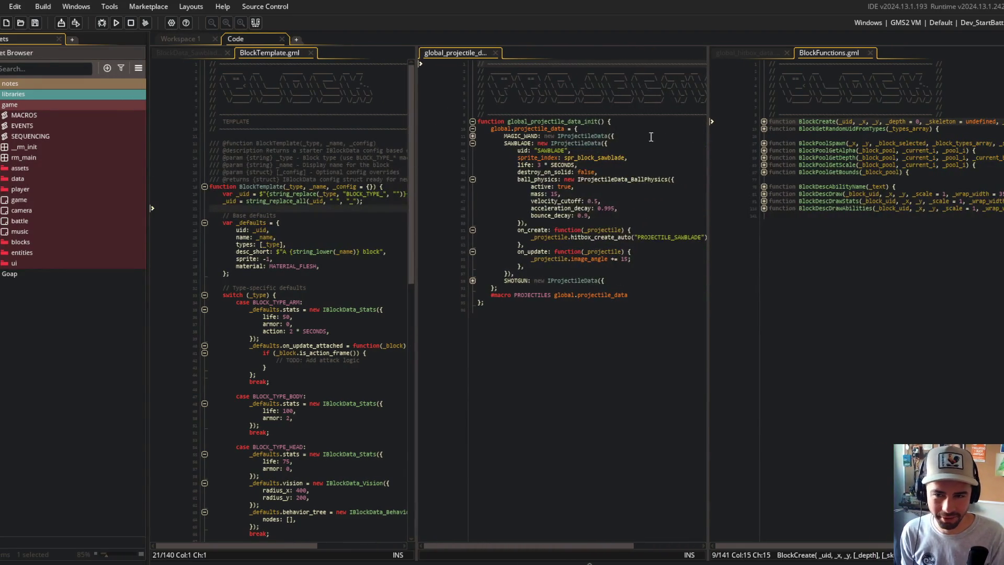
{"action": "left_click_drag", "start_coordinate": [712, 119], "coordinate": [741, 115]}
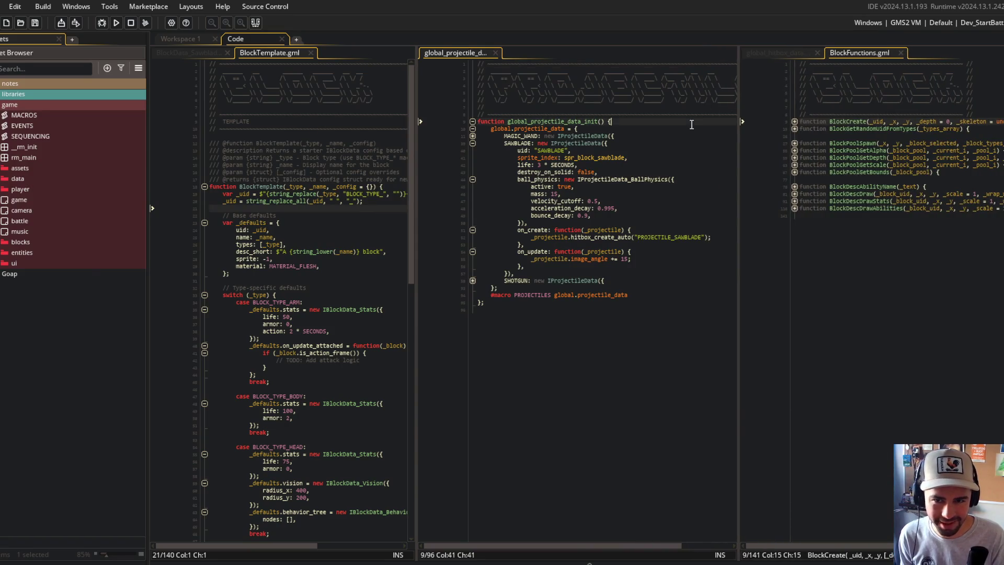
{"action": "key", "text": "alt+Tab"}
{"action": "key", "text": "alt+Tab"}
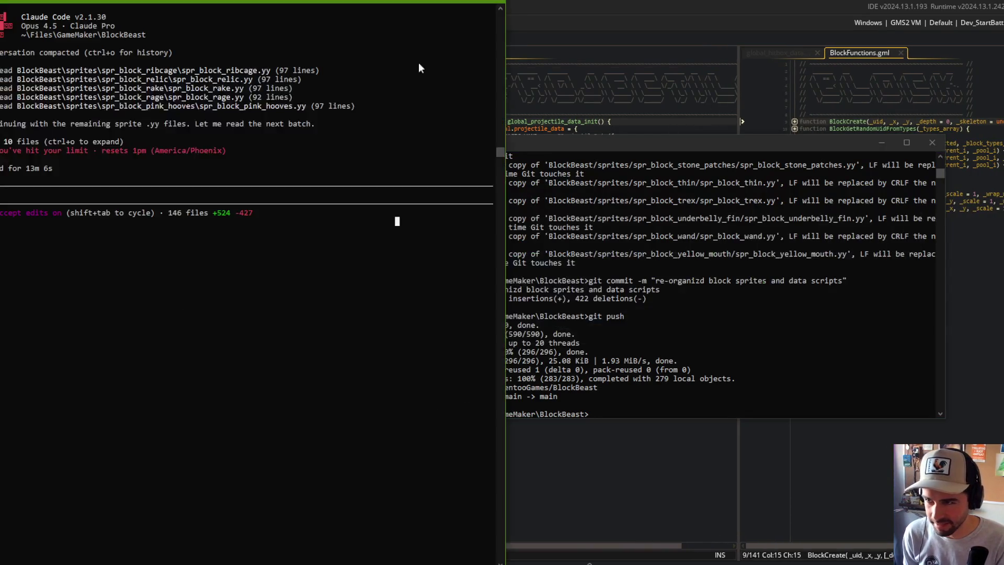
{"action": "left_click_drag", "start_coordinate": [379, 3], "coordinate": [717, 13]}
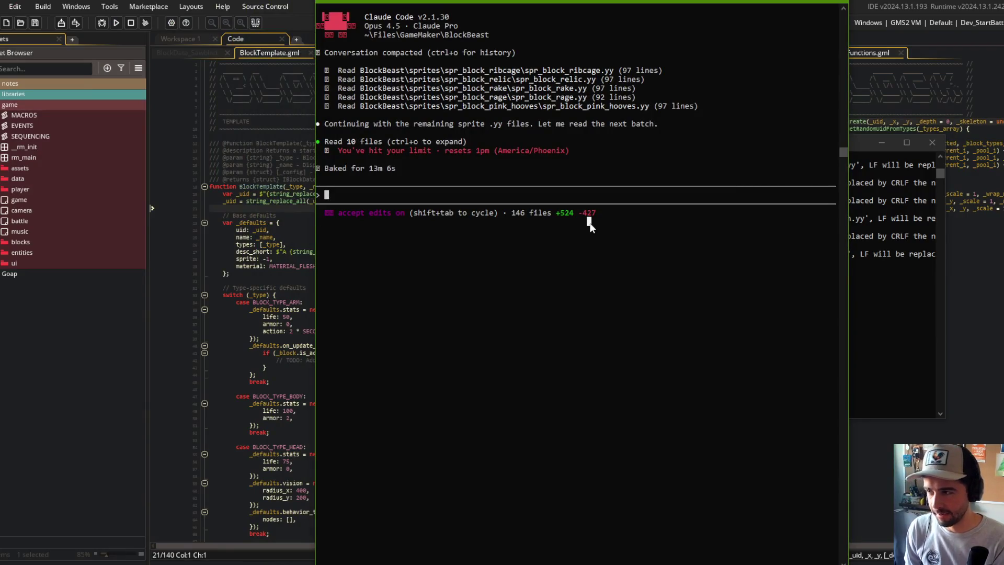
Submit a prompt to split global_projectile_data and global_hitbox_data into per-definition scripts in block folders.
{"action": "type", "text": "notice how the block"}
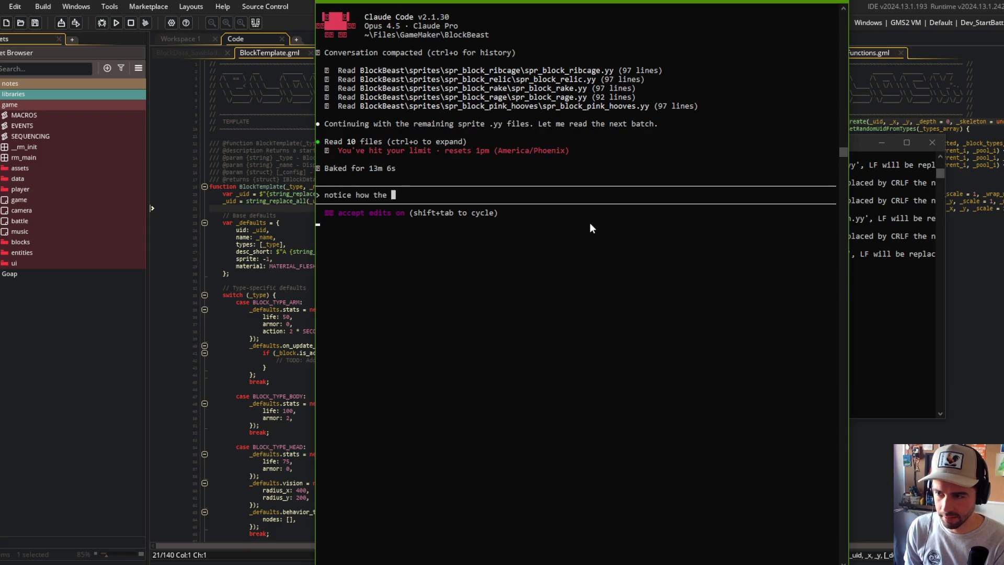
{"action": "key", "text": "BackSpace"}
{"action": "key", "text": "BackSpace"}
{"action": "key", "text": "BackSpace"}
{"action": "type", "text": "global_block_data script tp"}
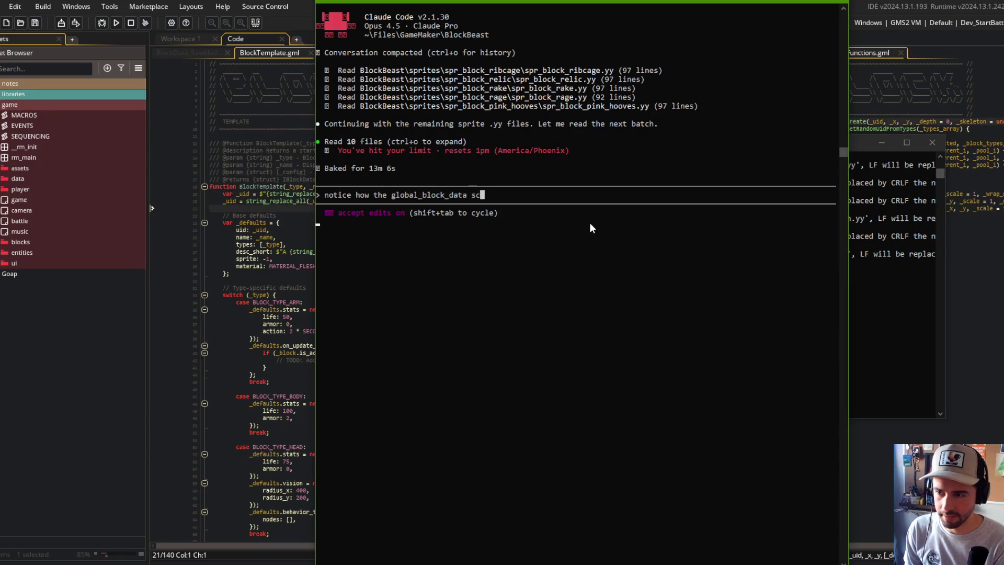
{"action": "key", "text": "BackSpace"}
{"action": "key", "text": "BackSpace"}
{"action": "type", "text": "simply points to other "}
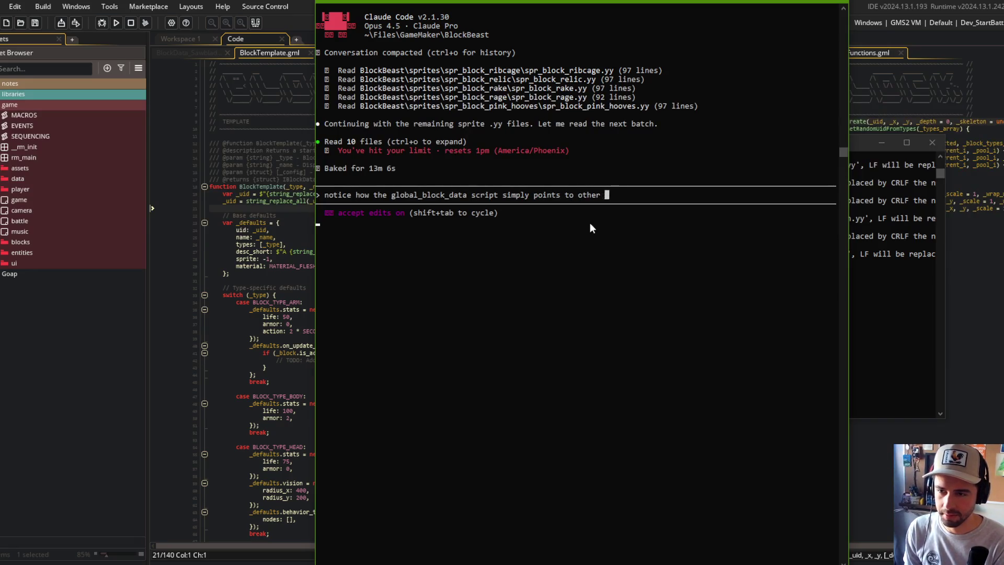
{"action": "type", "text": "script references. implement this same ti"}
{"action": "key", "text": "BackSpace"}
{"action": "type", "text": "ype of separation for project"}
{"action": "key", "text": "BackSpace"}
{"action": "key", "text": "BackSpace"}
{"action": "key", "text": "BackSpace"}
{"action": "type", "text": "global_projectile"}
{"action": "key", "text": "BackSpace"}
{"action": "key", "text": "BackSpace"}
{"action": "key", "text": "BackSpace"}
{"action": "type", "text": "ctile_data and global_hitbox_data where each definition is split up into new "}
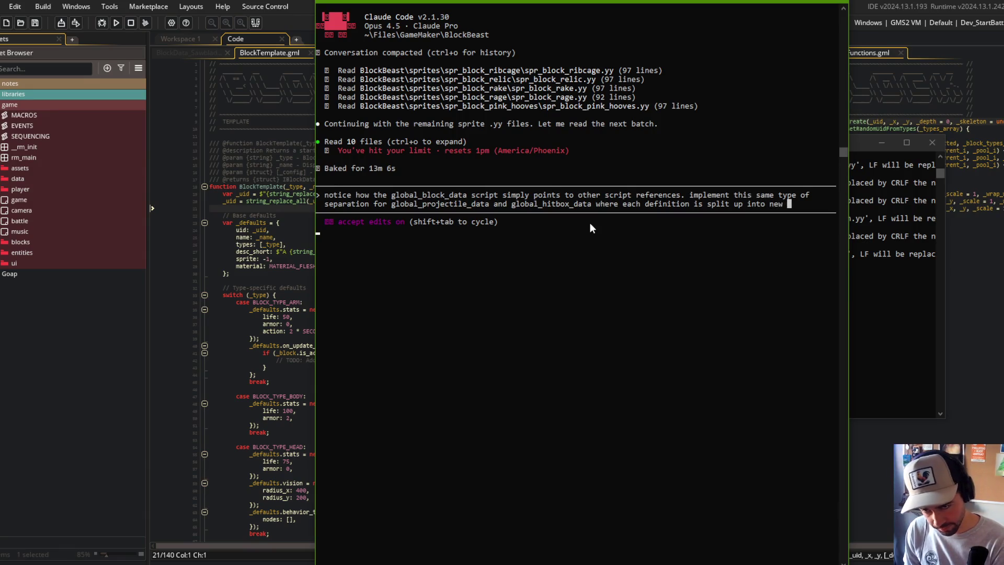
{"action": "type", "text": "script resources"}
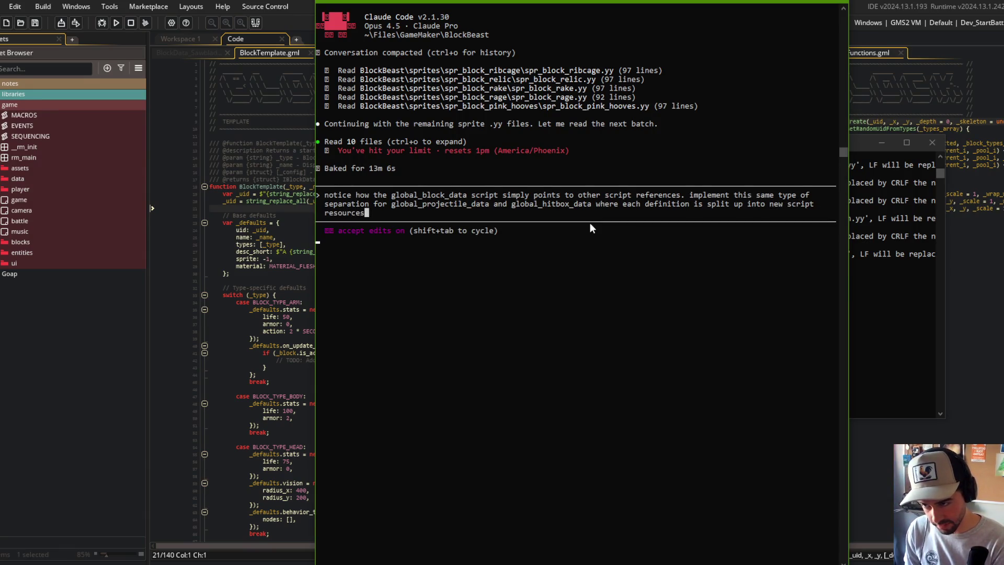
{"action": "type", "text": ". additioa"}
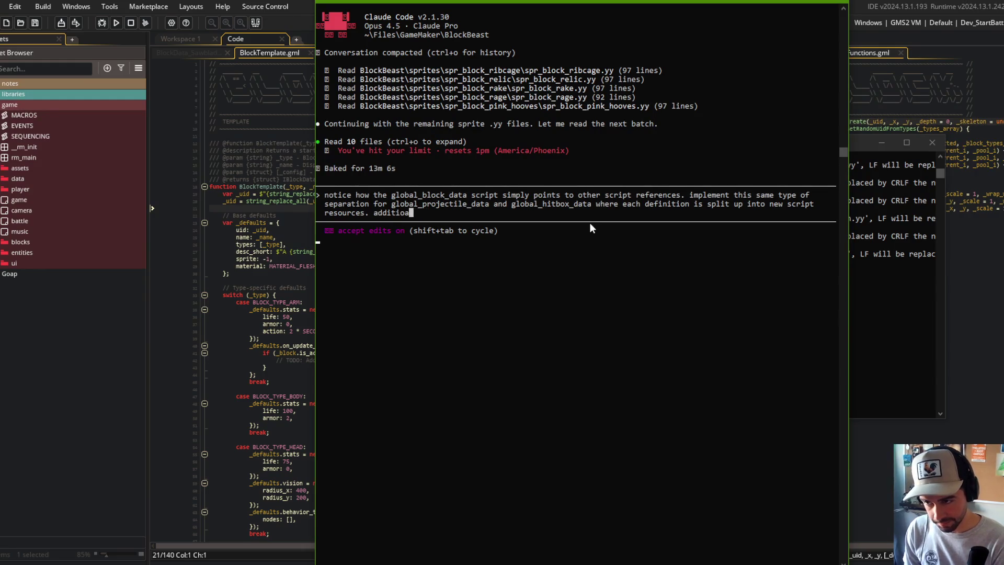
{"action": "key", "text": "BackSpace"}
{"action": "type", "text": "nally, organi"}
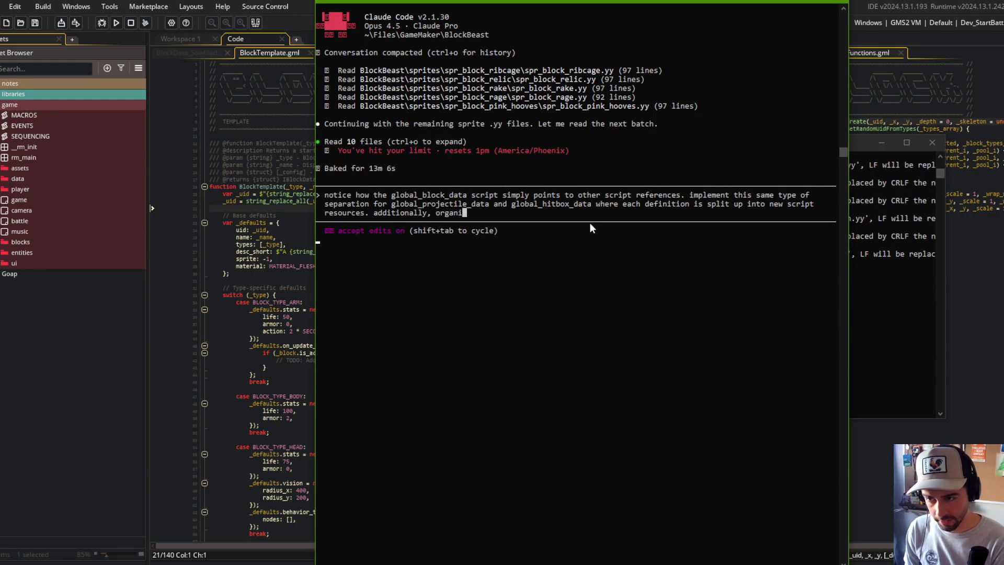
{"action": "type", "text": "ze those new scr"}
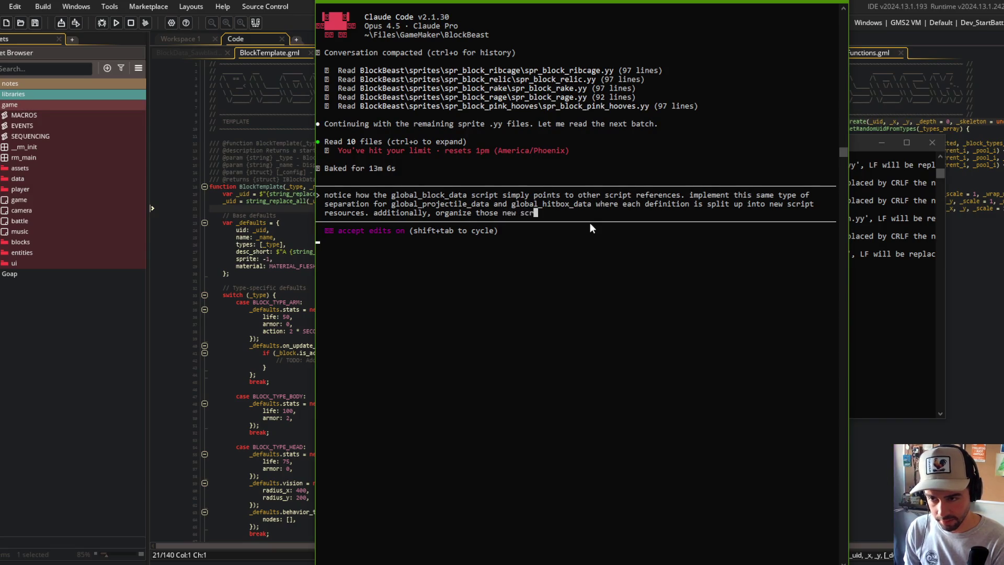
{"action": "type", "text": "ipt resou"}
{"action": "key", "text": "BackSpace"}
{"action": "type", "text": "to their appropriate"}
{"action": "type", "text": " block folder "}
{"action": "type", "text": "alongside the blo"}
{"action": "type", "text": "ck-sprite and bl"}
{"action": "type", "text": "ock-data-script"}
{"action": "type", "text": " resources that are"}
{"action": "type", "text": " already "}
{"action": "type", "text": "e"}
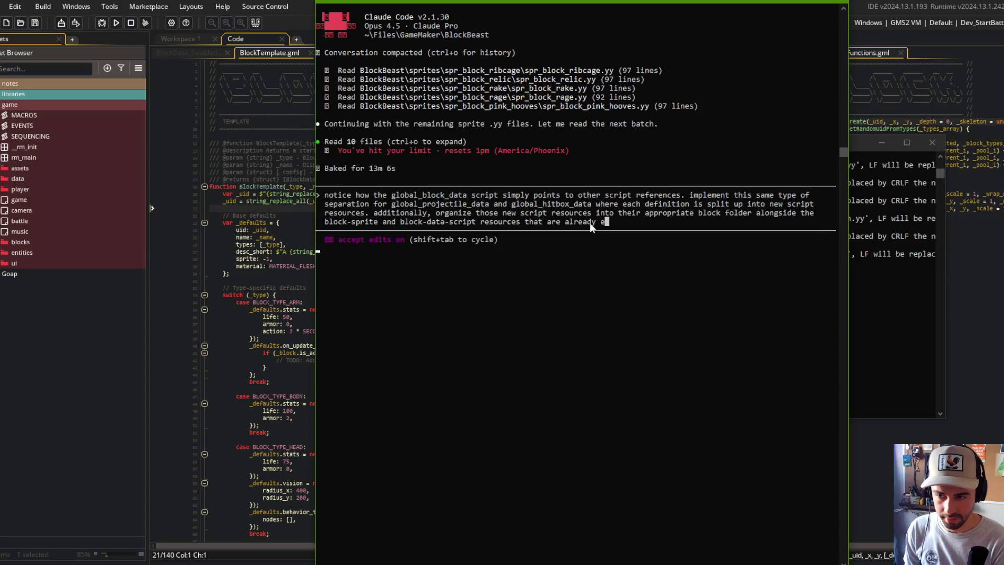
{"action": "type", "text": "xisting in those fo"}
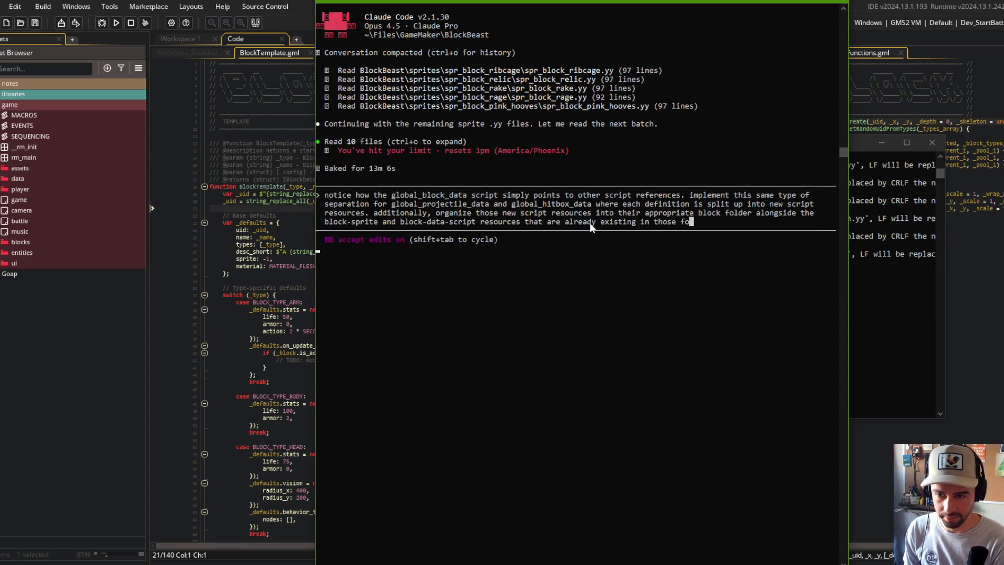
{"action": "type", "text": "lder.."}
{"action": "key", "text": "Return"}
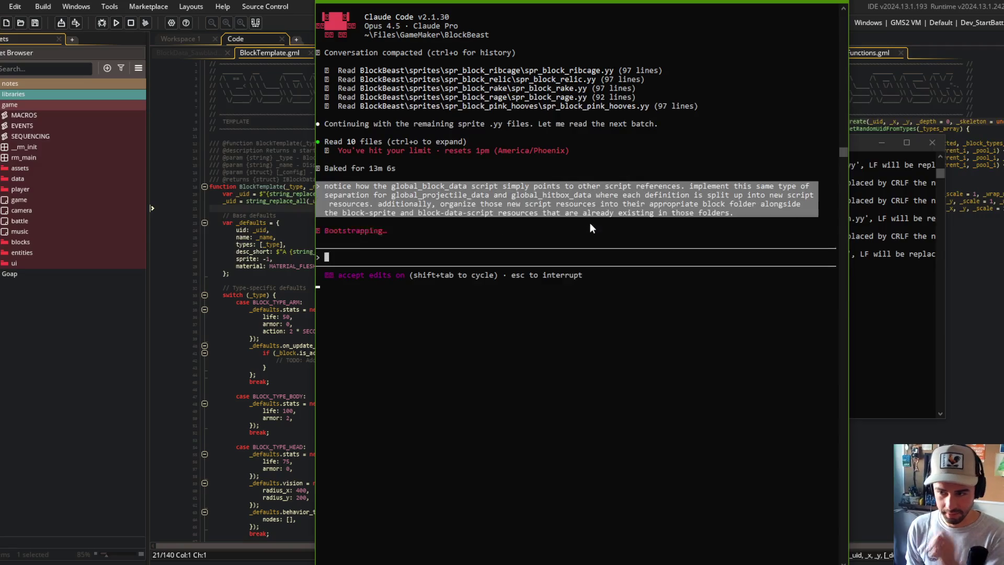
At the usage-limit menu, choose 'Upgrade your plan'.
{"action": "key", "text": "Down"}
{"action": "key", "text": "Up"}
{"action": "key", "text": "Down"}
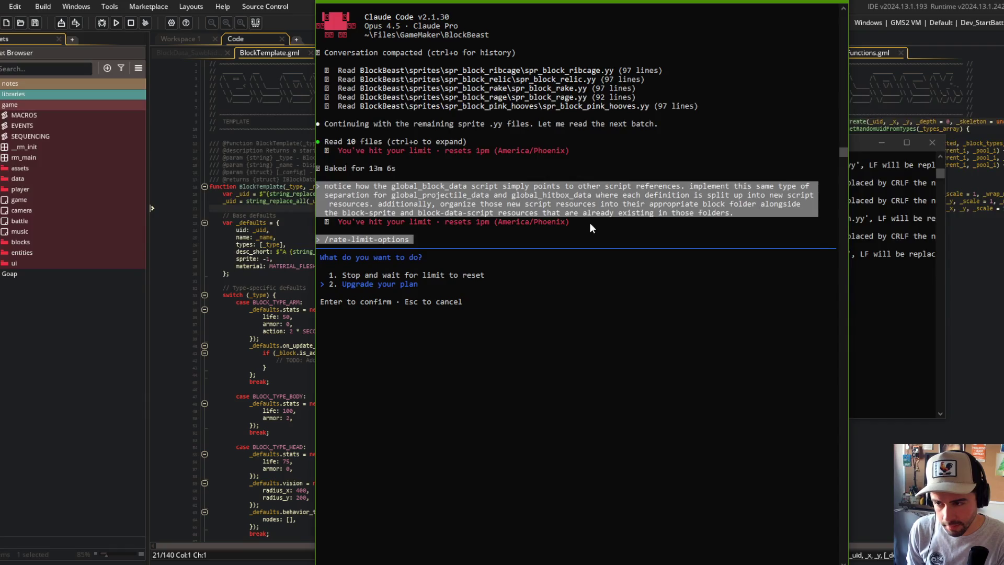
{"action": "key", "text": "Up"}
{"action": "key", "text": "Down"}
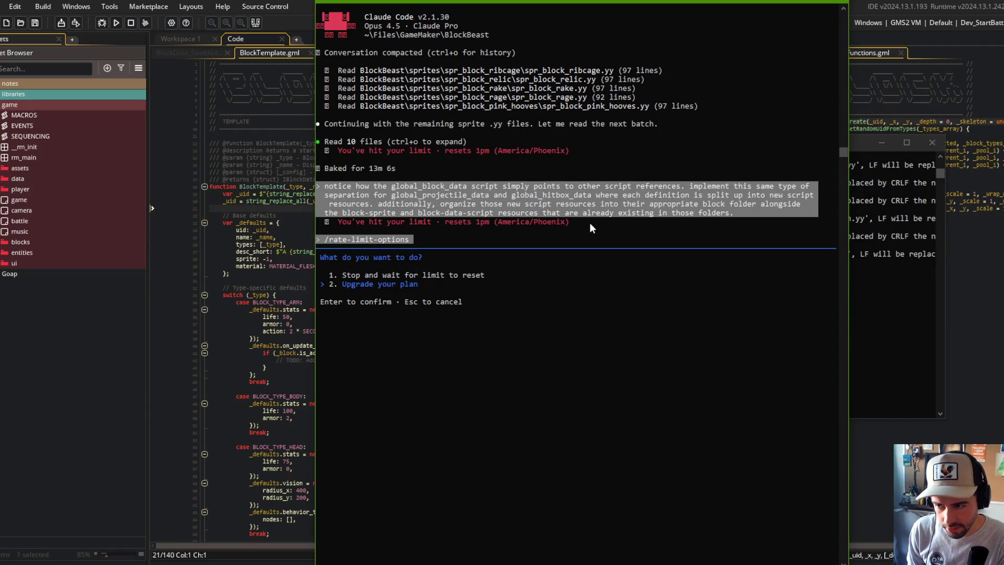
{"action": "key", "text": "Up"}
{"action": "key", "text": "Down"}
{"action": "key", "text": "Return"}
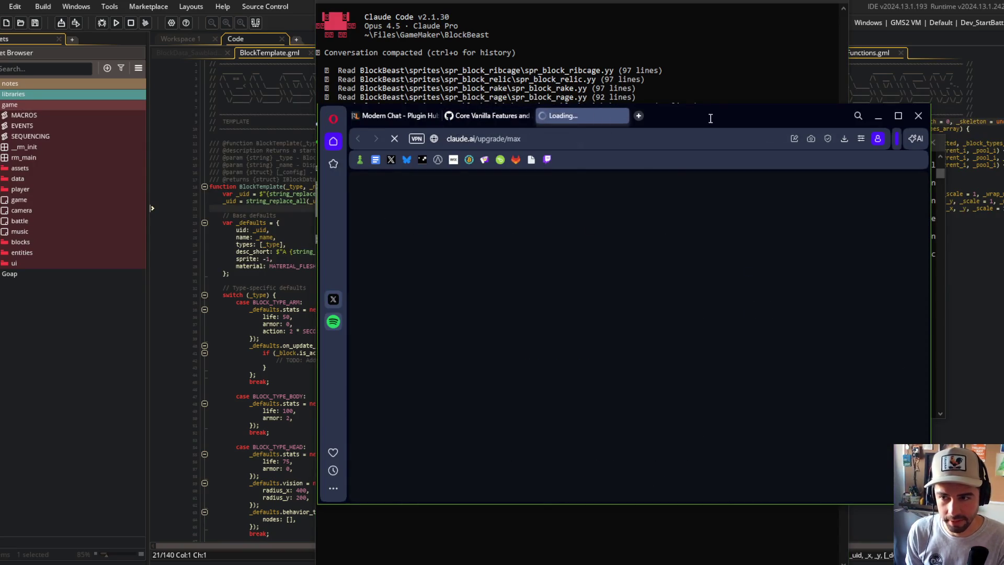
Review the Max upgrade page, then go to platform.claude.com/settings/billing instead.
{"action": "left_click_drag", "start_coordinate": [710, 116], "coordinate": [664, 102]}
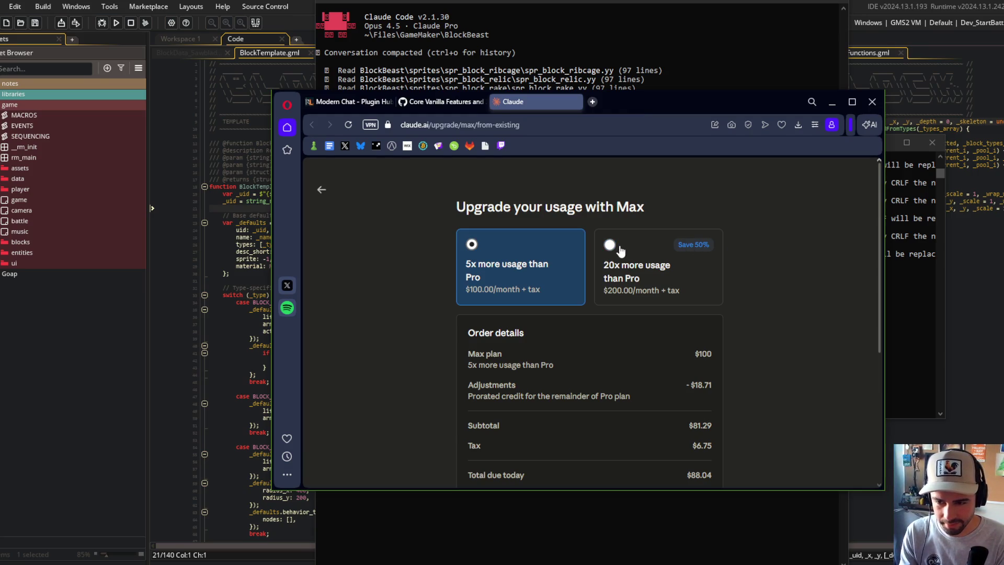
{"action": "scroll", "coordinate": [643, 218], "scroll_direction": "down", "scroll_amount": 2}
{"action": "scroll", "coordinate": [642, 215], "scroll_direction": "up", "scroll_amount": 2}
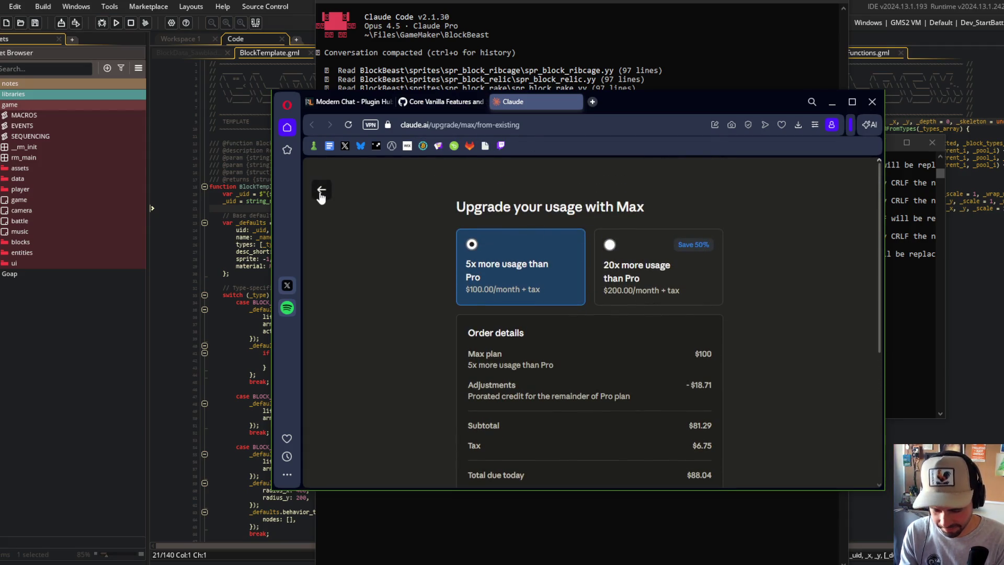
{"action": "left_click", "coordinate": [495, 125]}
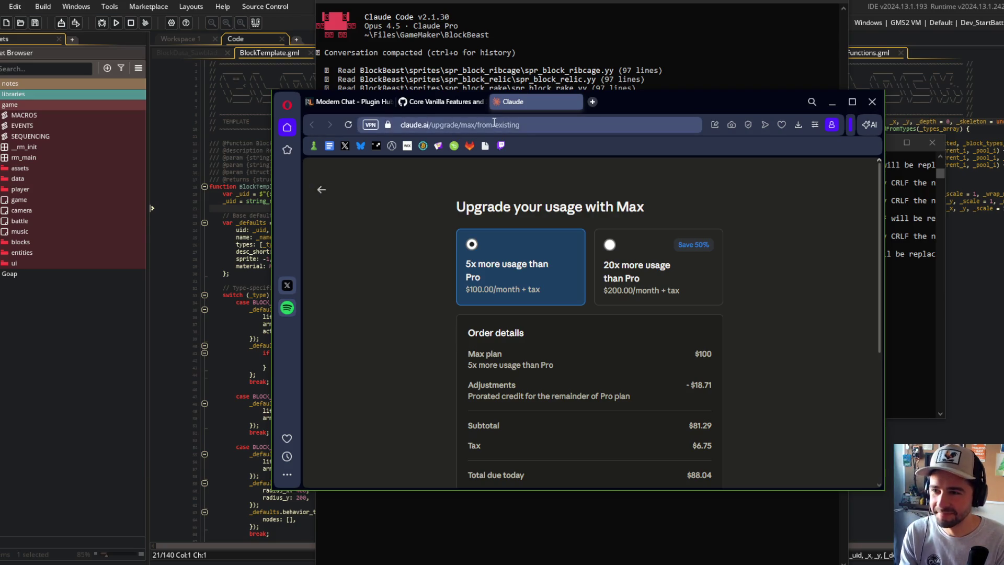
{"action": "type", "text": "htt"}
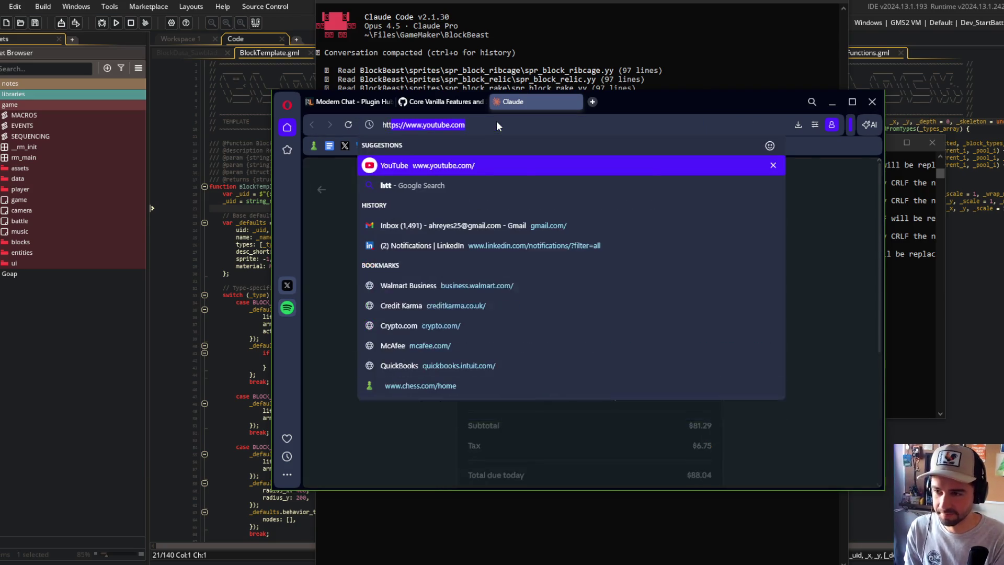
{"action": "type", "text": "ps:"}
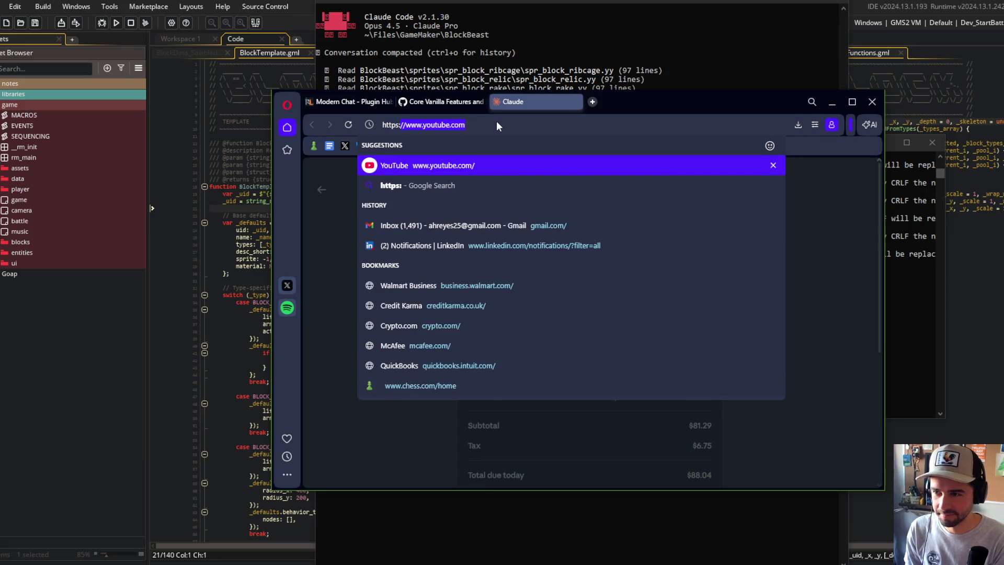
{"action": "type", "text": "//;lat"}
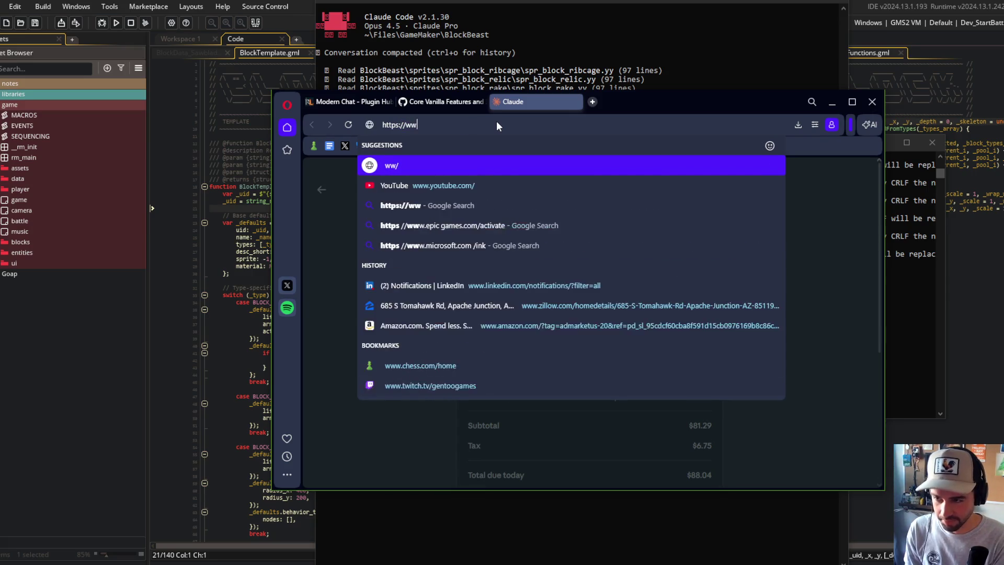
{"action": "key", "text": "BackSpace"}
{"action": "key", "text": "BackSpace"}
{"action": "key", "text": "BackSpace"}
{"action": "type", "text": "p"}
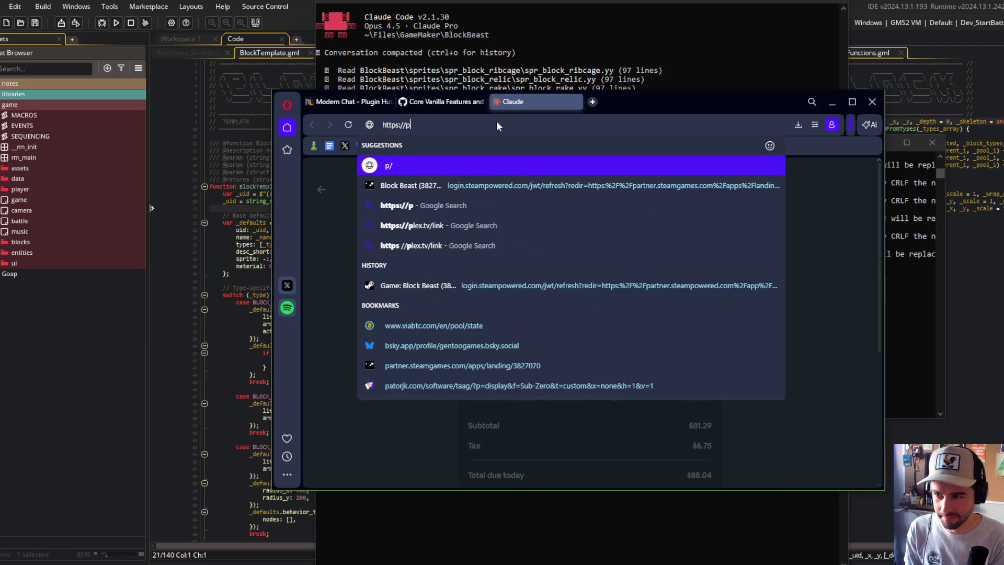
{"action": "type", "text": "latform"}
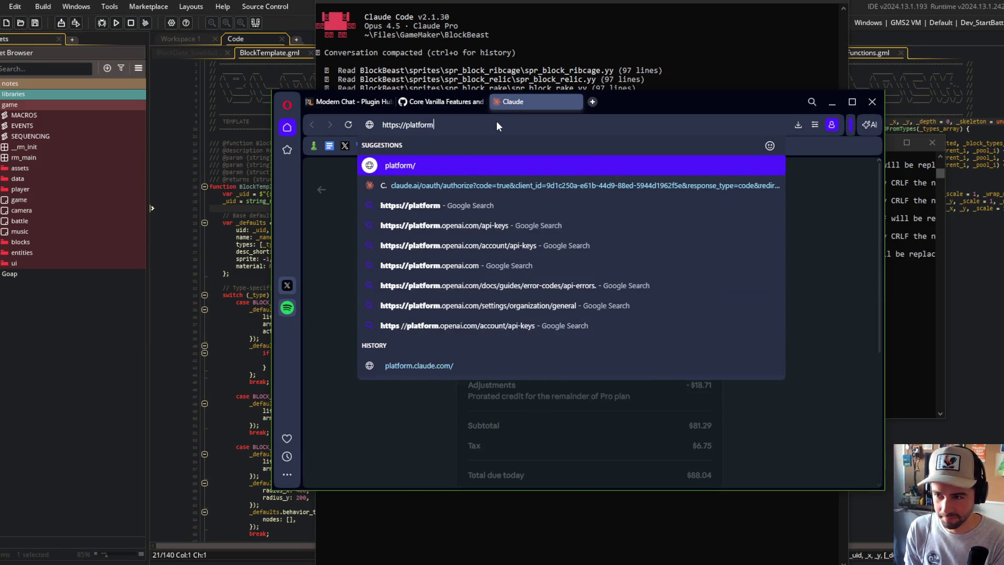
{"action": "type", "text": ".claude.com"}
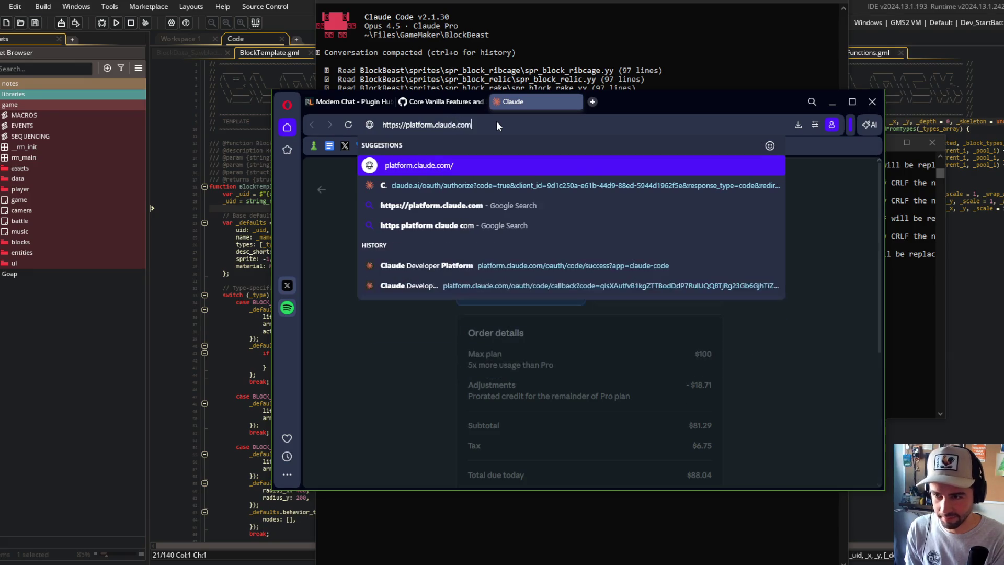
{"action": "type", "text": "/settings/billing"}
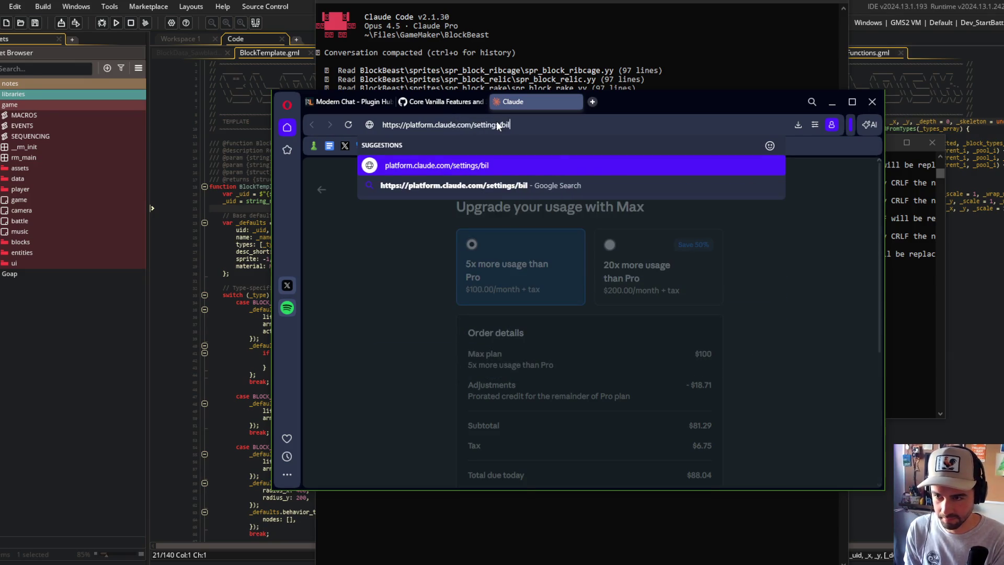
{"action": "key", "text": "Return"}
{"action": "mouse_move", "coordinate": [646, 111]}
{"action": "left_mouse_down"}
{"action": "mouse_move", "coordinate": [626, 212]}
{"action": "mouse_move", "coordinate": [613, 482]}
{"action": "left_mouse_up"}
Bring Streamlabs Desktop forward, hide the Display Capture source, and open the preview's options.
{"action": "key", "text": "alt+Tab"}
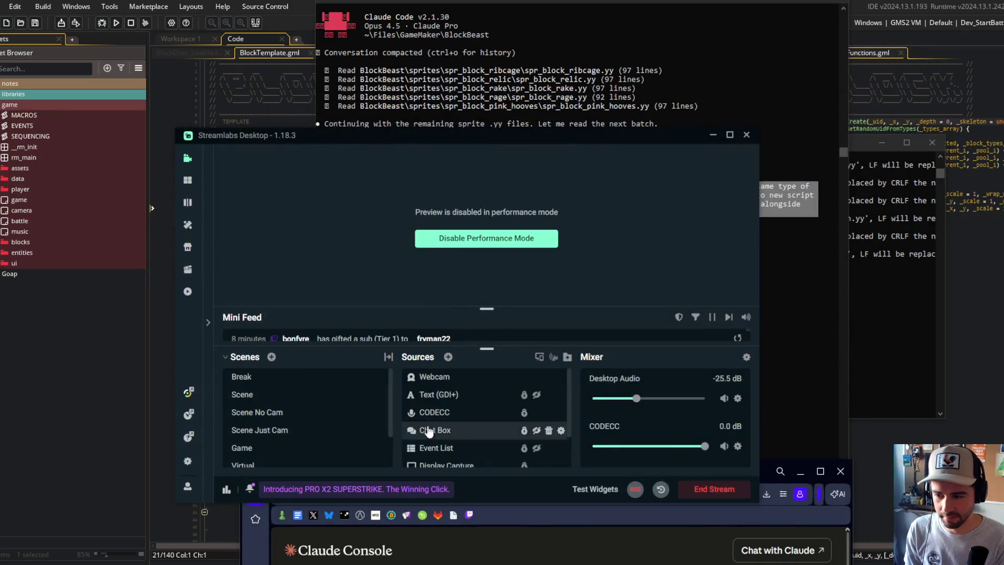
{"action": "scroll", "coordinate": [500, 439], "scroll_direction": "down", "scroll_amount": 1}
{"action": "left_click", "coordinate": [537, 422]}
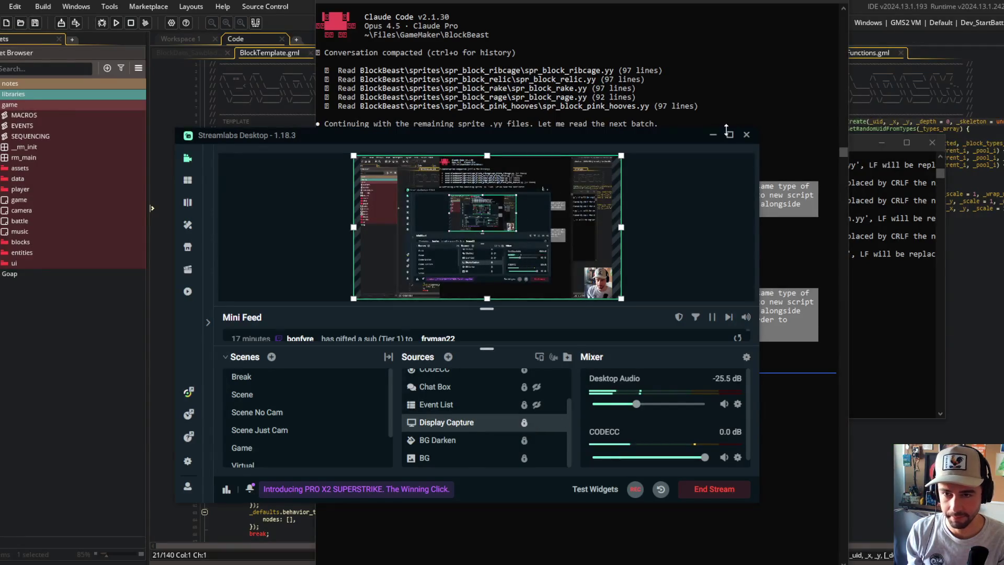
{"action": "right_click", "coordinate": [685, 197]}
Enable Streamlabs Performance Mode, dismiss the rate-limit menu, and resubmit the previous splitting prompt.
{"action": "left_click", "coordinate": [740, 272]}
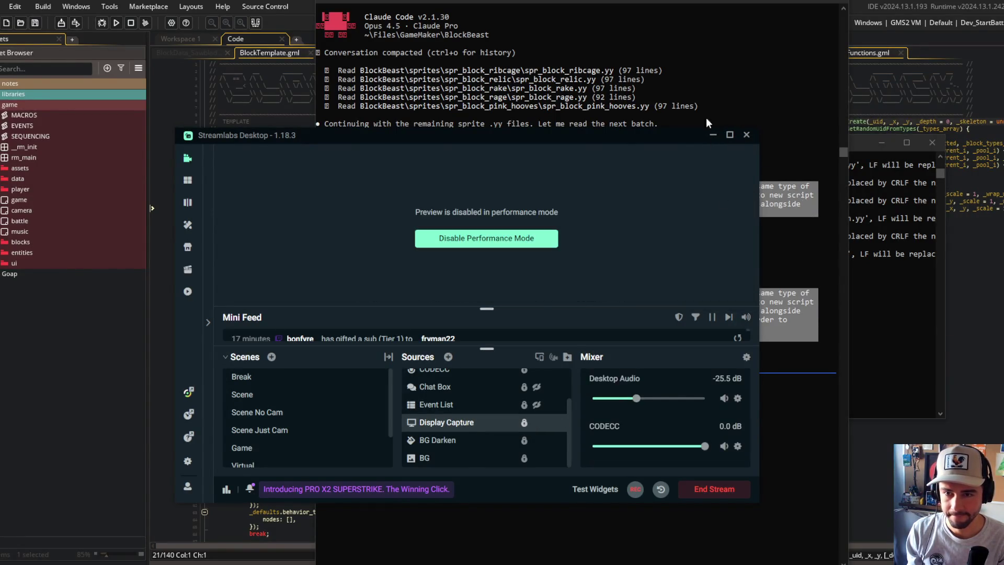
{"action": "left_click", "coordinate": [707, 121]}
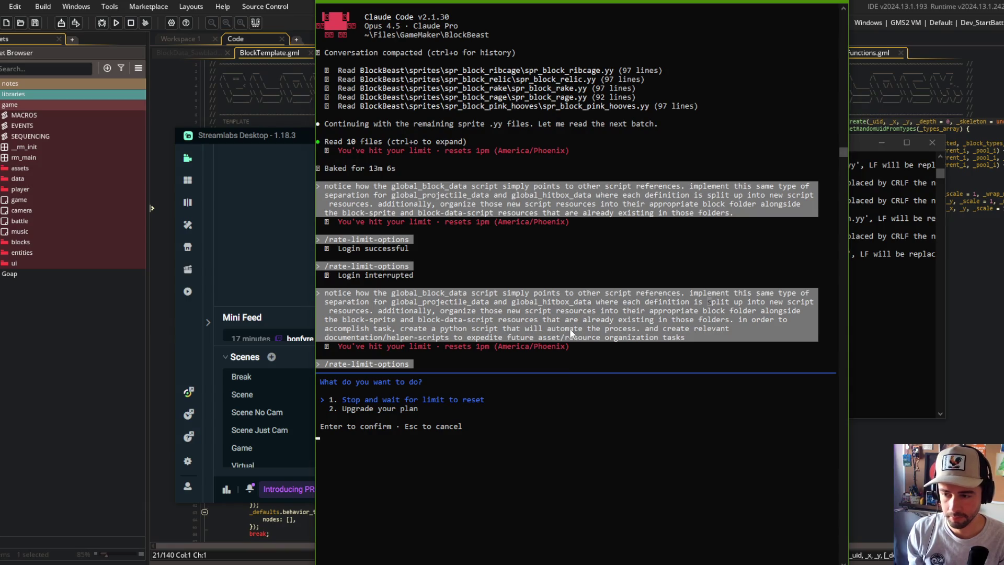
{"action": "key", "text": "Down"}
{"action": "key", "text": "Escape"}
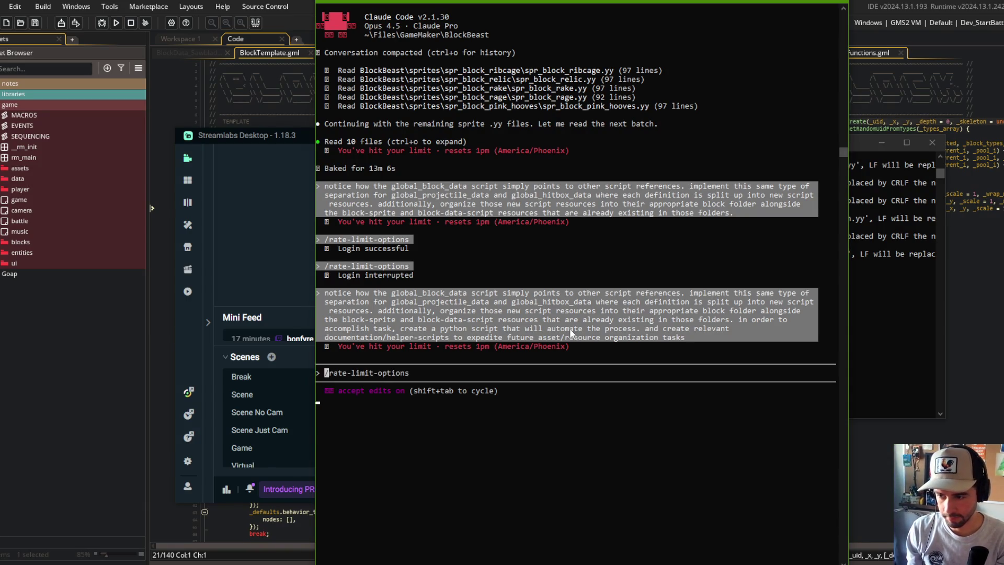
{"action": "key", "text": "Up"}
{"action": "key", "text": "Return"}
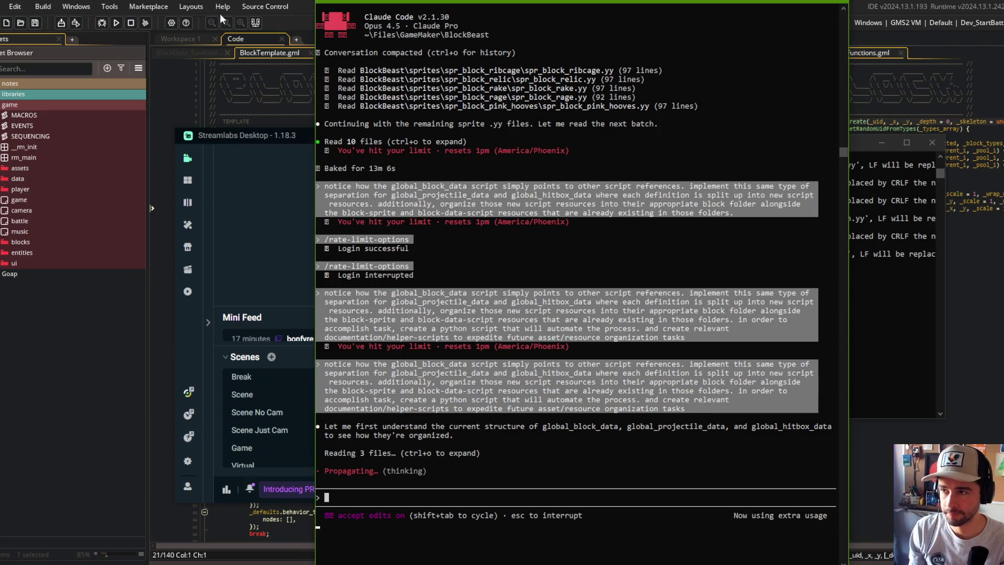
Minimize Streamlabs, move the terminal left, and let Claude list the BlockBeast root folder.
{"action": "left_click", "coordinate": [274, 137]}
{"action": "left_click", "coordinate": [711, 136]}
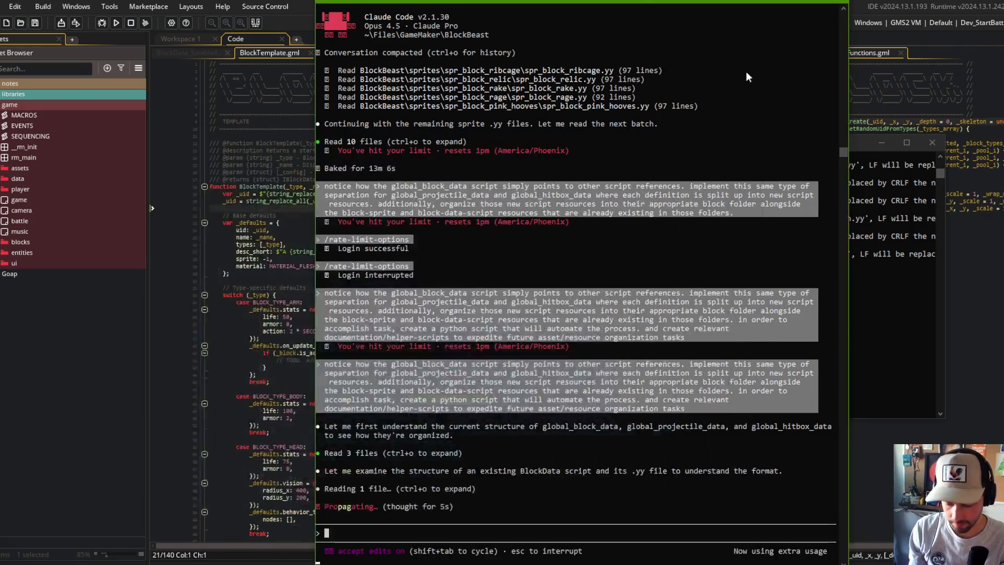
{"action": "left_click_drag", "start_coordinate": [575, 1], "coordinate": [521, 2]}
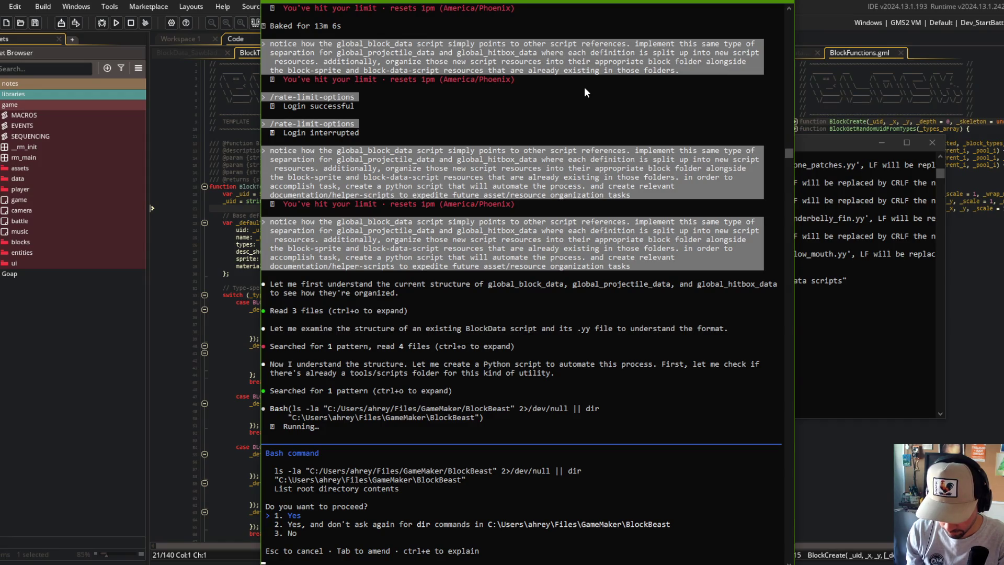
{"action": "key", "text": "Return"}
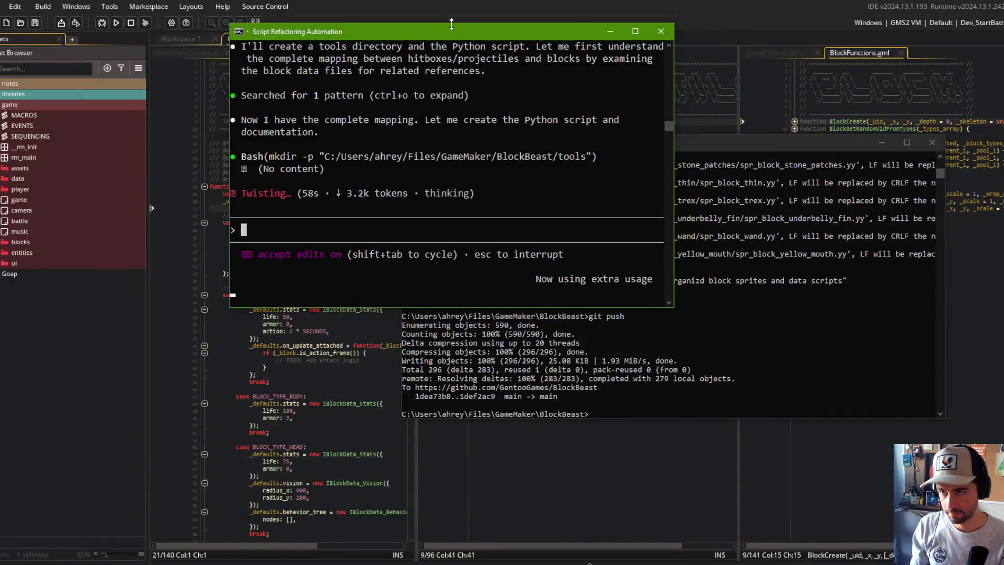
Put the full-height terminal on the left half and narrow GameMaker's Asset Browser.
{"action": "double_click", "coordinate": [452, 24]}
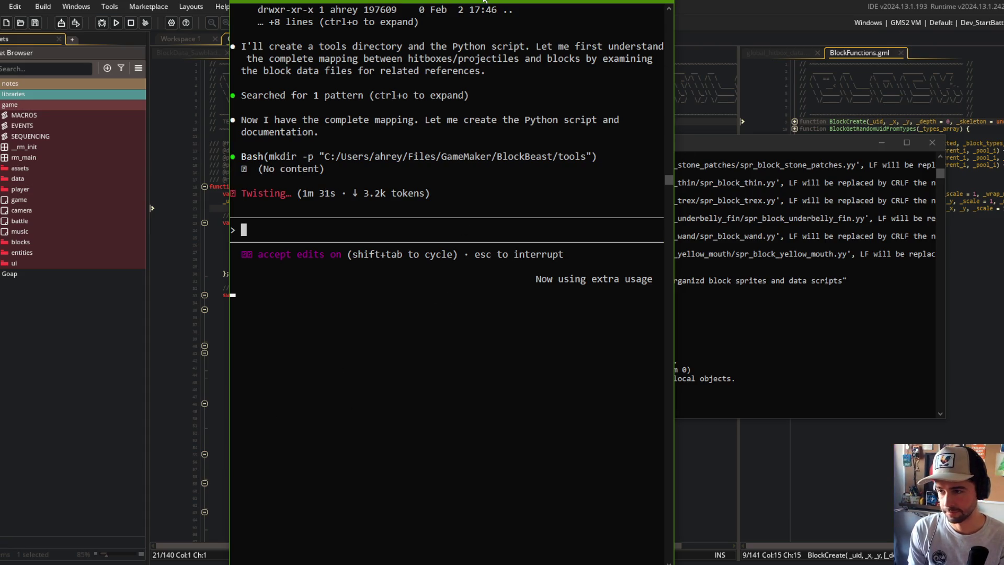
{"action": "left_click_drag", "start_coordinate": [390, 1], "coordinate": [159, 2]}
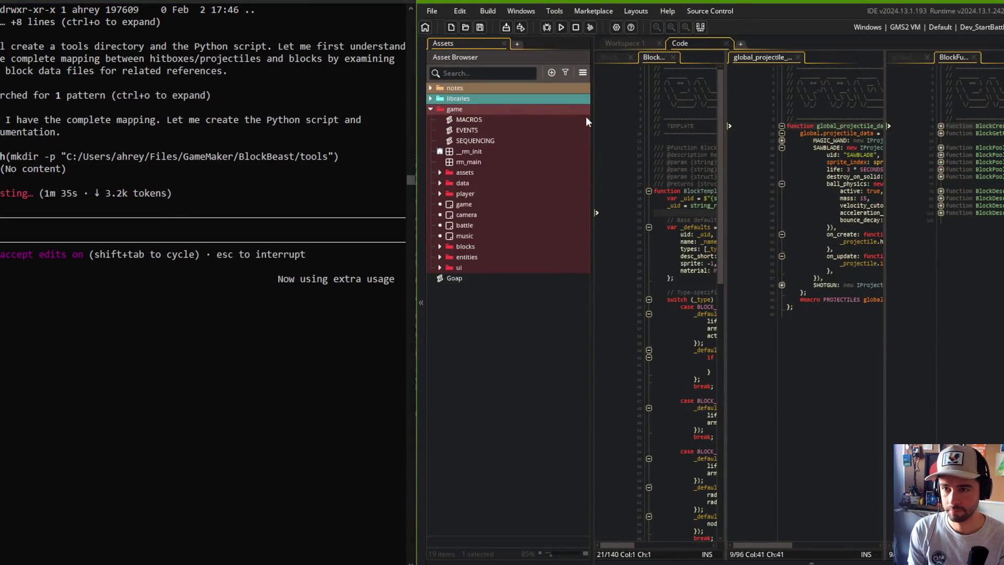
{"action": "left_click_drag", "start_coordinate": [591, 109], "coordinate": [521, 109]}
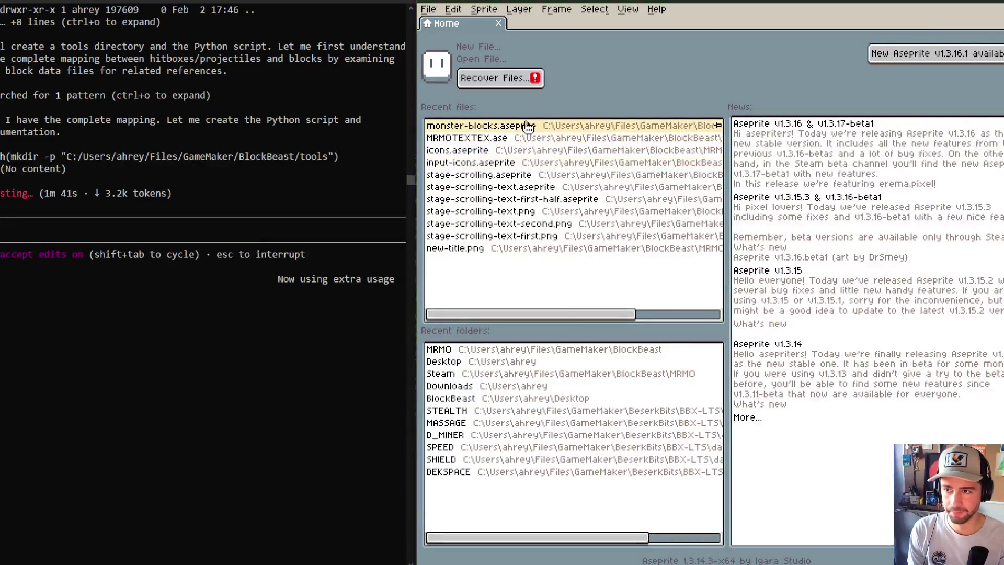
Zoom around the monster-blocks sheet, view the Home page of recent files, then return to monster-blocks.
{"action": "left_click", "coordinate": [527, 127]}
{"action": "scroll", "coordinate": [934, 308], "scroll_direction": "down", "scroll_amount": 3}
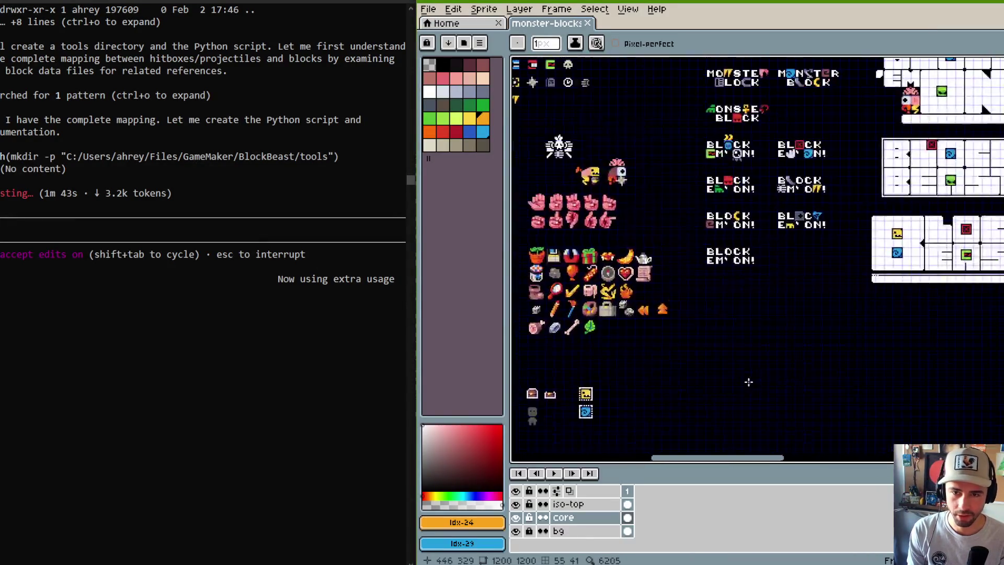
{"action": "scroll", "coordinate": [785, 178], "scroll_direction": "up", "scroll_amount": 3}
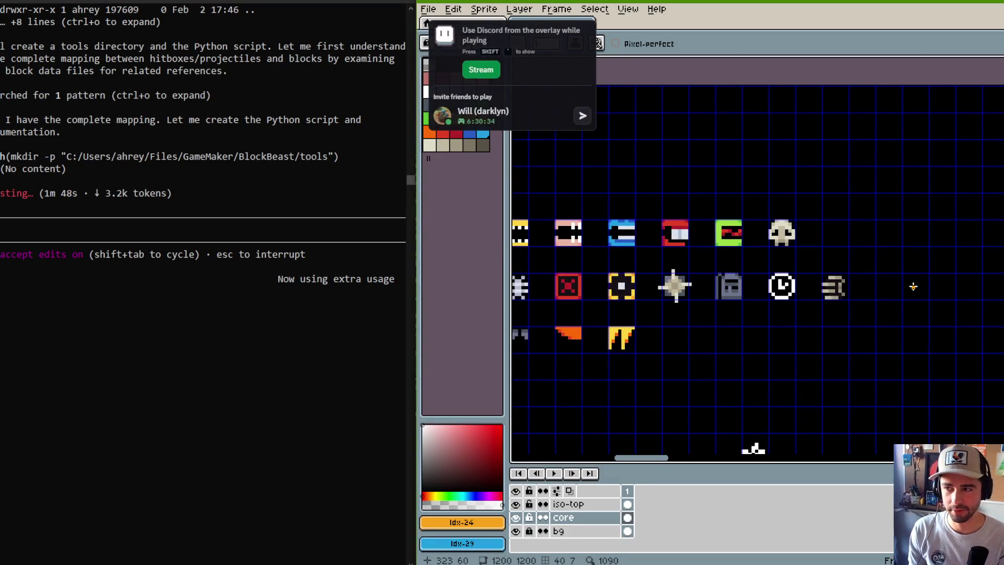
{"action": "scroll", "coordinate": [751, 235], "scroll_direction": "up", "scroll_amount": 2}
{"action": "scroll", "coordinate": [751, 235], "scroll_direction": "right", "scroll_amount": 2}
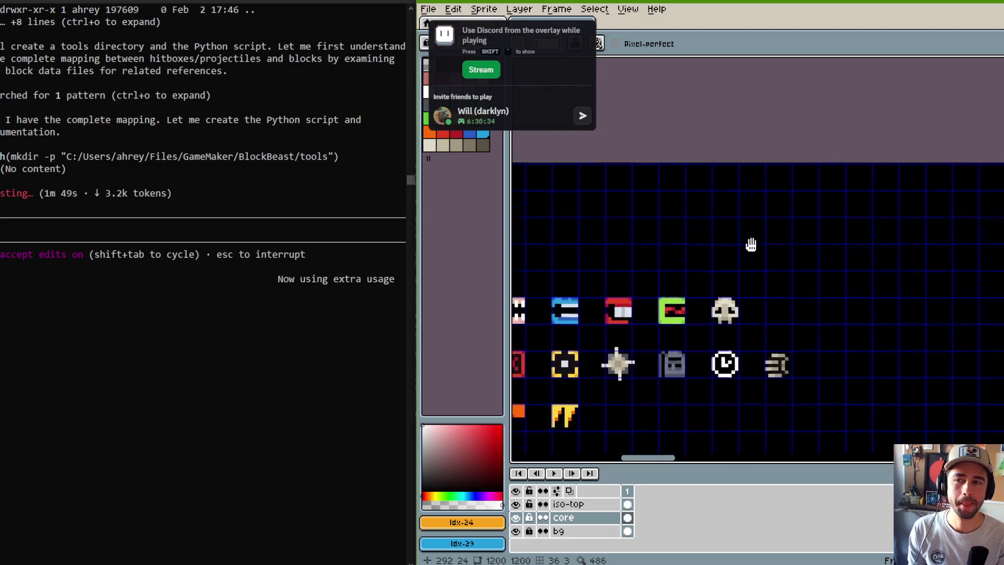
{"action": "scroll", "coordinate": [740, 215], "scroll_direction": "down", "scroll_amount": 3}
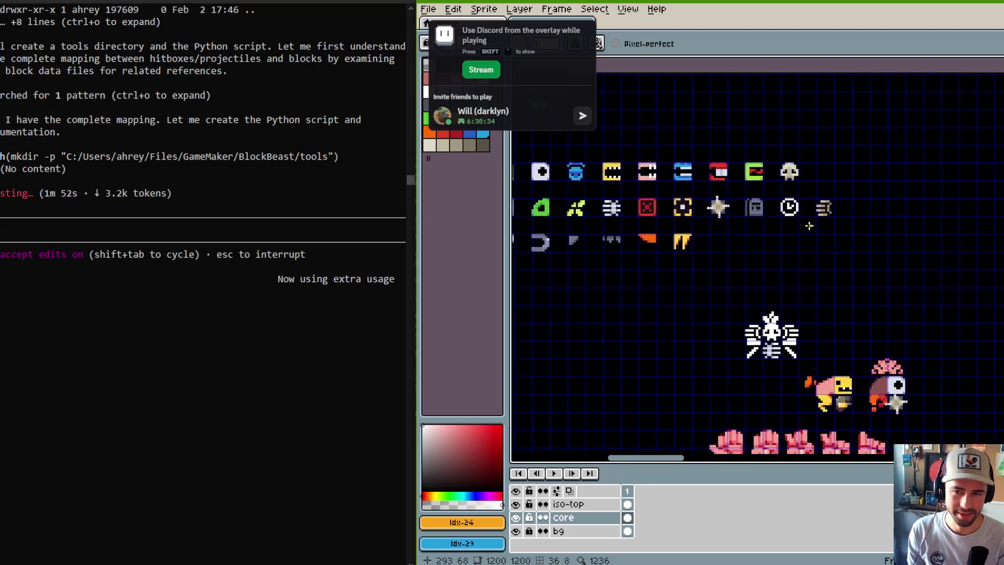
{"action": "scroll", "coordinate": [732, 185], "scroll_direction": "down", "scroll_amount": 3}
{"action": "scroll", "coordinate": [732, 209], "scroll_direction": "up", "scroll_amount": 1}
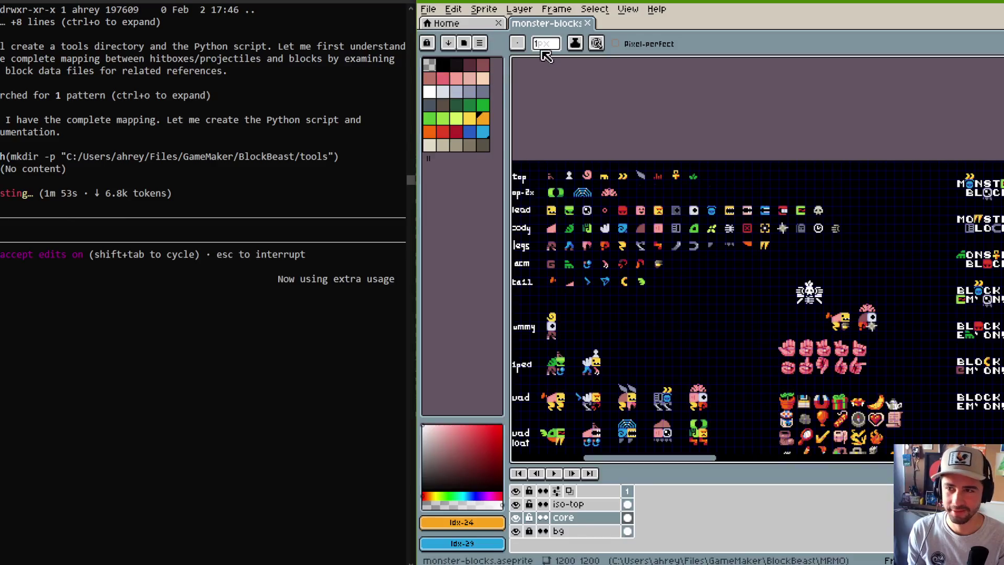
{"action": "left_click", "coordinate": [467, 24]}
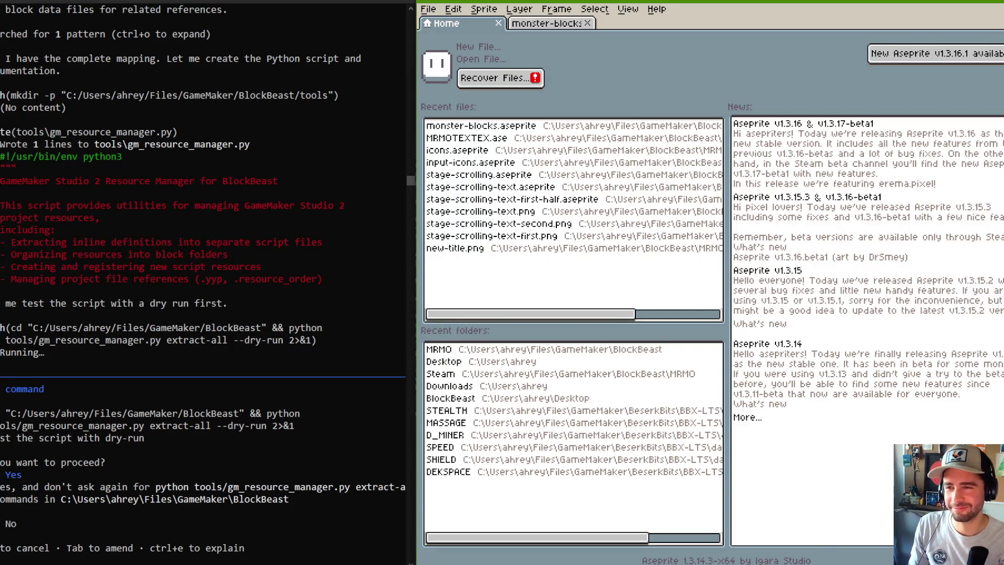
{"action": "left_click", "coordinate": [515, 24]}
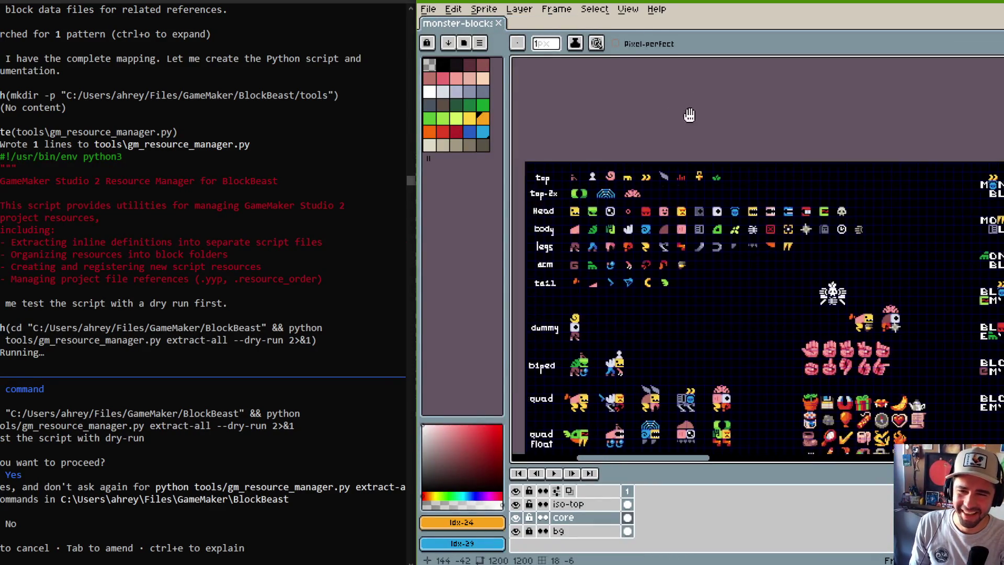
Approve Claude's dry-run command without future prompts and open MRMOTEXTEX.ase from recent files.
{"action": "left_click", "coordinate": [430, 14]}
{"action": "mouse_move", "coordinate": [460, 50]}
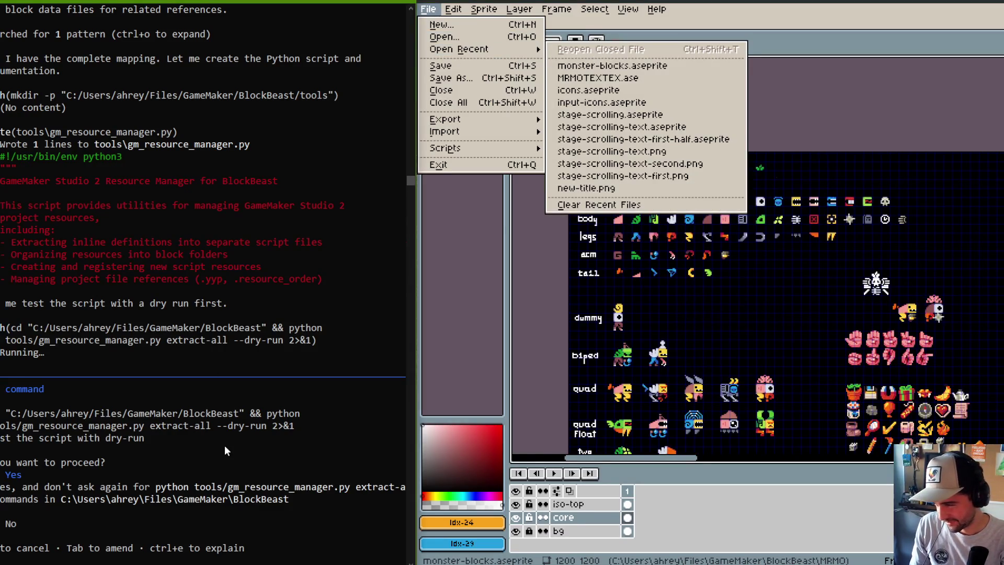
{"action": "key", "text": "Down"}
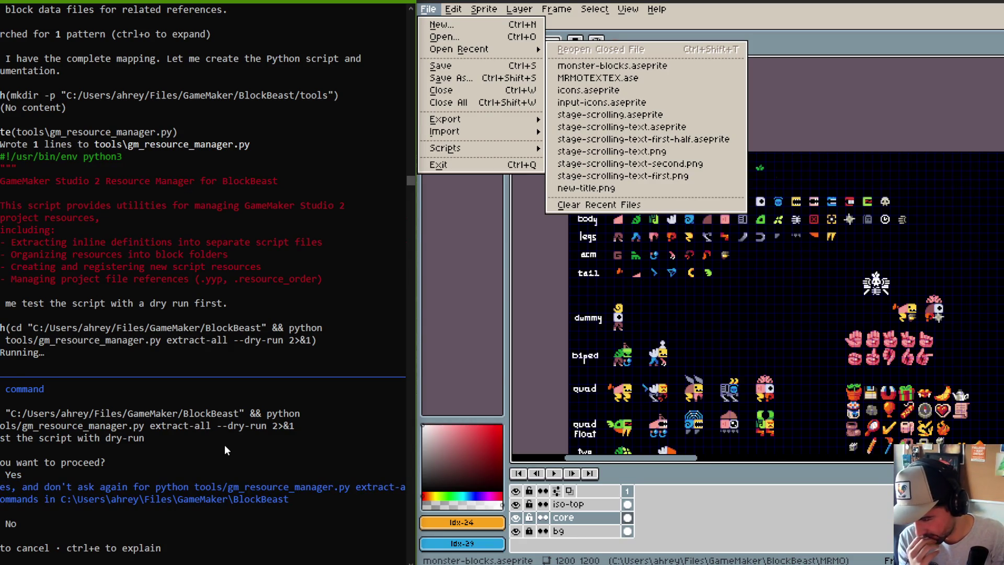
{"action": "key", "text": "Return"}
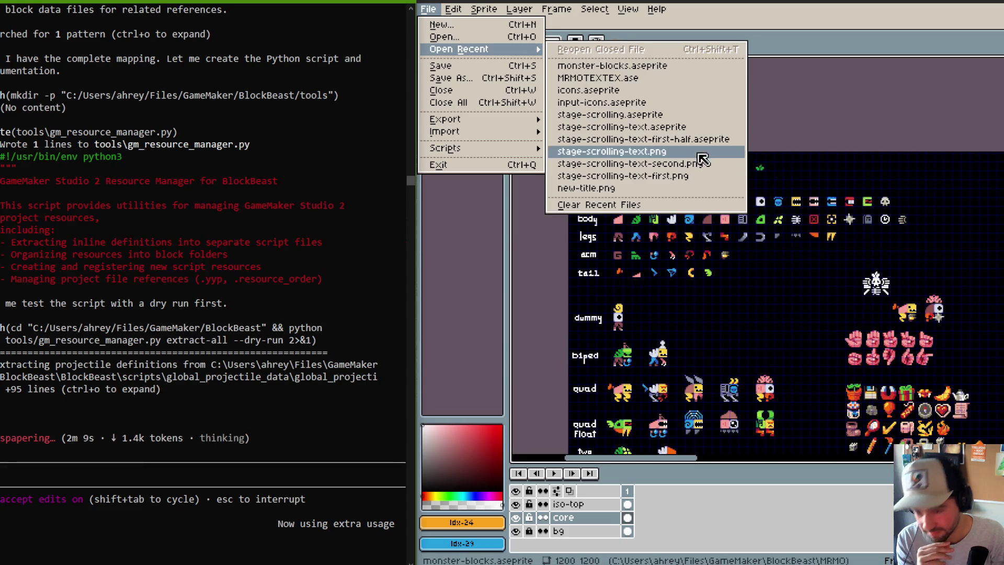
{"action": "left_click", "coordinate": [650, 81]}
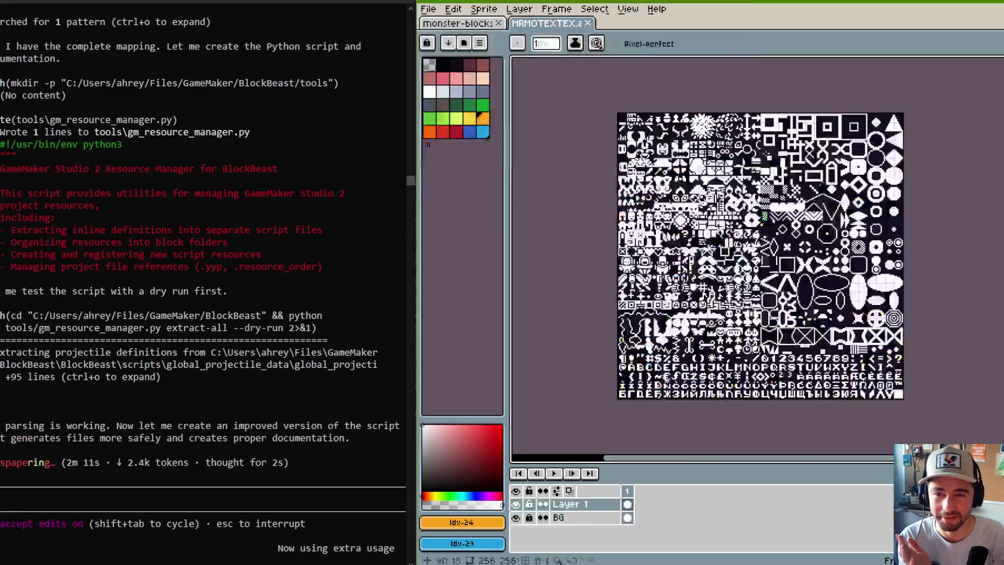
Zoom and pan around the MRMOTEXTEX tile sheet and switch to the Rectangular Marquee.
{"action": "scroll", "coordinate": [725, 170], "scroll_direction": "down", "scroll_amount": 3}
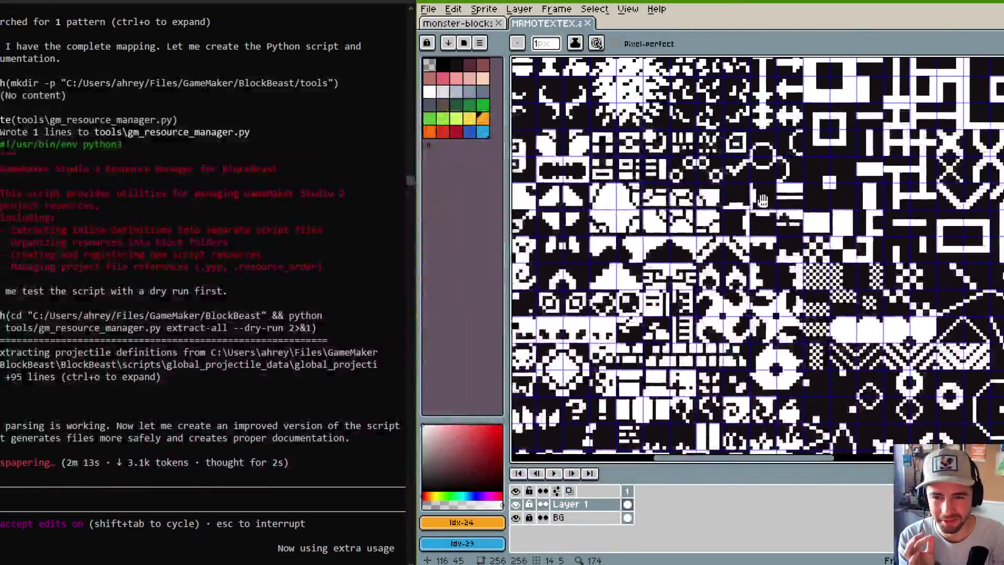
{"action": "scroll", "coordinate": [528, 23], "scroll_direction": "up", "scroll_amount": 1}
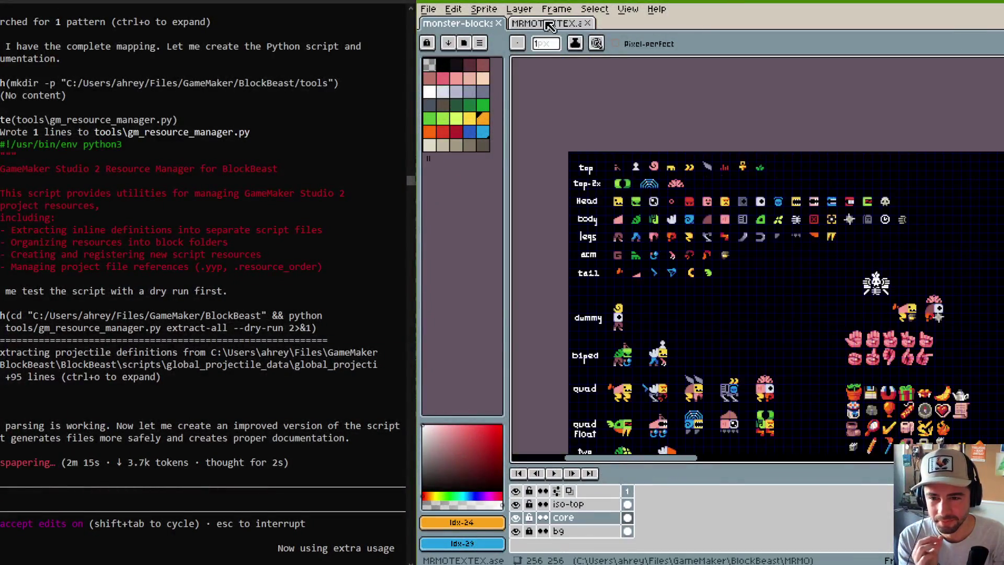
{"action": "scroll", "coordinate": [549, 24], "scroll_direction": "down", "scroll_amount": 1}
{"action": "scroll", "coordinate": [783, 137], "scroll_direction": "up", "scroll_amount": 2}
{"action": "scroll", "coordinate": [779, 151], "scroll_direction": "left", "scroll_amount": 3}
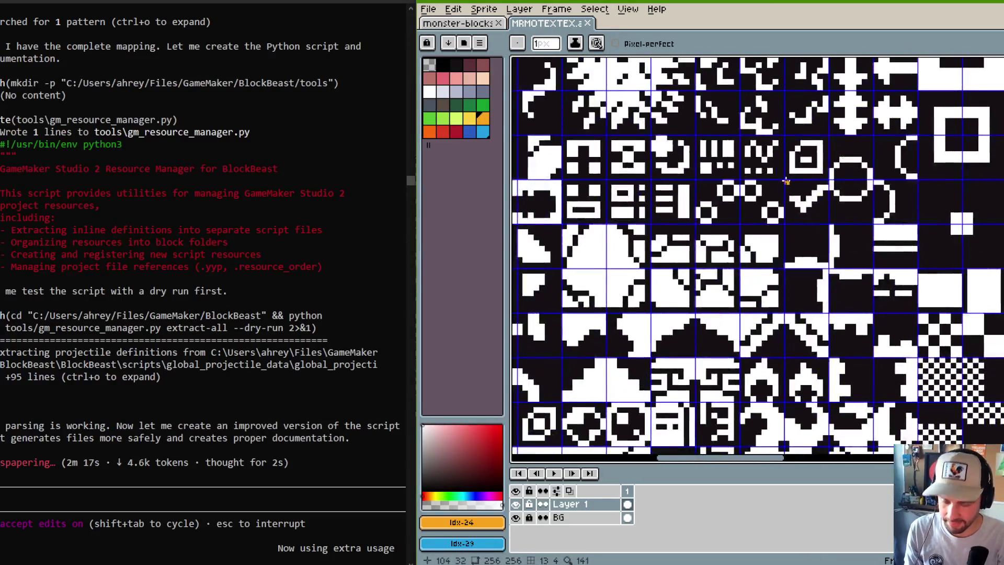
{"action": "key", "text": "m"}
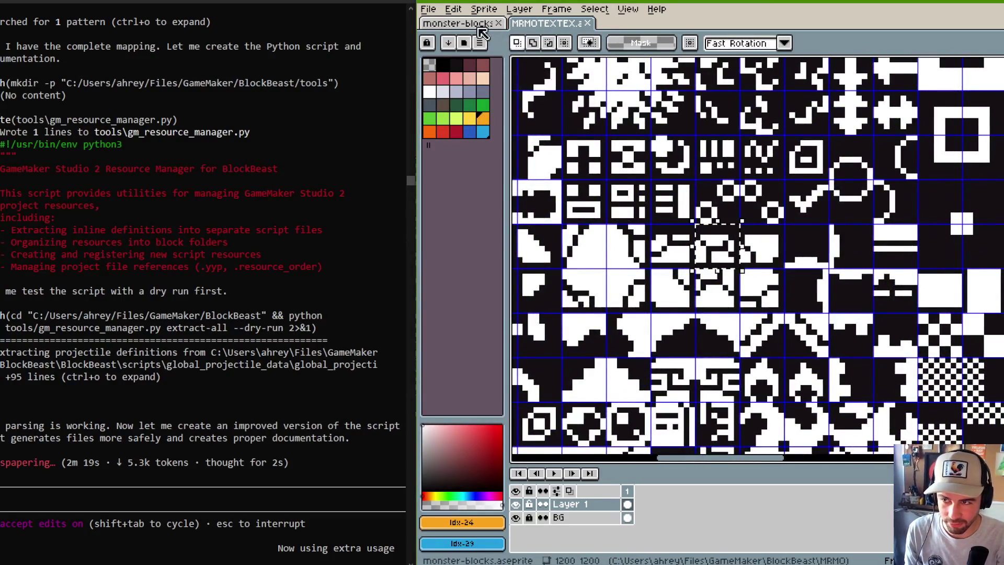
Go back to monster-blocks and bring the rows of monster icons into view.
{"action": "key", "text": "ctrl+Tab"}
{"action": "scroll", "coordinate": [721, 215], "scroll_direction": "up", "scroll_amount": 5}
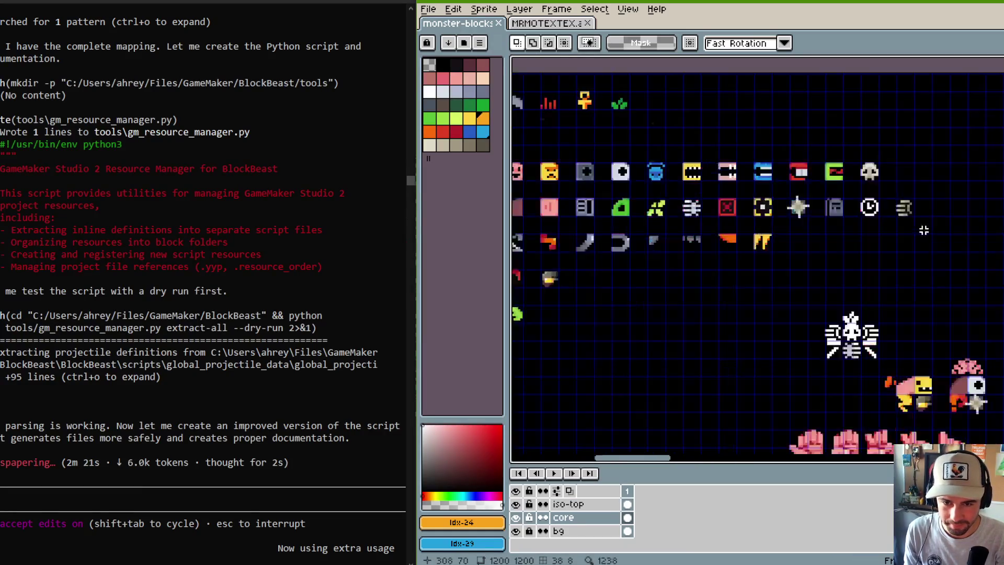
{"action": "scroll", "coordinate": [889, 183], "scroll_direction": "left", "scroll_amount": 5}
{"action": "scroll", "coordinate": [925, 165], "scroll_direction": "down", "scroll_amount": 2}
{"action": "left_click_drag", "start_coordinate": [925, 165], "coordinate": [621, 220]}
{"action": "scroll", "coordinate": [700, 218], "scroll_direction": "up", "scroll_amount": 3}
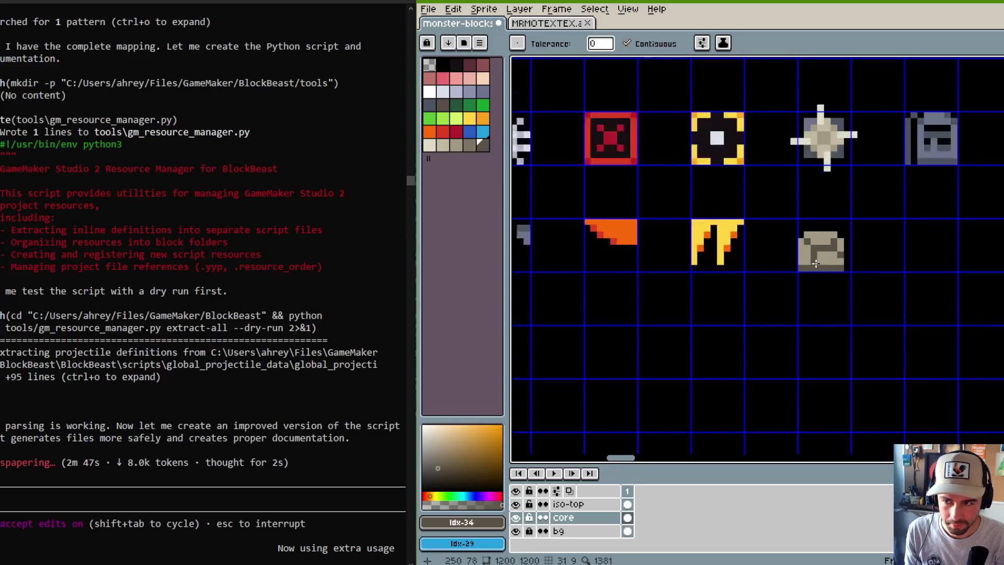
Try palette colours Idx-32, Idx-2 and Idx-34, then add a dark pixel to the stone sprite.
{"action": "key", "text": "g"}
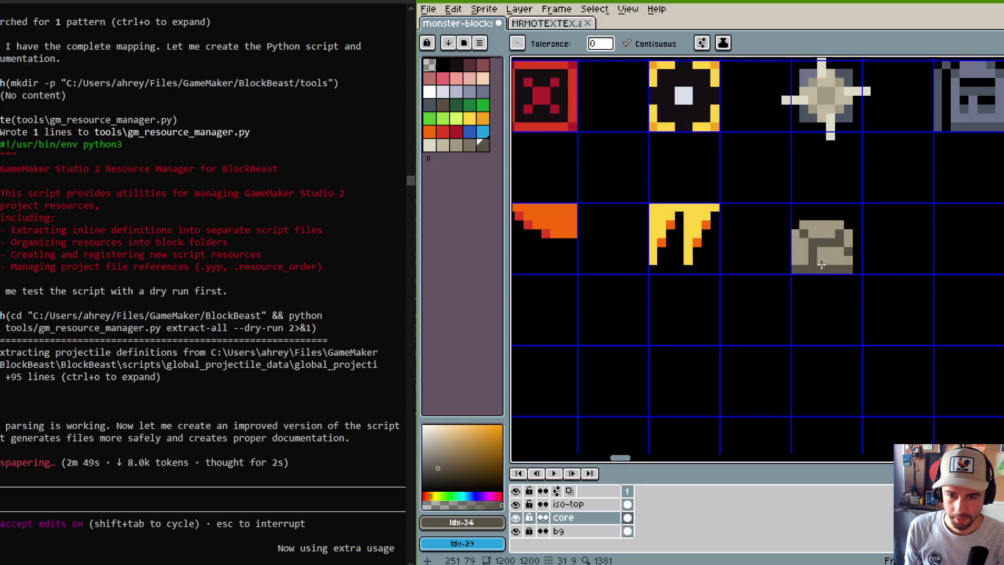
{"action": "left_click", "coordinate": [455, 145]}
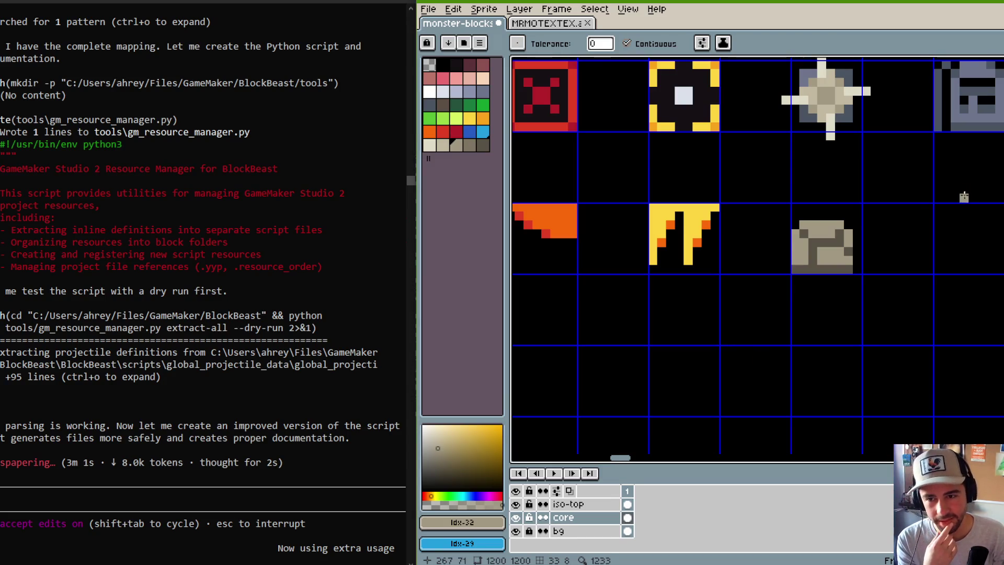
{"action": "left_click", "coordinate": [455, 64]}
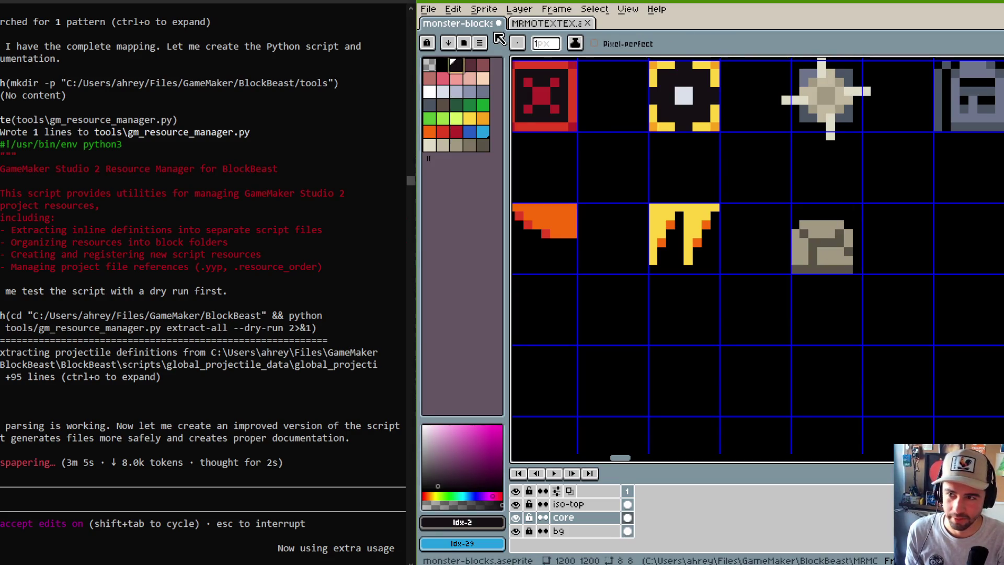
{"action": "left_click", "coordinate": [482, 144]}
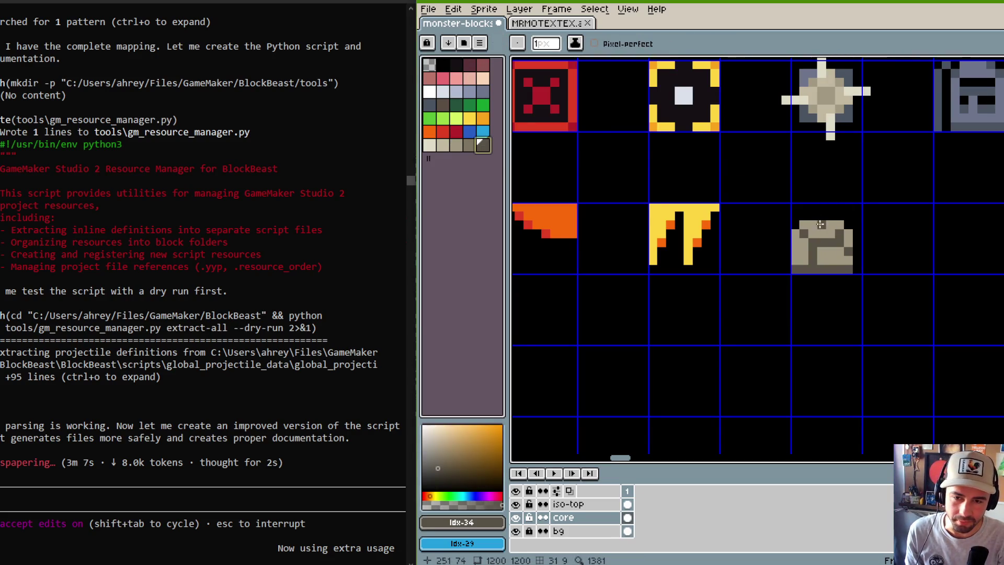
{"action": "key", "text": "g"}
{"action": "scroll", "coordinate": [827, 173], "scroll_direction": "down", "scroll_amount": 3}
{"action": "scroll", "coordinate": [827, 174], "scroll_direction": "up", "scroll_amount": 4}
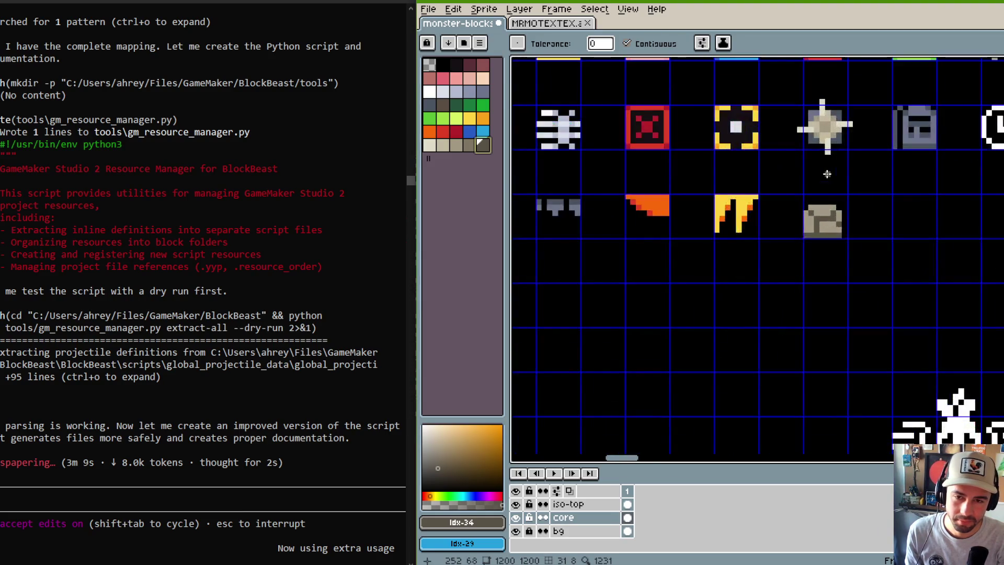
{"action": "scroll", "coordinate": [678, 236], "scroll_direction": "up", "scroll_amount": 4}
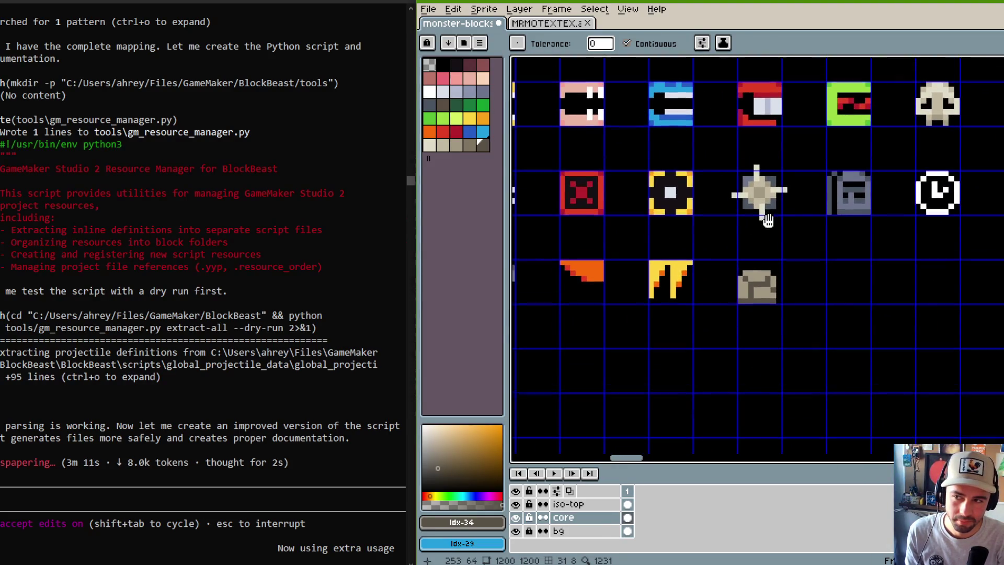
{"action": "left_click", "coordinate": [756, 268], "text": "alt"}
{"action": "key", "text": "d"}
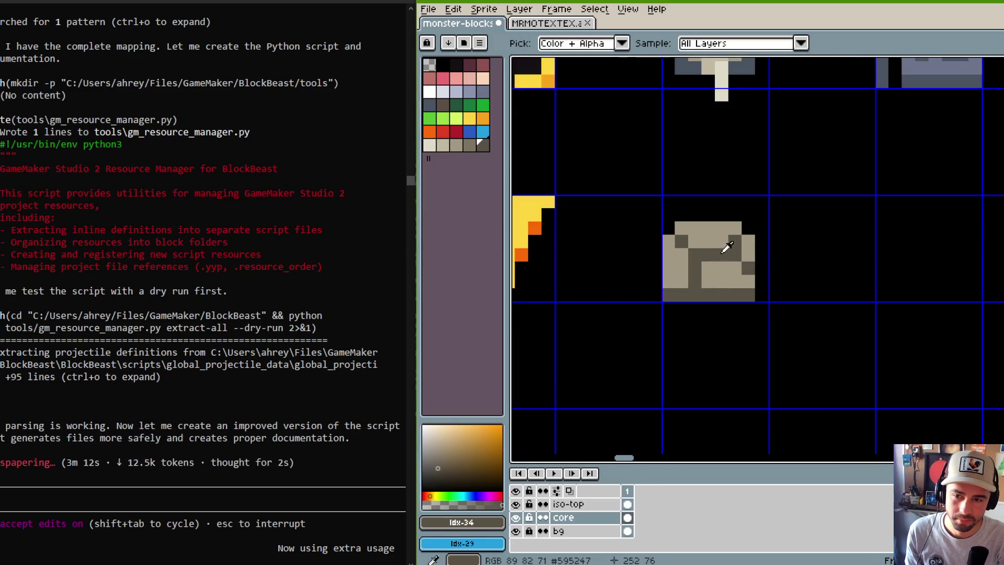
{"action": "left_click", "coordinate": [701, 269]}
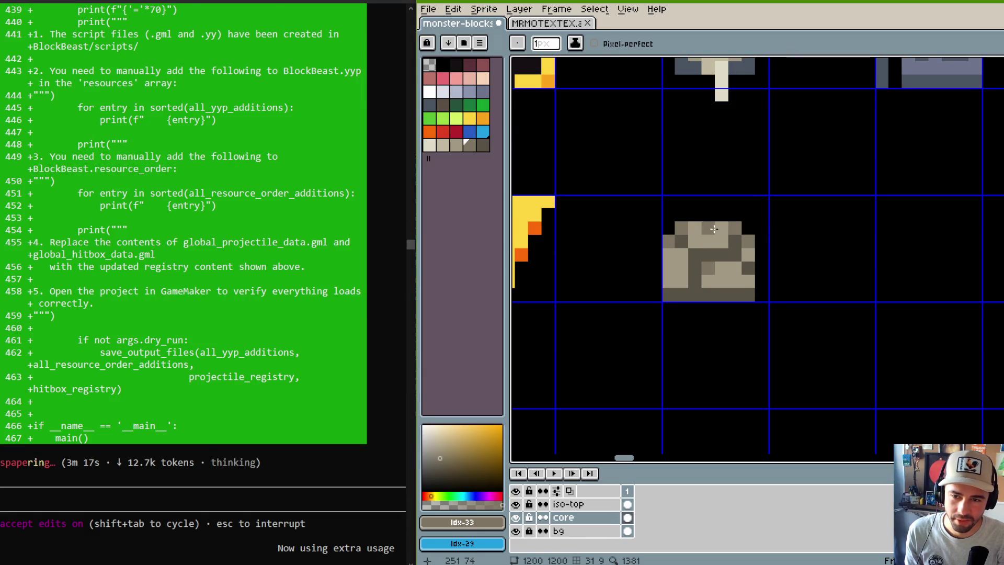
Zoom onto the rock and raise its top part a few pixels with the Rectangular Marquee.
{"action": "scroll", "coordinate": [736, 226], "scroll_direction": "down", "scroll_amount": 3}
{"action": "scroll", "coordinate": [774, 238], "scroll_direction": "up", "scroll_amount": 1}
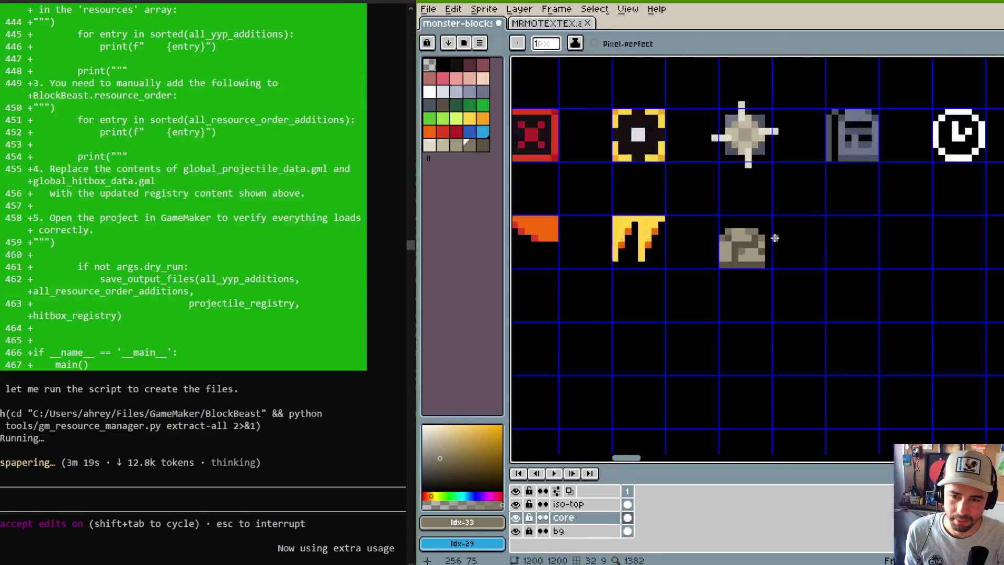
{"action": "scroll", "coordinate": [773, 243], "scroll_direction": "up", "scroll_amount": 2}
{"action": "scroll", "coordinate": [737, 209], "scroll_direction": "down", "scroll_amount": 3}
{"action": "scroll", "coordinate": [857, 247], "scroll_direction": "up", "scroll_amount": 2}
{"action": "scroll", "coordinate": [763, 209], "scroll_direction": "up", "scroll_amount": 1}
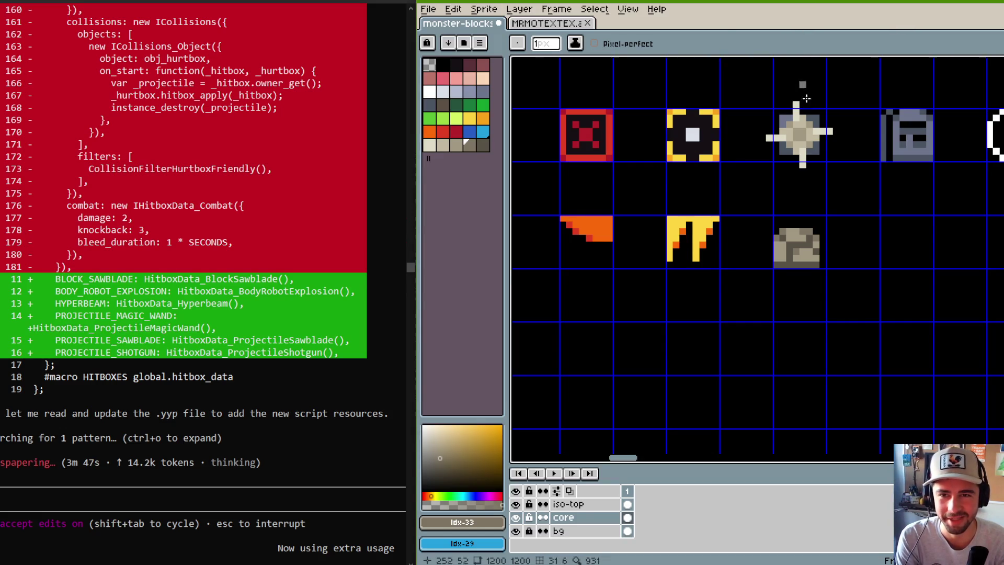
{"action": "scroll", "coordinate": [631, 222], "scroll_direction": "down", "scroll_amount": 2}
{"action": "scroll", "coordinate": [757, 180], "scroll_direction": "down", "scroll_amount": 1}
{"action": "scroll", "coordinate": [756, 179], "scroll_direction": "up", "scroll_amount": 1}
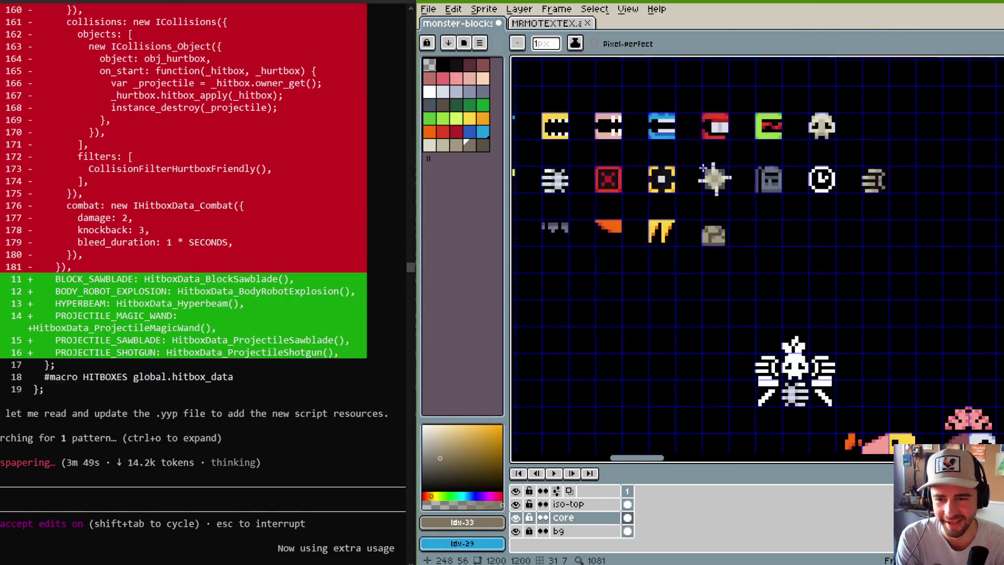
{"action": "scroll", "coordinate": [837, 178], "scroll_direction": "left", "scroll_amount": 4}
{"action": "scroll", "coordinate": [650, 188], "scroll_direction": "right", "scroll_amount": 2}
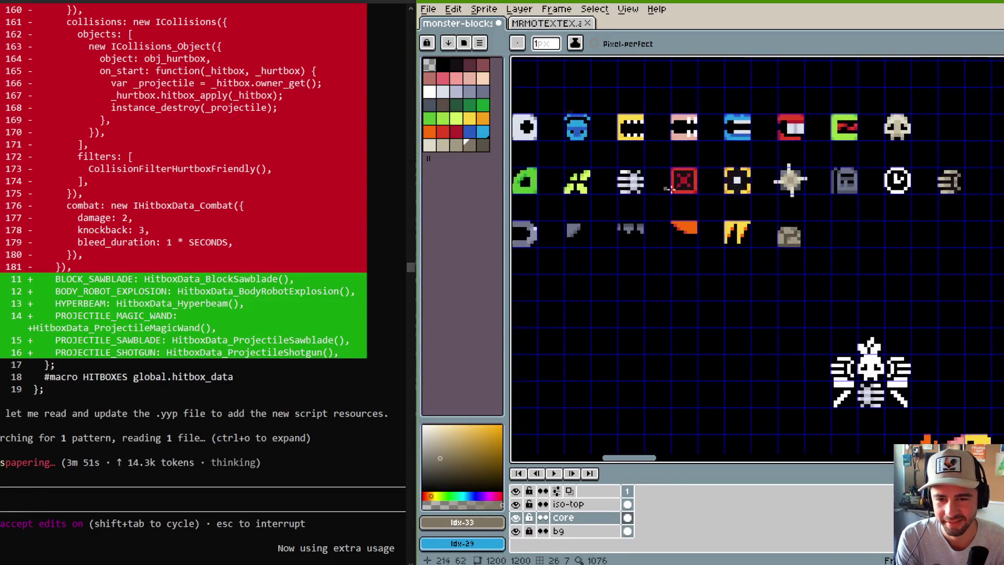
{"action": "scroll", "coordinate": [790, 224], "scroll_direction": "up", "scroll_amount": 3}
{"action": "key", "text": "m"}
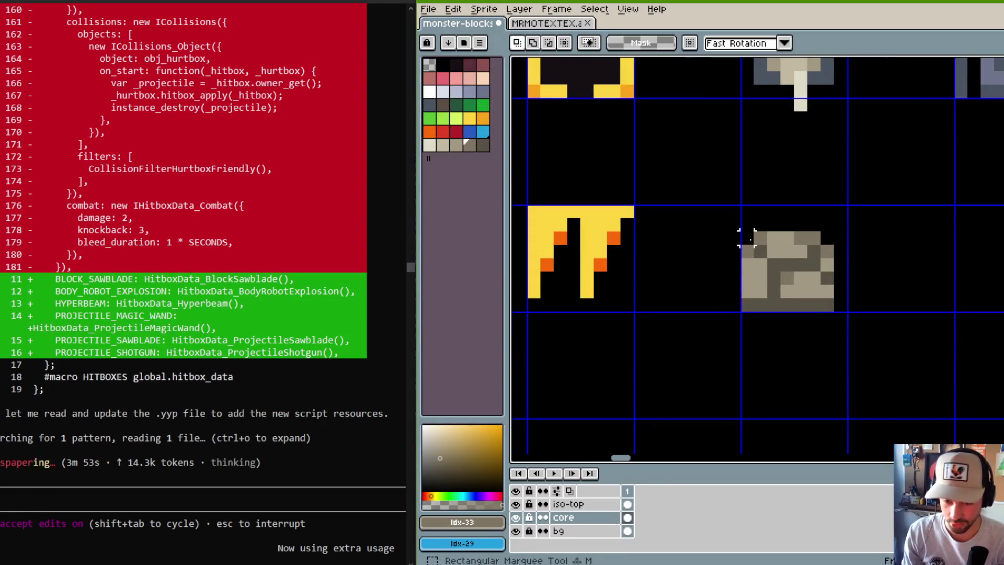
{"action": "mouse_move", "coordinate": [712, 203]}
{"action": "left_mouse_down"}
{"action": "mouse_move", "coordinate": [896, 291]}
{"action": "mouse_move", "coordinate": [848, 260]}
{"action": "left_mouse_up"}
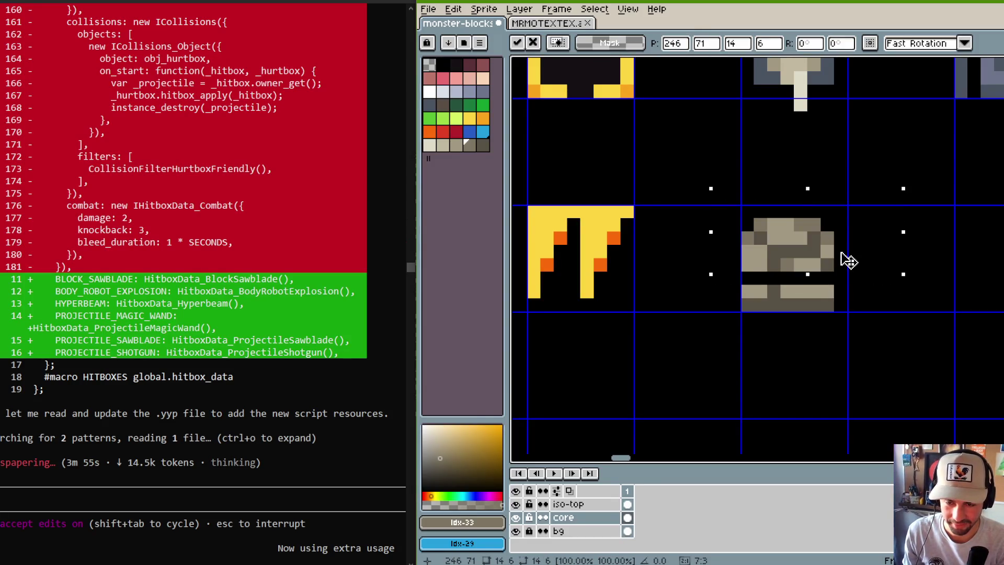
{"action": "key", "text": "Return"}
Fill the rock's gap with tan pixels and sample the mid-grey shade #7c7562.
{"action": "key", "text": "b"}
{"action": "left_click", "coordinate": [758, 256], "text": "alt"}
{"action": "left_click_drag", "start_coordinate": [748, 281], "coordinate": [833, 279]}
{"action": "left_click", "coordinate": [775, 277], "text": "alt"}
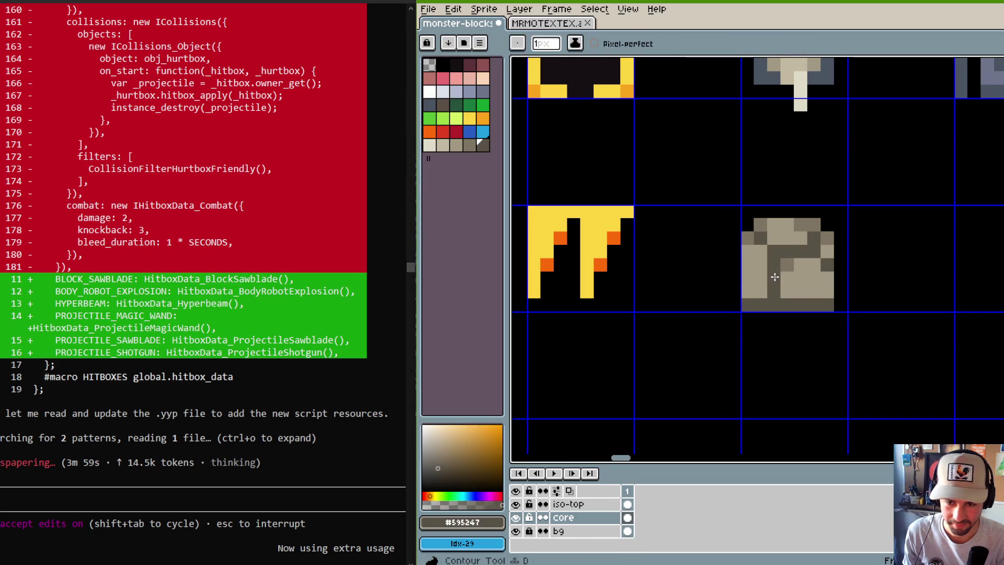
{"action": "key", "text": "alt"}
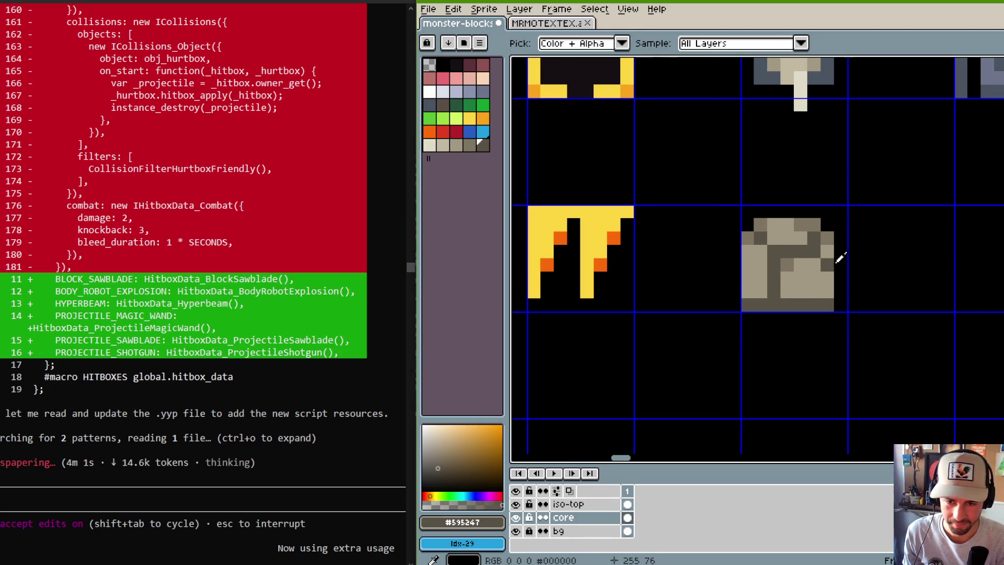
{"action": "scroll", "coordinate": [835, 258], "scroll_direction": "down", "scroll_amount": 3}
{"action": "scroll", "coordinate": [795, 241], "scroll_direction": "up", "scroll_amount": 2}
{"action": "left_click", "coordinate": [795, 241], "text": "alt"}
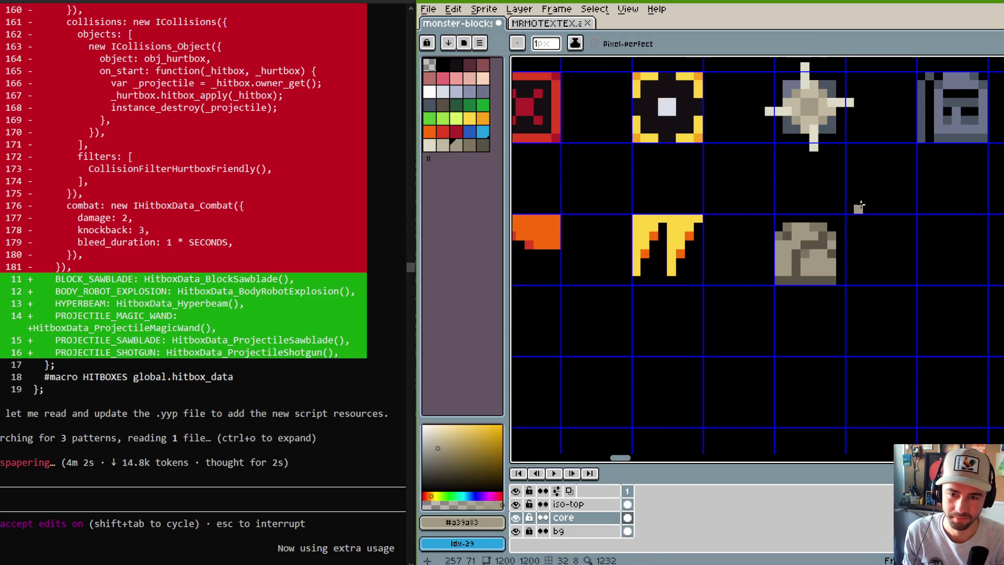
{"action": "scroll", "coordinate": [858, 206], "scroll_direction": "down", "scroll_amount": 3}
{"action": "scroll", "coordinate": [858, 206], "scroll_direction": "up", "scroll_amount": 4}
{"action": "left_click", "coordinate": [761, 268], "text": "alt"}
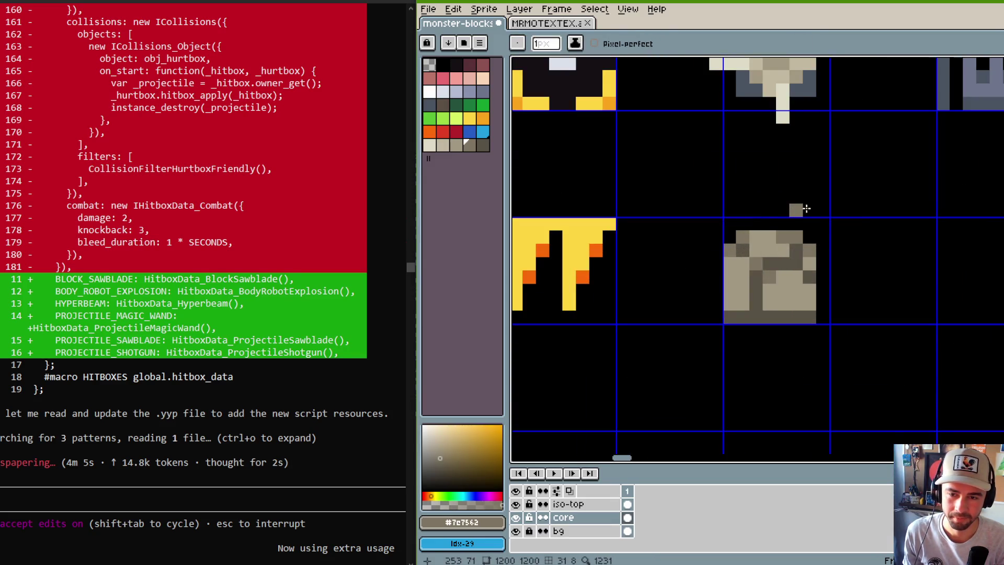
{"action": "scroll", "coordinate": [795, 209], "scroll_direction": "down", "scroll_amount": 3}
{"action": "scroll", "coordinate": [808, 206], "scroll_direction": "up", "scroll_amount": 2}
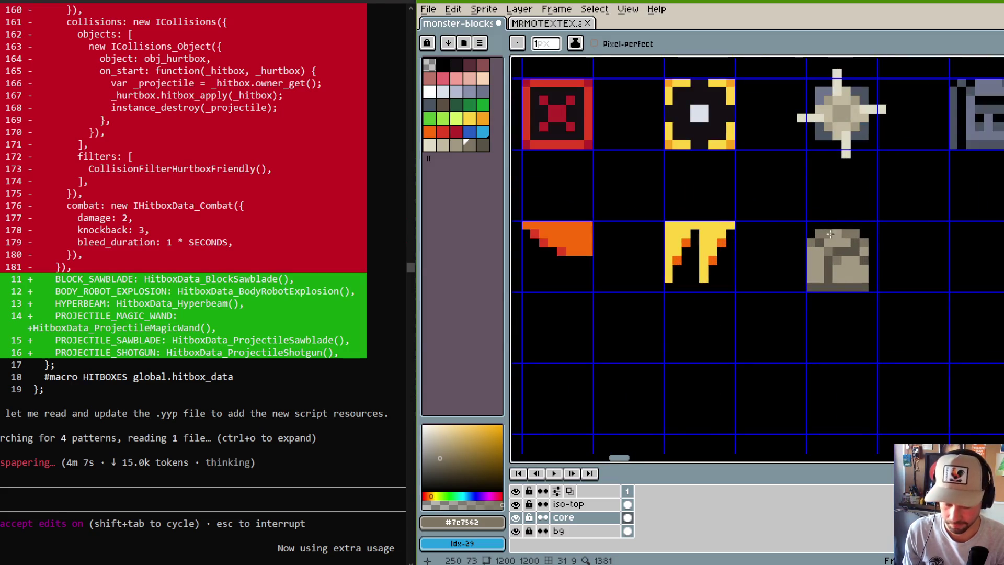
Select a 5x2 pixel patch, sample tan #a39a83 and dark #595247, then view the neighbouring sprite.
{"action": "key", "text": "m"}
{"action": "left_click_drag", "start_coordinate": [812, 253], "coordinate": [860, 272]}
{"action": "key", "text": "ctrl+d"}
{"action": "key", "text": "b"}
{"action": "left_click", "coordinate": [866, 248], "text": "alt"}
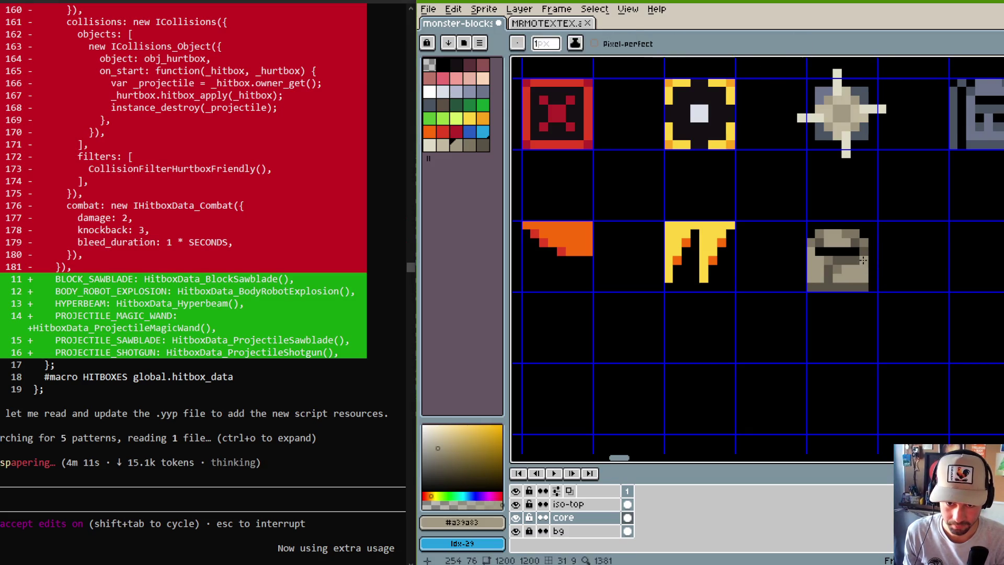
{"action": "scroll", "coordinate": [834, 241], "scroll_direction": "down", "scroll_amount": 3}
{"action": "scroll", "coordinate": [834, 242], "scroll_direction": "up", "scroll_amount": 3}
{"action": "scroll", "coordinate": [834, 241], "scroll_direction": "down", "scroll_amount": 2}
{"action": "scroll", "coordinate": [889, 244], "scroll_direction": "up", "scroll_amount": 3}
{"action": "left_click", "coordinate": [914, 244], "text": "alt"}
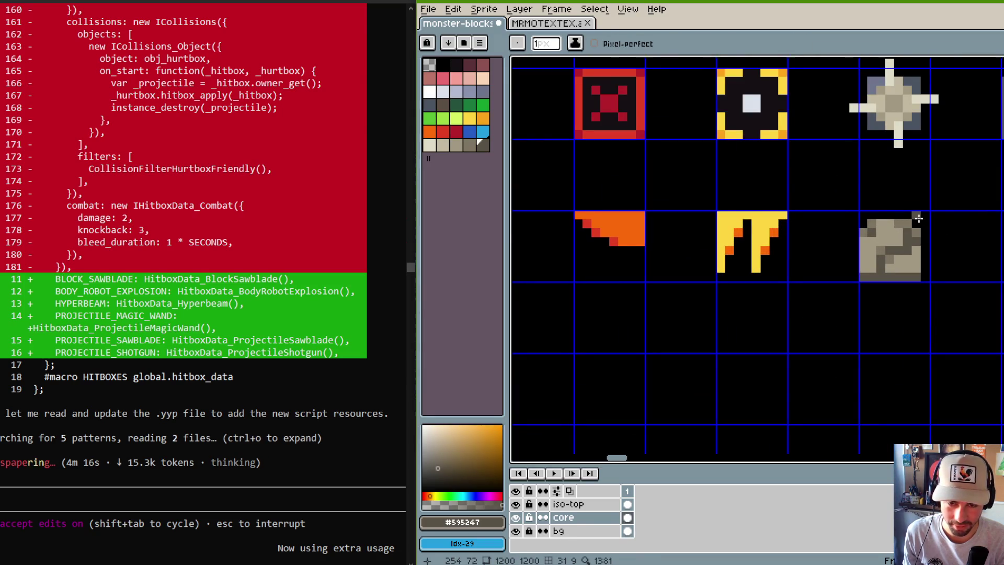
{"action": "left_click_drag", "start_coordinate": [916, 217], "coordinate": [833, 224]}
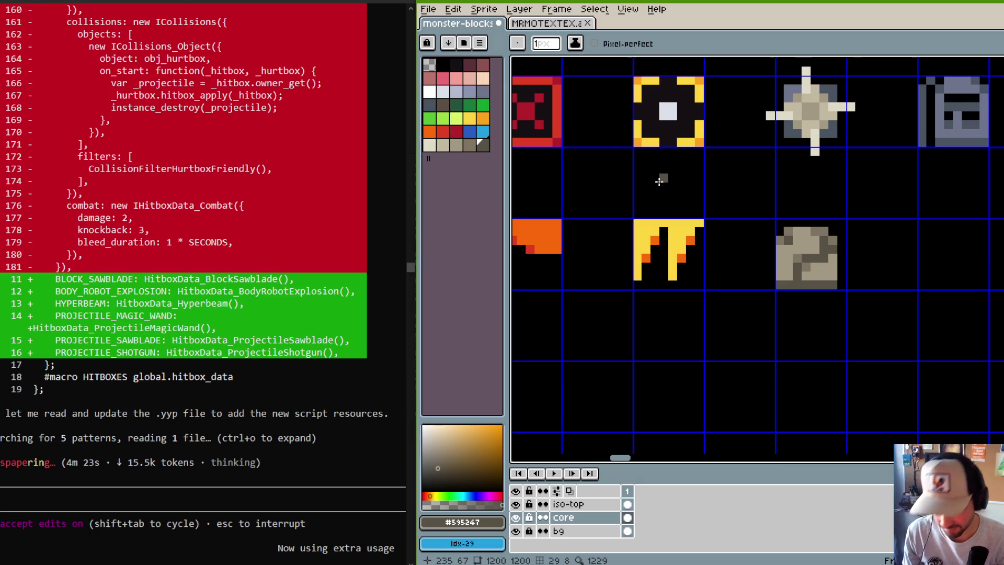
{"action": "scroll", "coordinate": [735, 172], "scroll_direction": "down", "scroll_amount": 2}
{"action": "scroll", "coordinate": [737, 177], "scroll_direction": "up", "scroll_amount": 2}
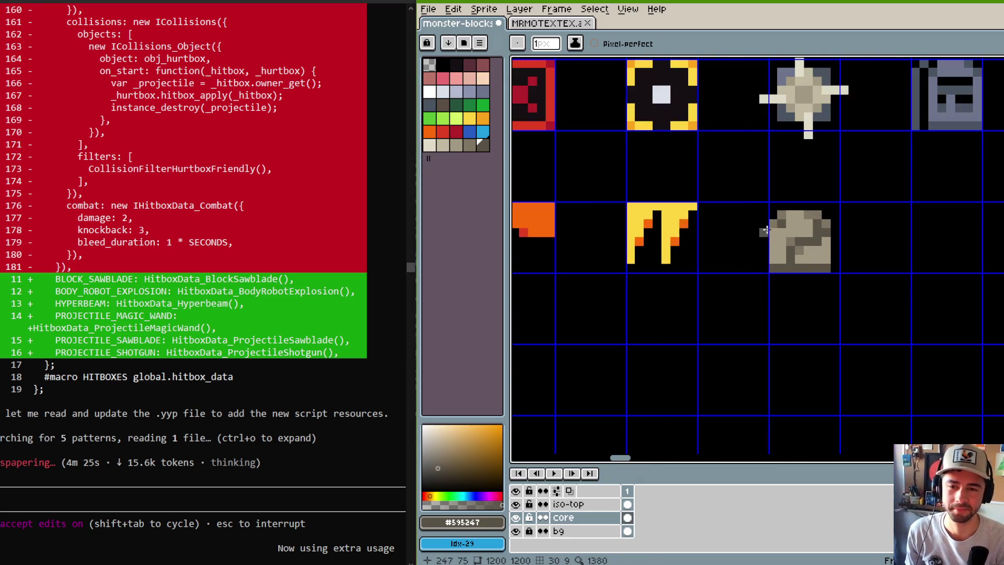
{"action": "scroll", "coordinate": [836, 210], "scroll_direction": "down", "scroll_amount": 2}
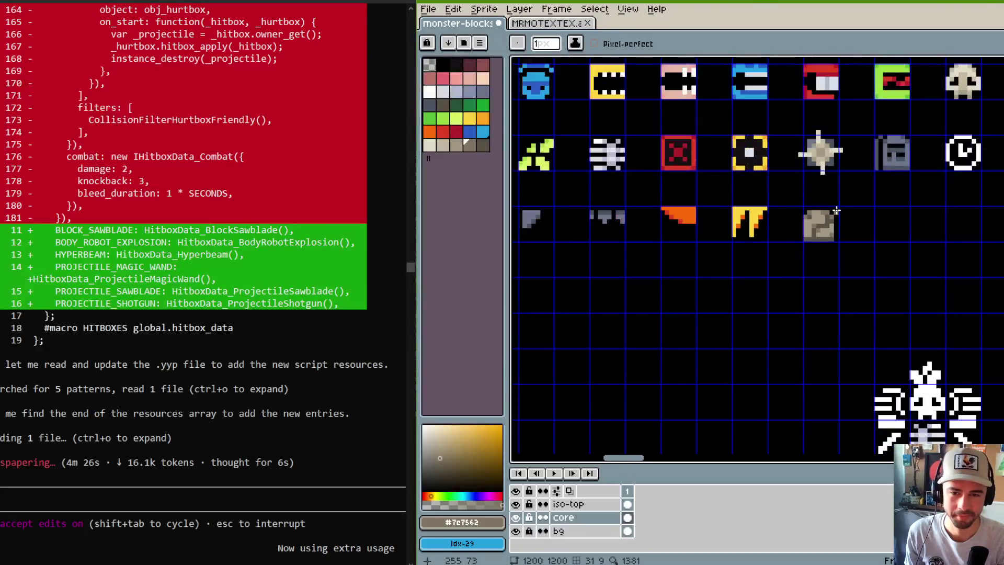
{"action": "scroll", "coordinate": [836, 210], "scroll_direction": "up", "scroll_amount": 1}
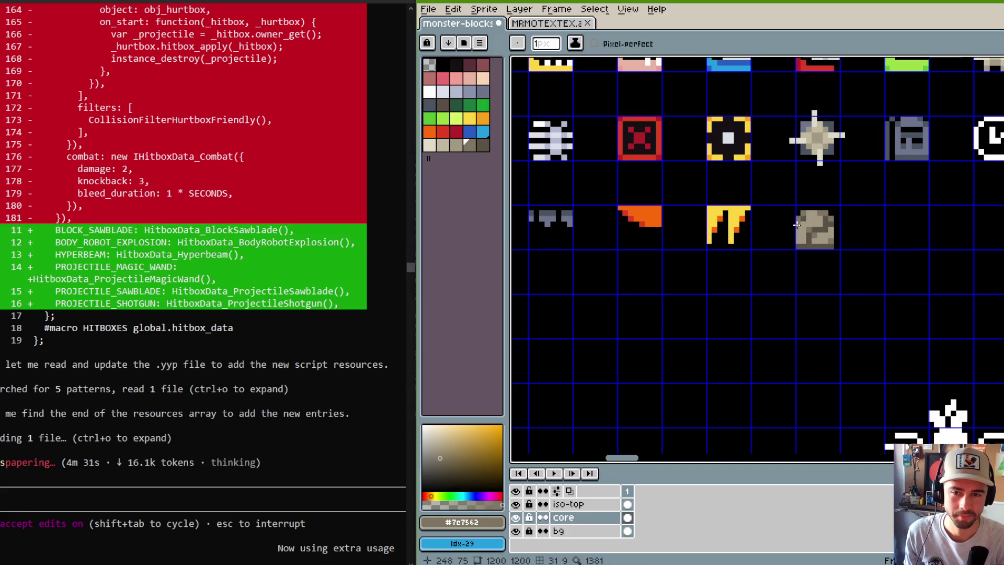
{"action": "scroll", "coordinate": [837, 180], "scroll_direction": "down", "scroll_amount": 1}
{"action": "scroll", "coordinate": [853, 181], "scroll_direction": "down", "scroll_amount": 3}
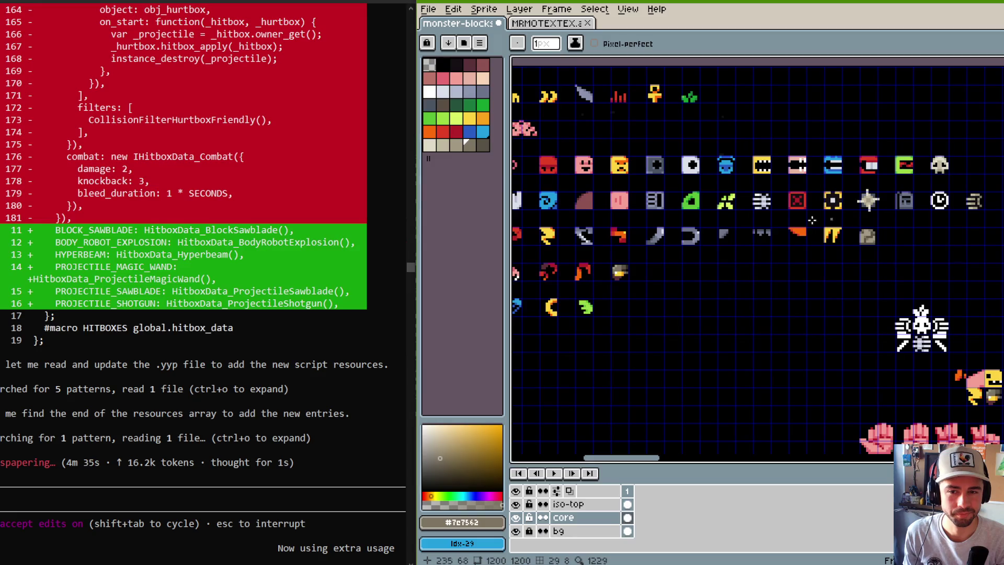
{"action": "scroll", "coordinate": [846, 218], "scroll_direction": "up", "scroll_amount": 1}
{"action": "scroll", "coordinate": [846, 213], "scroll_direction": "up", "scroll_amount": 2}
Switch to the MRMOTEXTEX sheet and pan to its left and lower glyphs.
{"action": "scroll", "coordinate": [847, 213], "scroll_direction": "down", "scroll_amount": 2}
{"action": "key", "text": "ctrl+Tab"}
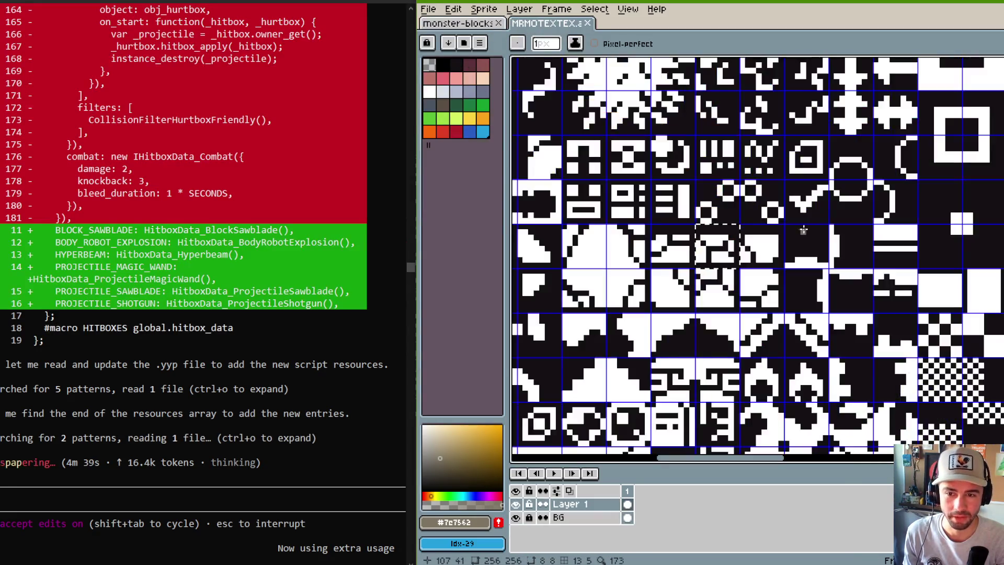
{"action": "scroll", "coordinate": [897, 265], "scroll_direction": "down", "scroll_amount": 4}
{"action": "scroll", "coordinate": [896, 266], "scroll_direction": "up", "scroll_amount": 2}
{"action": "mouse_move", "coordinate": [896, 265]}
{"action": "left_mouse_down"}
{"action": "mouse_move", "coordinate": [929, 265]}
{"action": "mouse_move", "coordinate": [995, 213]}
{"action": "left_mouse_up"}
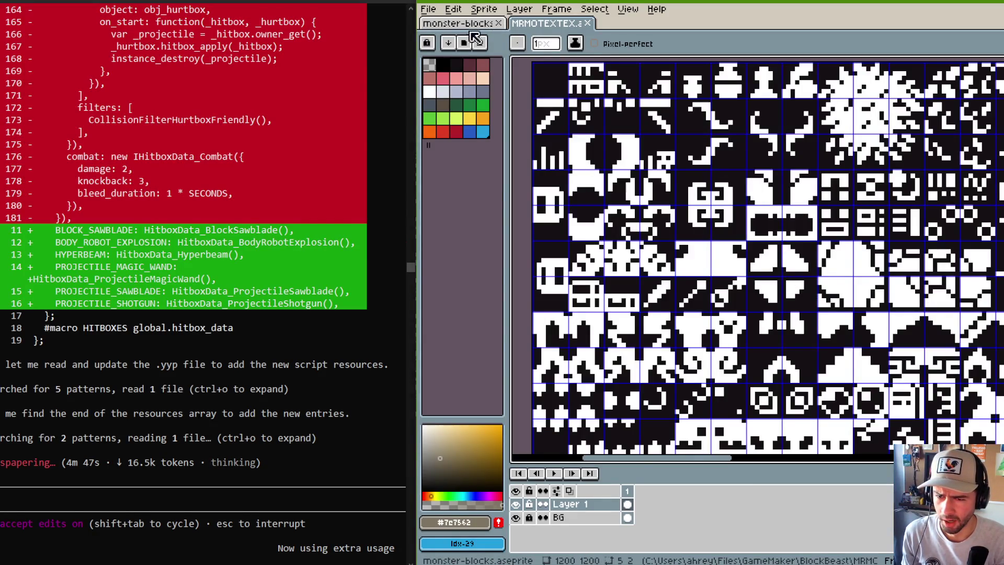
{"action": "key", "text": "m"}
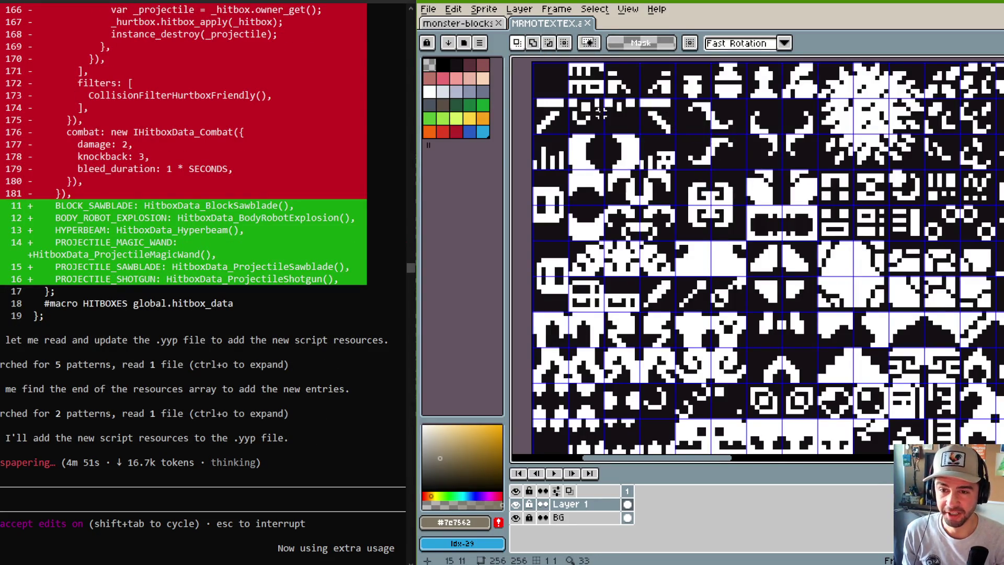
{"action": "mouse_move", "coordinate": [592, 104]}
{"action": "left_mouse_down"}
{"action": "mouse_move", "coordinate": [668, 142]}
{"action": "mouse_move", "coordinate": [612, 197]}
{"action": "left_mouse_up"}
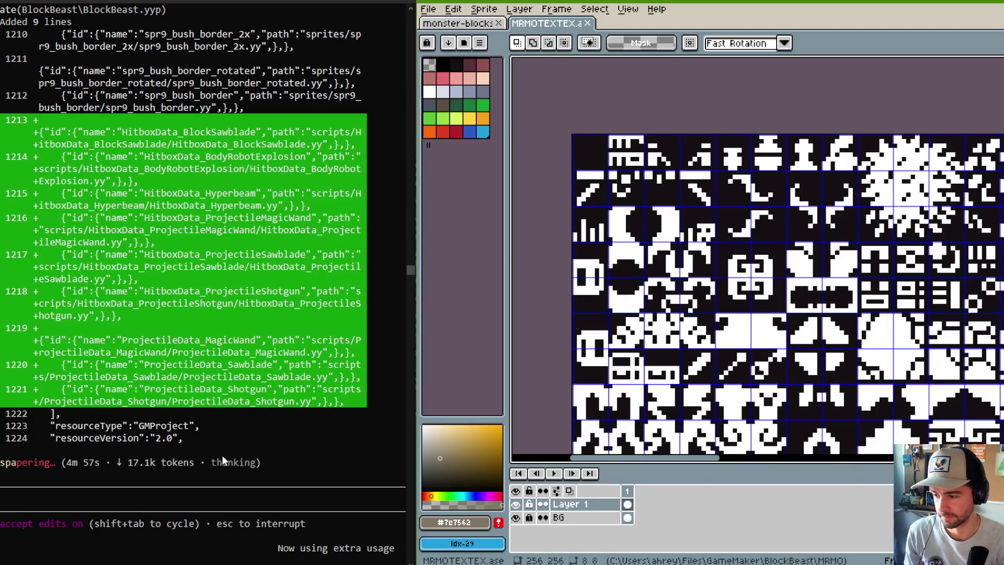
Check the Claude usage limits page in Opera, then hide the browser and return to the glyphs.
{"action": "left_click", "coordinate": [212, 556]}
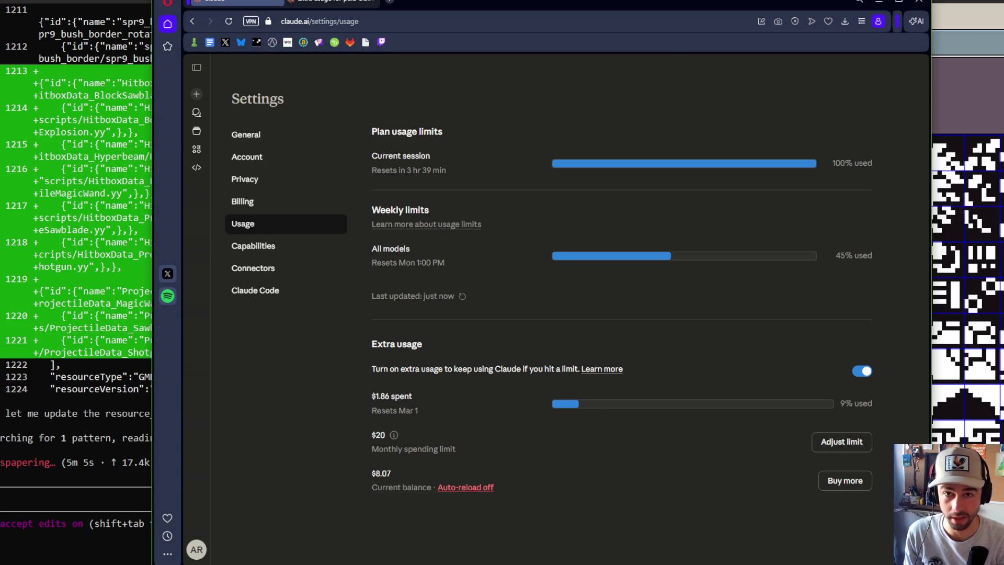
{"action": "left_click", "coordinate": [878, 5]}
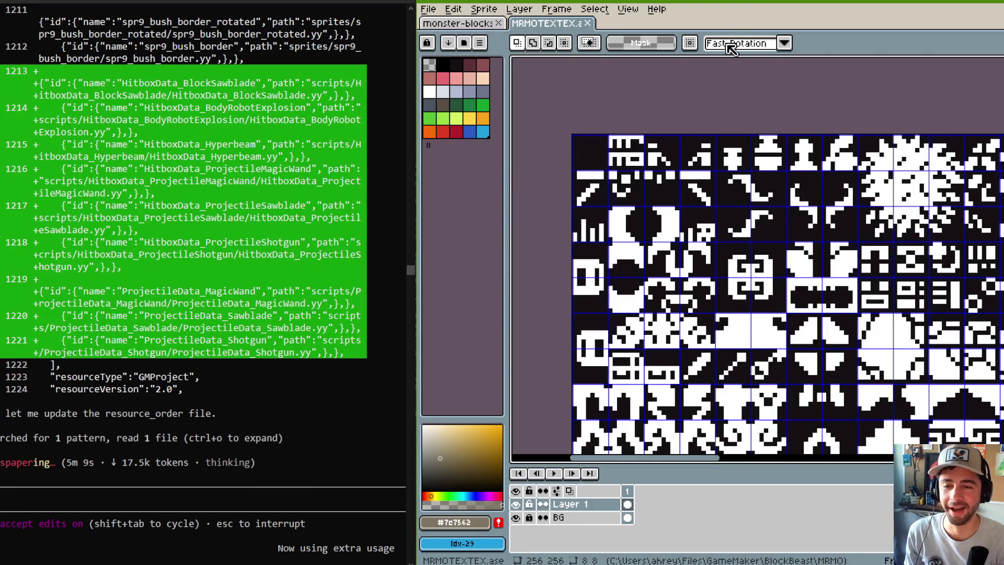
{"action": "left_click_drag", "start_coordinate": [730, 140], "coordinate": [671, 118]}
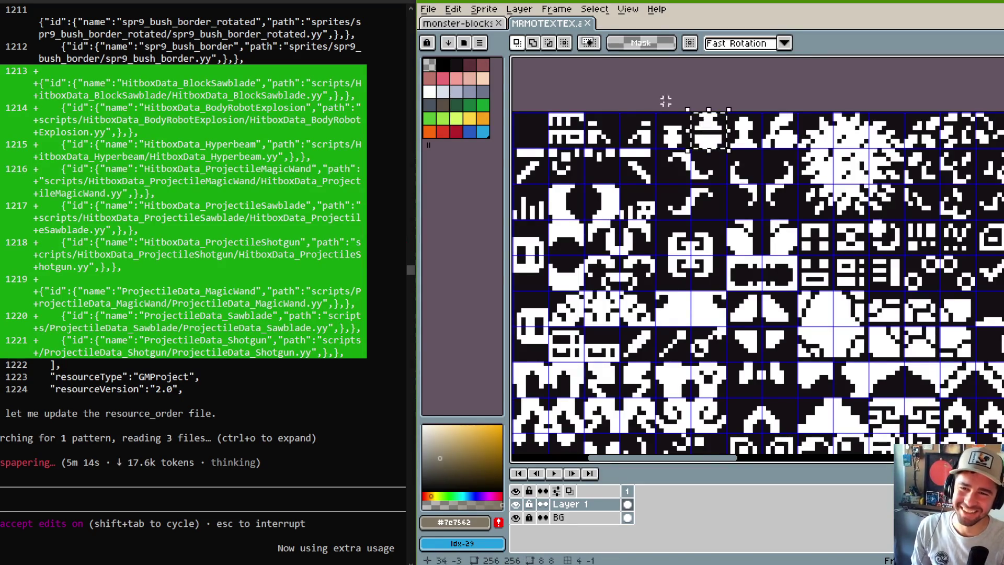
Paste the copied white glyph into the empty cell beside the green bush in monster-blocks.
{"action": "key", "text": "ctrl+Tab"}
{"action": "scroll", "coordinate": [648, 139], "scroll_direction": "down", "scroll_amount": 3}
{"action": "scroll", "coordinate": [732, 183], "scroll_direction": "up", "scroll_amount": 2}
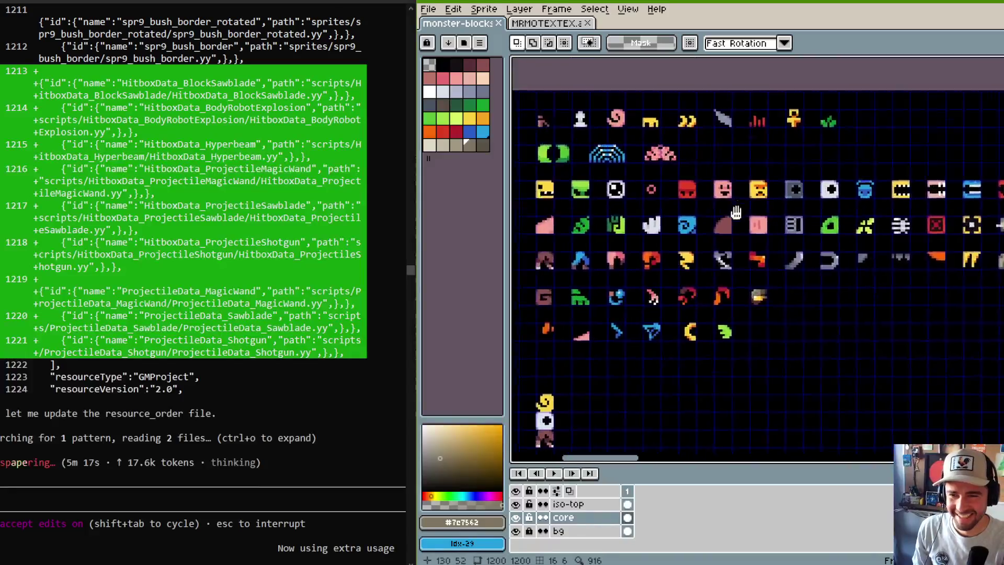
{"action": "mouse_move", "coordinate": [793, 204]}
{"action": "left_mouse_down"}
{"action": "mouse_move", "coordinate": [808, 220]}
{"action": "mouse_move", "coordinate": [710, 266]}
{"action": "mouse_move", "coordinate": [712, 278]}
{"action": "left_mouse_up"}
{"action": "scroll", "coordinate": [829, 213], "scroll_direction": "up", "scroll_amount": 3}
{"action": "key", "text": "ctrl+v"}
{"action": "key", "text": "Return"}
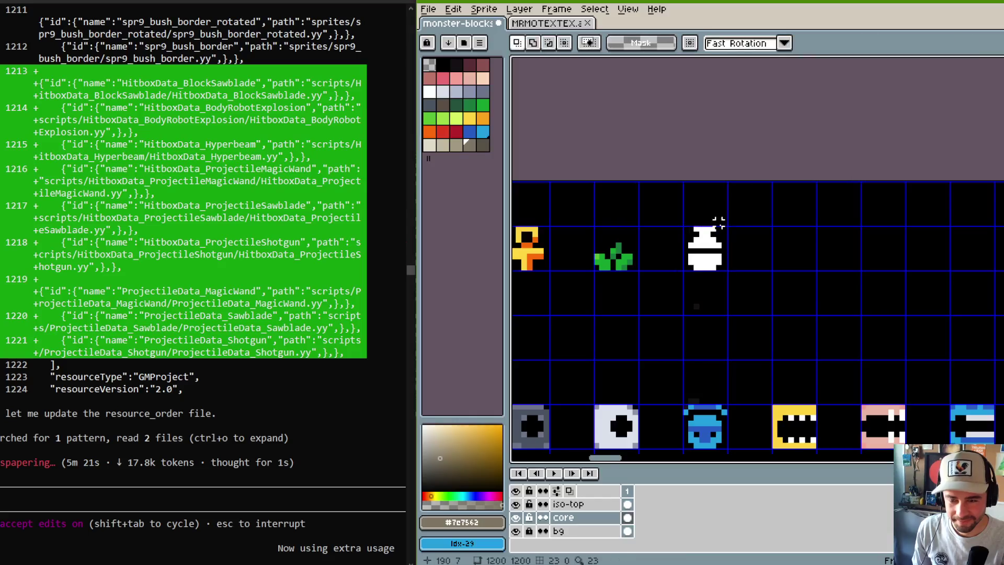
{"action": "scroll", "coordinate": [703, 251], "scroll_direction": "up", "scroll_amount": 2}
Fill the pasted glyph with mauve and shade its right edge and bottom row darker.
{"action": "key", "text": "i"}
{"action": "left_click", "coordinate": [482, 64]}
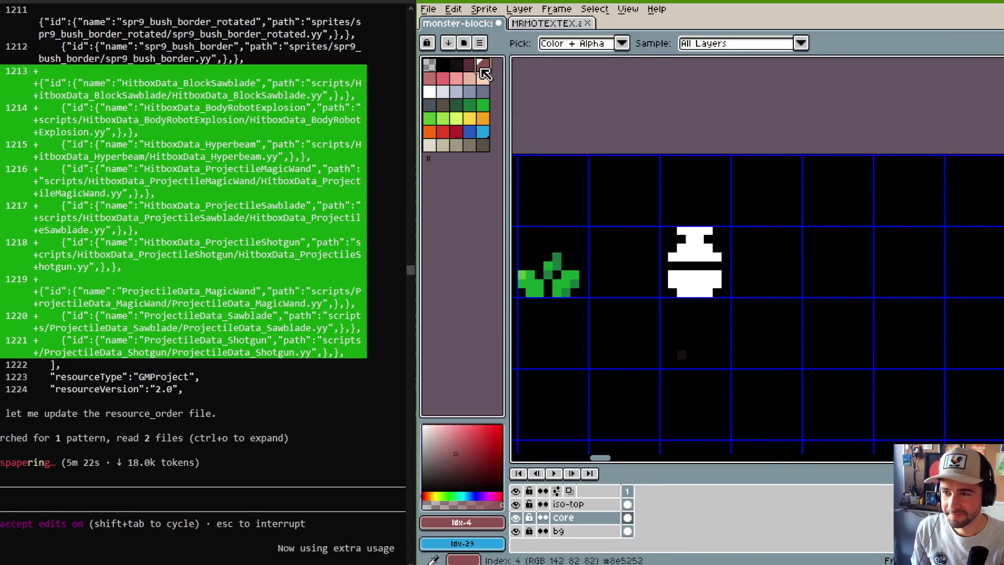
{"action": "key", "text": "g"}
{"action": "left_click", "coordinate": [694, 243]}
{"action": "left_click", "coordinate": [697, 282]}
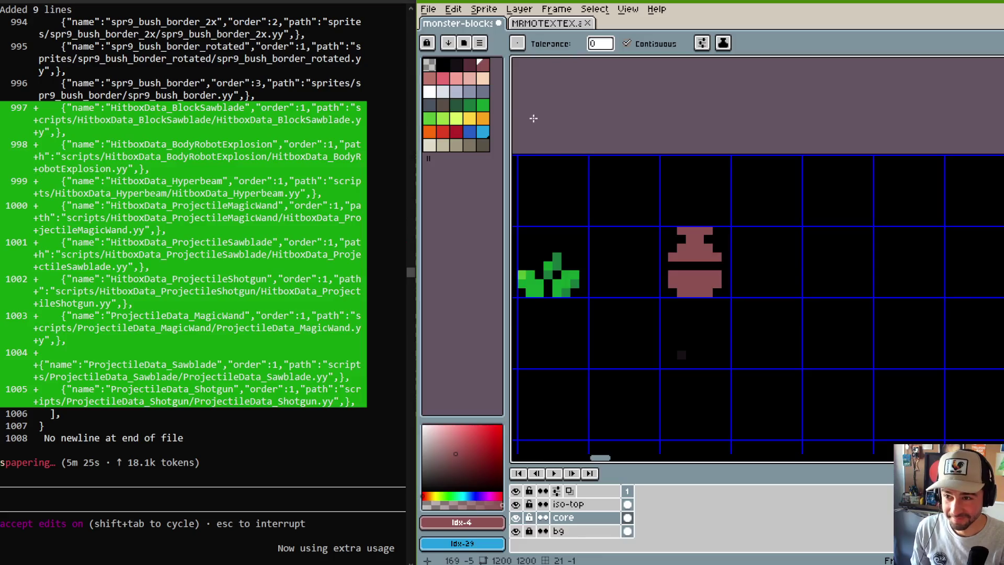
{"action": "key", "text": "b"}
{"action": "key", "text": "bracketleft"}
{"action": "left_click", "coordinate": [717, 256]}
{"action": "left_click", "coordinate": [717, 278]}
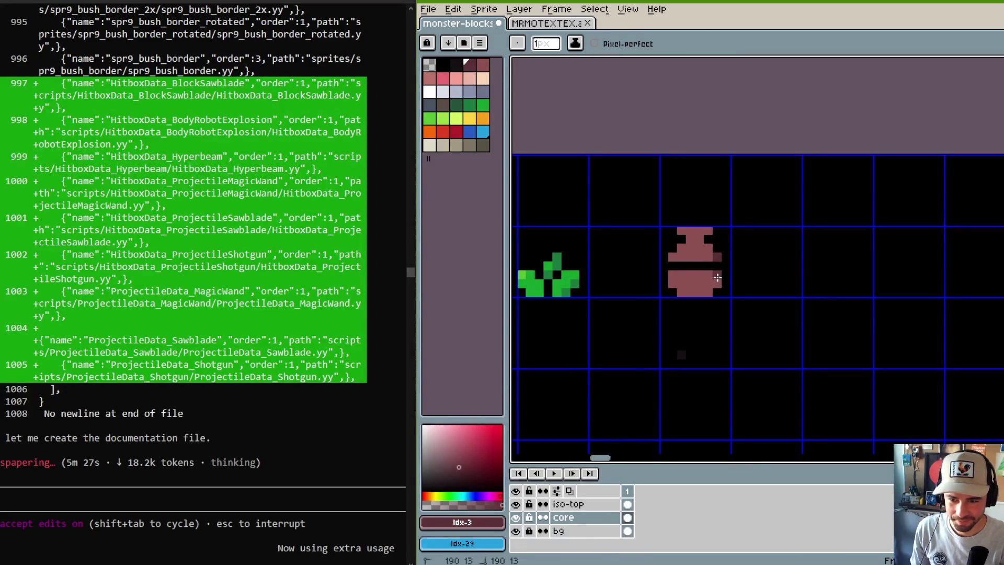
{"action": "left_click_drag", "start_coordinate": [708, 291], "coordinate": [680, 291]}
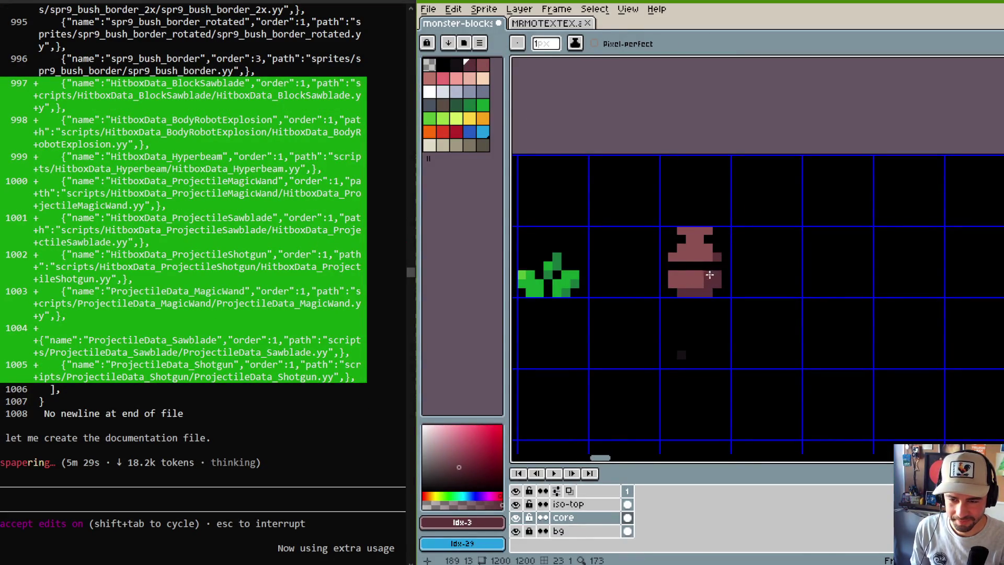
Centre on the pink pot sprite and paint a light-pink highlight pixel on it.
{"action": "scroll", "coordinate": [701, 285], "scroll_direction": "up", "scroll_amount": 2}
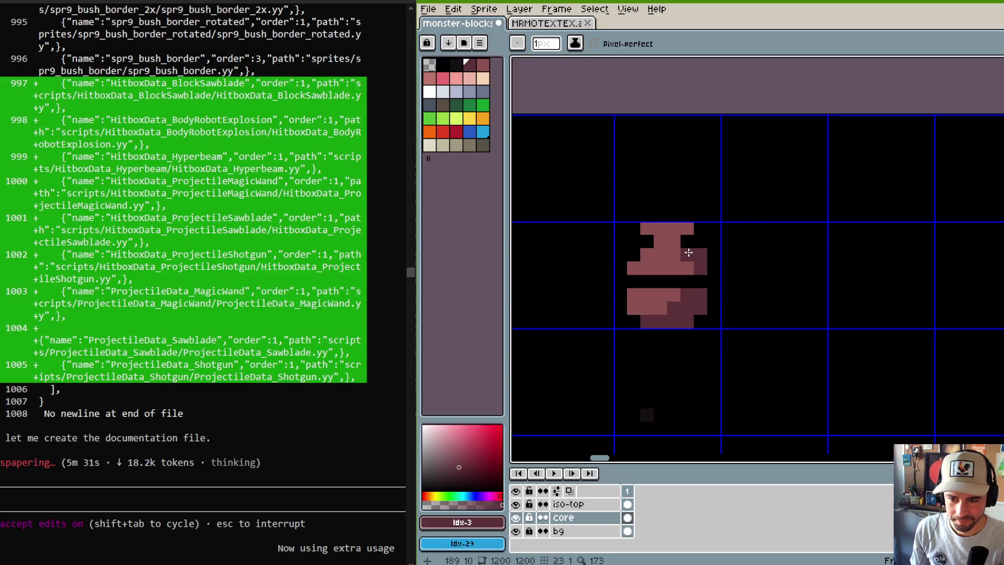
{"action": "scroll", "coordinate": [686, 228], "scroll_direction": "down", "scroll_amount": 2}
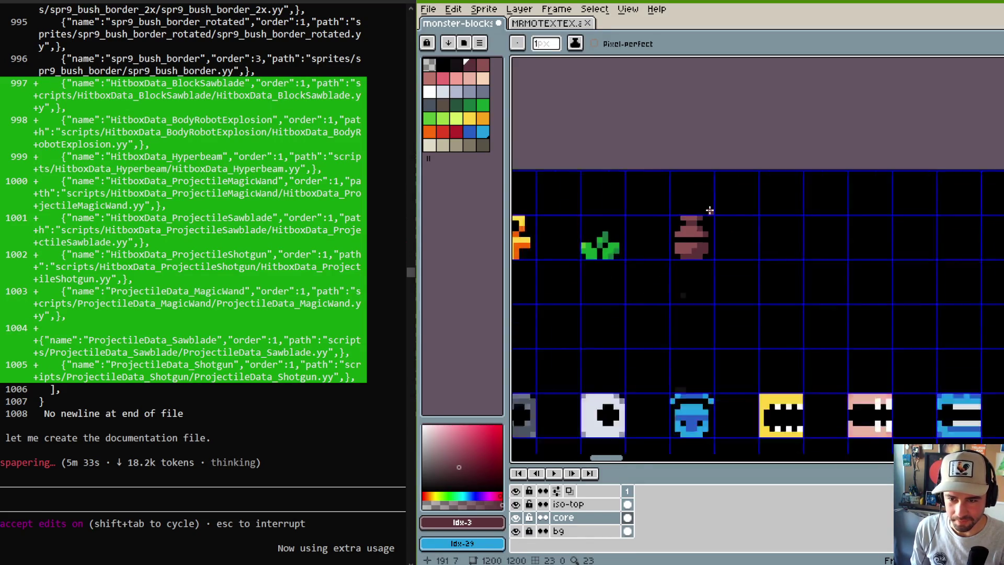
{"action": "left_click_drag", "start_coordinate": [680, 233], "coordinate": [922, 249]}
{"action": "scroll", "coordinate": [921, 249], "scroll_direction": "up", "scroll_amount": 3}
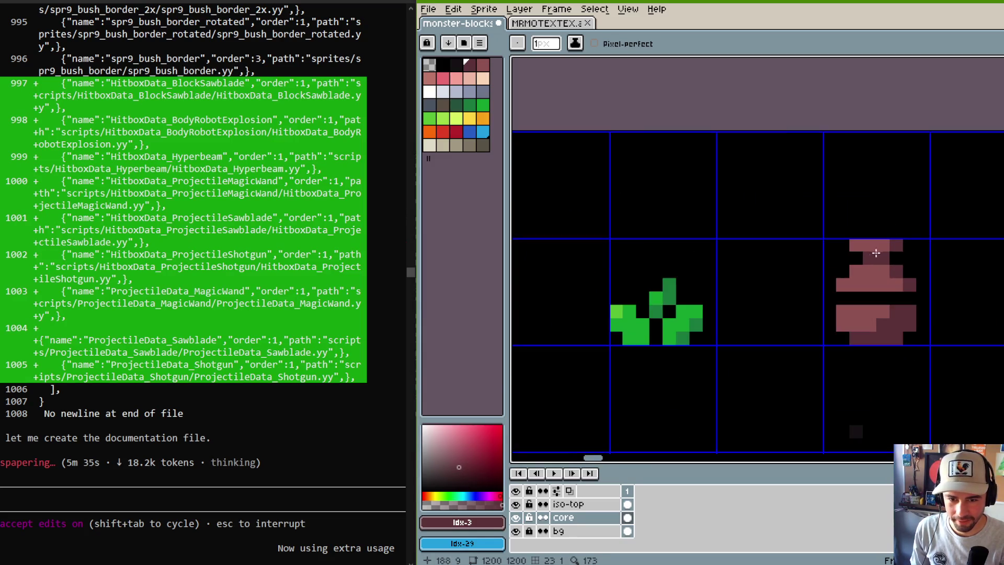
{"action": "left_click_drag", "start_coordinate": [833, 269], "coordinate": [713, 262]}
{"action": "left_click", "coordinate": [714, 262], "text": "alt"}
{"action": "left_click", "coordinate": [470, 78]}
{"action": "key", "text": "d"}
{"action": "left_click", "coordinate": [725, 270]}
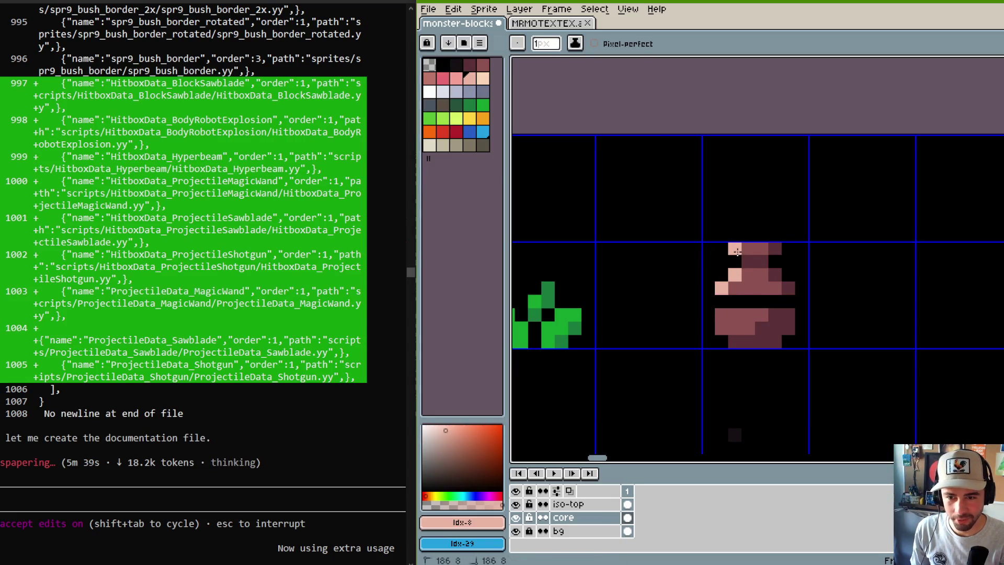
Sample the pot's mauve as the drawing colour and pan across the sprite sheet.
{"action": "scroll", "coordinate": [764, 132], "scroll_direction": "down", "scroll_amount": 4}
{"action": "scroll", "coordinate": [764, 132], "scroll_direction": "up", "scroll_amount": 4}
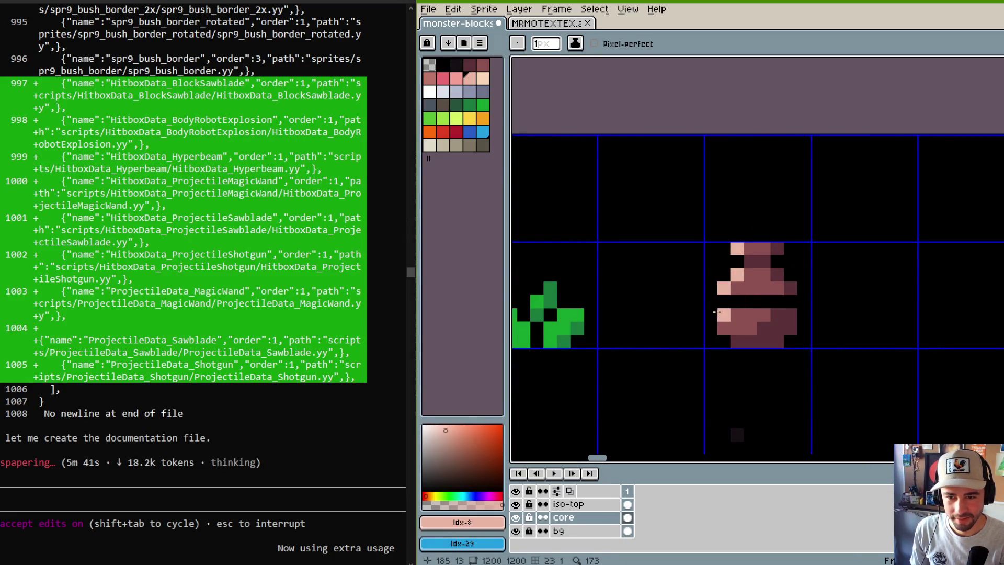
{"action": "left_click", "coordinate": [764, 291], "text": "alt"}
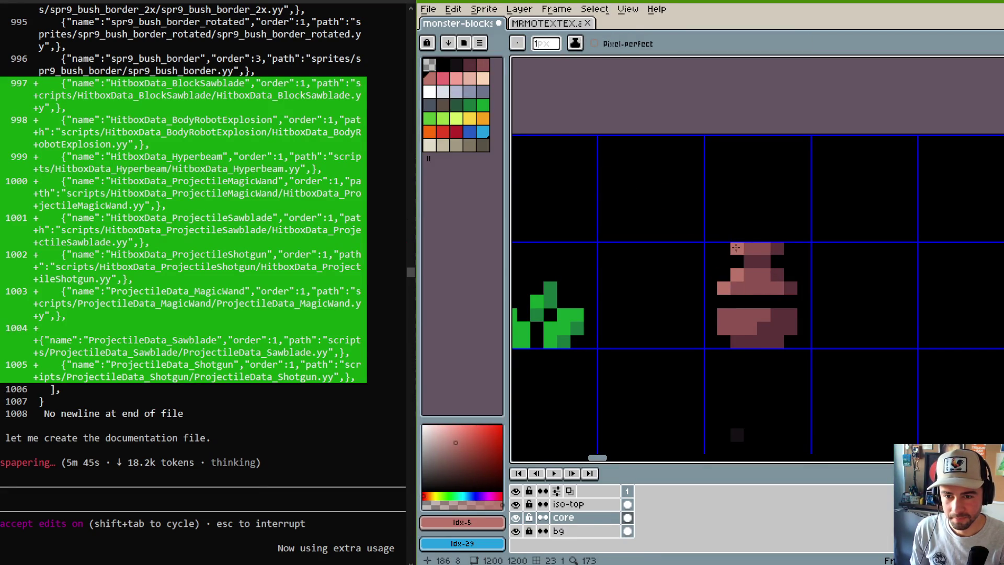
{"action": "scroll", "coordinate": [778, 239], "scroll_direction": "down", "scroll_amount": 5}
{"action": "scroll", "coordinate": [779, 239], "scroll_direction": "up", "scroll_amount": 2}
{"action": "mouse_move", "coordinate": [778, 239]}
{"action": "left_mouse_down"}
{"action": "mouse_move", "coordinate": [814, 238]}
{"action": "mouse_move", "coordinate": [842, 268]}
{"action": "mouse_move", "coordinate": [731, 226]}
{"action": "left_mouse_up"}
{"action": "scroll", "coordinate": [857, 258], "scroll_direction": "down", "scroll_amount": 3}
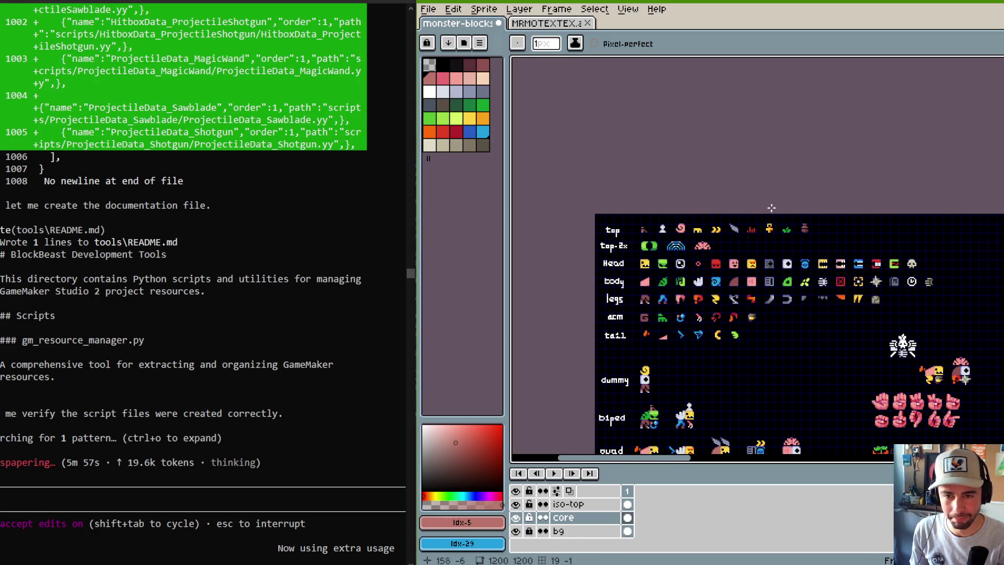
Copy a white glyph from the MRMOTEXTEX tileset into an empty monster-blocks cell.
{"action": "scroll", "coordinate": [768, 195], "scroll_direction": "up", "scroll_amount": 2}
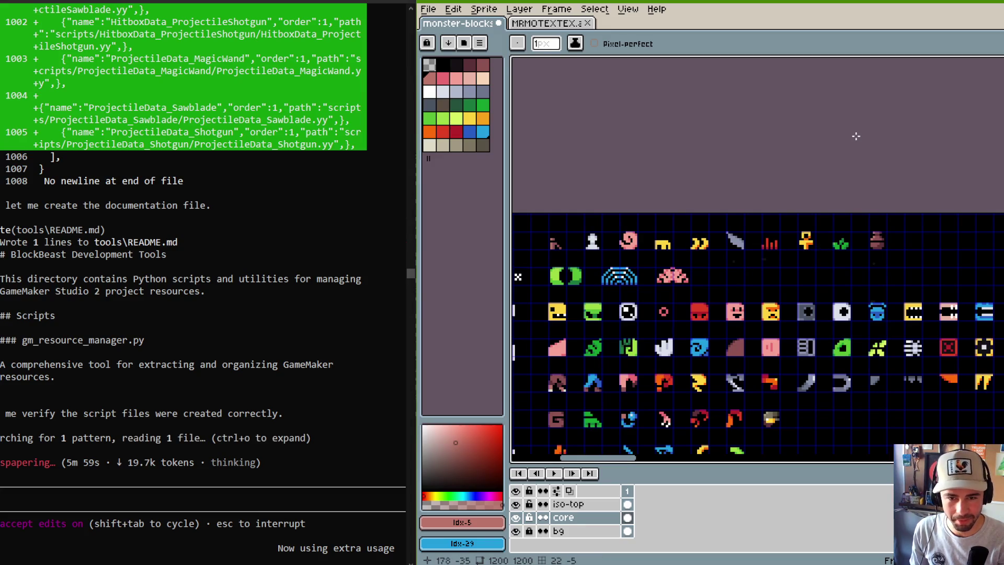
{"action": "scroll", "coordinate": [918, 203], "scroll_direction": "up", "scroll_amount": 2}
{"action": "key", "text": "ctrl+Tab"}
{"action": "scroll", "coordinate": [780, 202], "scroll_direction": "down", "scroll_amount": 3}
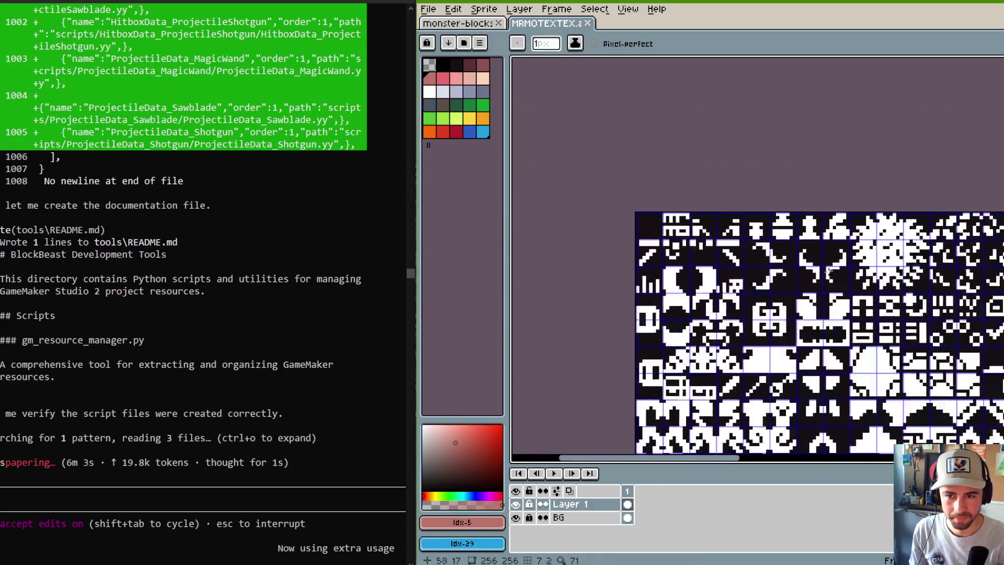
{"action": "key", "text": "m"}
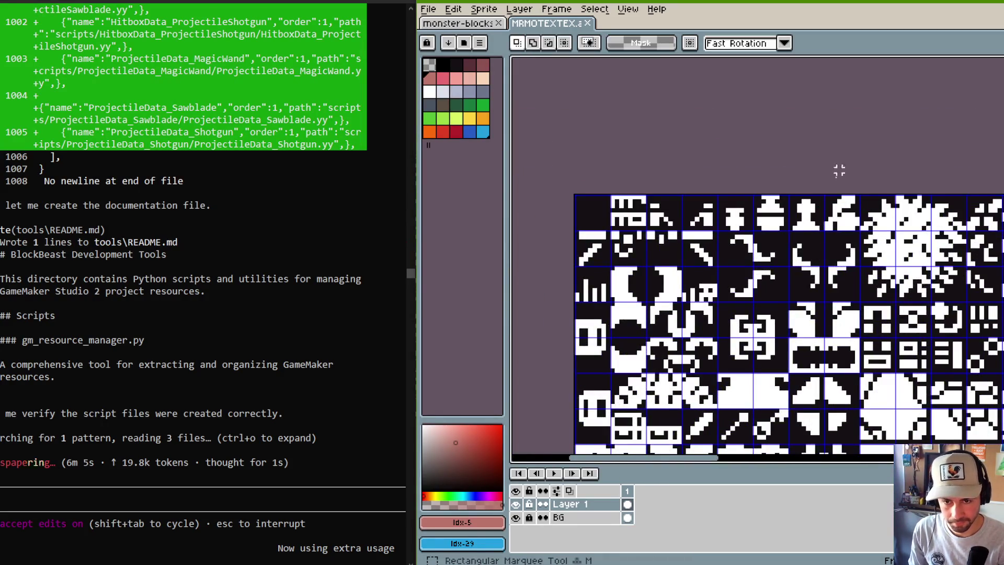
{"action": "left_click", "coordinate": [484, 27]}
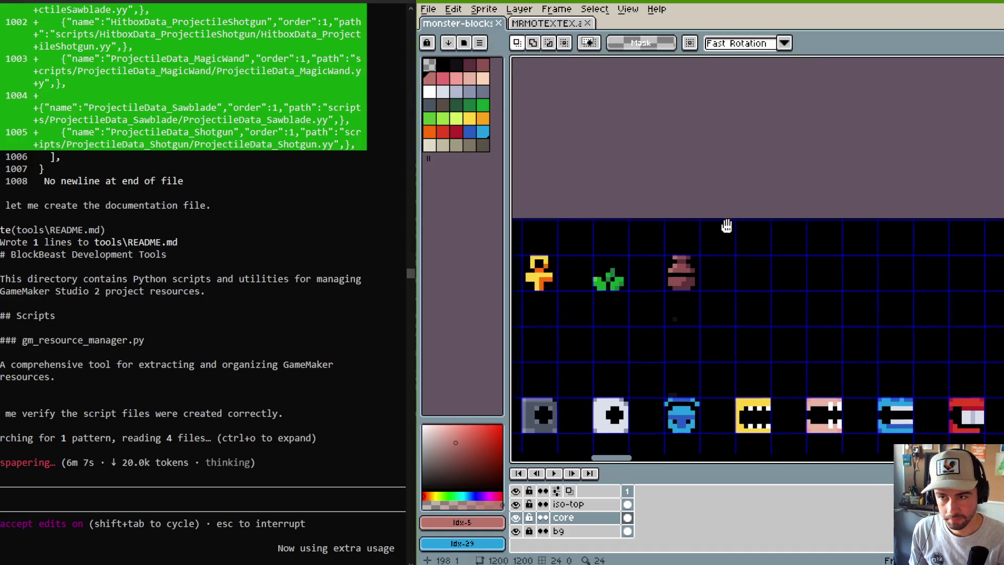
{"action": "scroll", "coordinate": [733, 226], "scroll_direction": "up", "scroll_amount": 2}
{"action": "key", "text": "ctrl+v"}
{"action": "left_click_drag", "start_coordinate": [761, 109], "coordinate": [758, 214]}
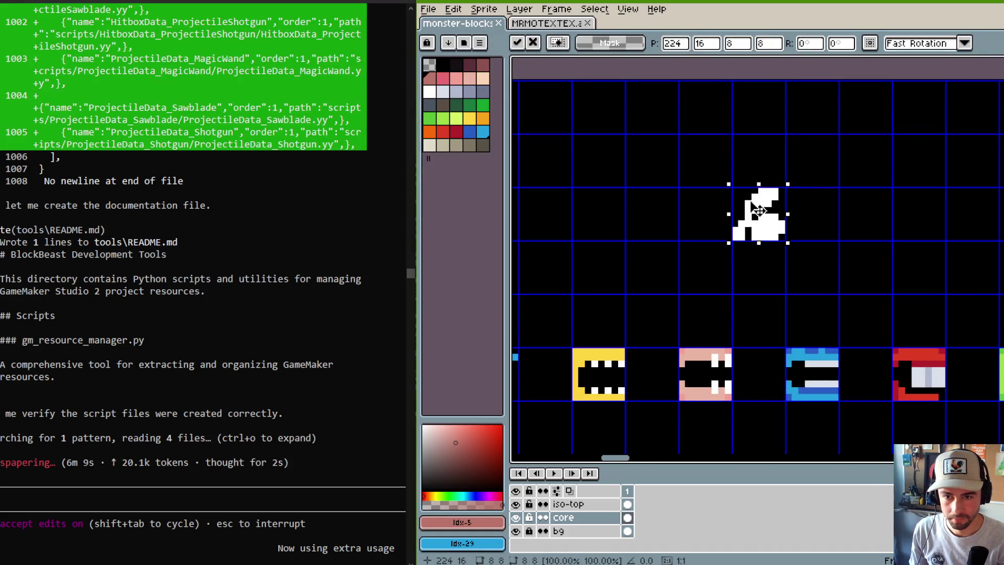
{"action": "left_click", "coordinate": [755, 137]}
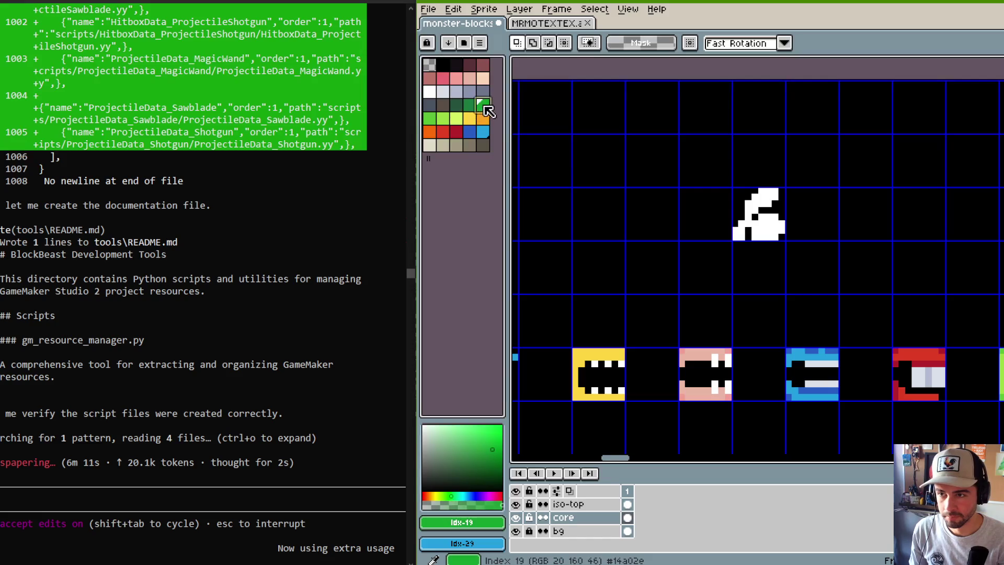
Colour the pasted glyph's top green with the pencil and Paint Bucket.
{"action": "left_click", "coordinate": [430, 119]}
{"action": "key", "text": "b"}
{"action": "left_click", "coordinate": [768, 194]}
{"action": "left_click", "coordinate": [741, 224]}
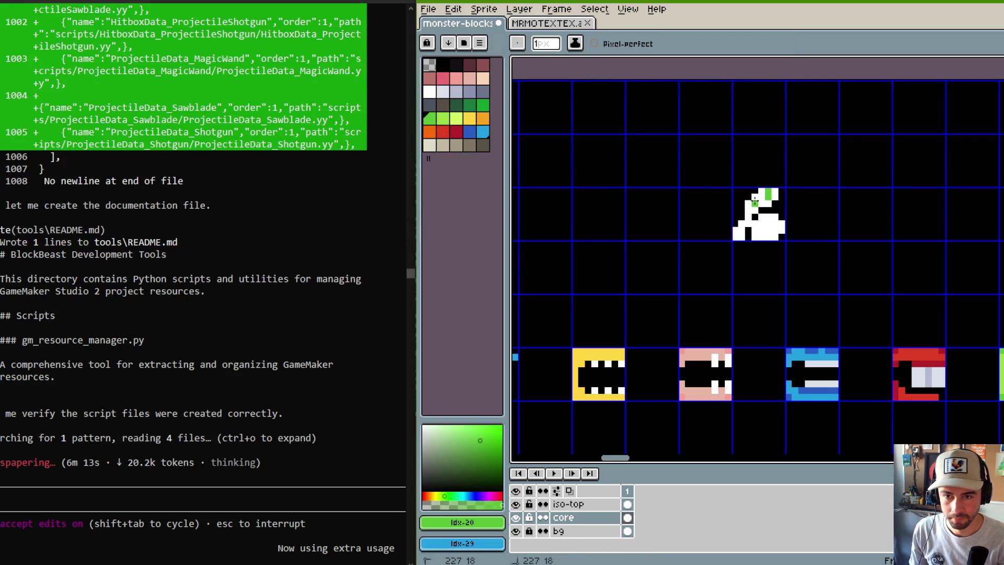
{"action": "key", "text": "g"}
{"action": "left_click", "coordinate": [774, 193]}
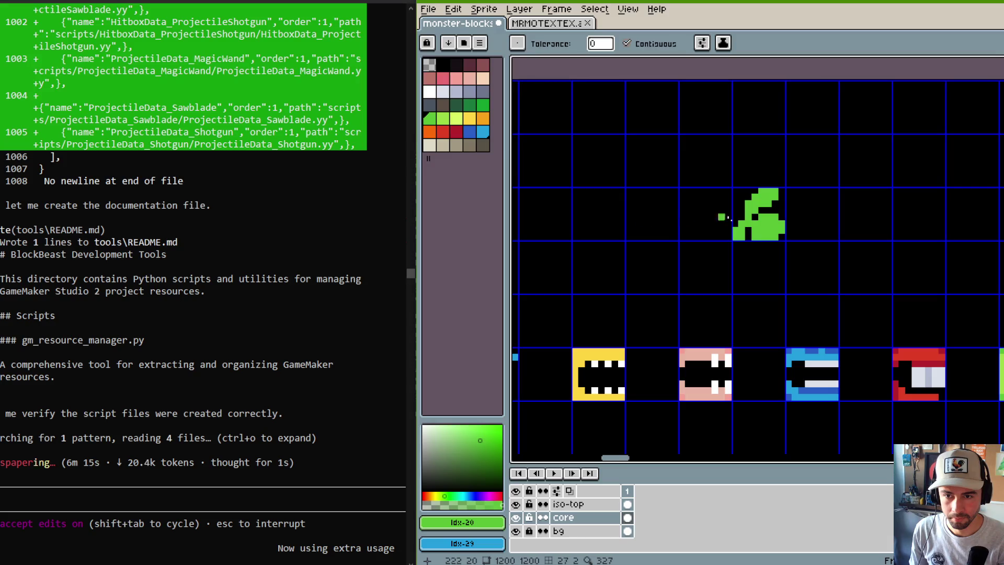
Fill the lower part of the glyph light blue.
{"action": "left_click", "coordinate": [456, 132]}
{"action": "left_click", "coordinate": [471, 132]}
{"action": "left_click", "coordinate": [768, 225]}
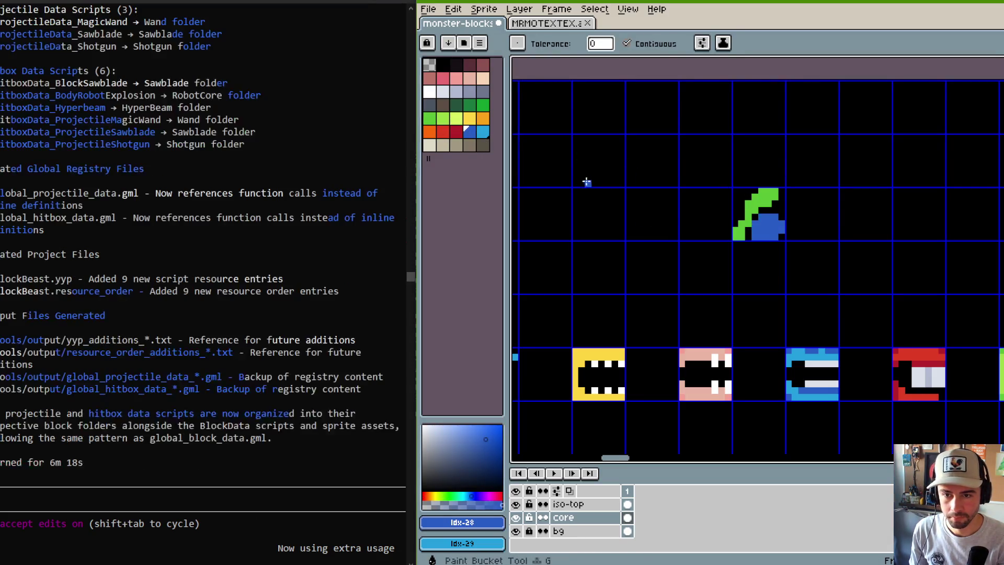
{"action": "left_click", "coordinate": [483, 132]}
{"action": "left_click", "coordinate": [747, 230]}
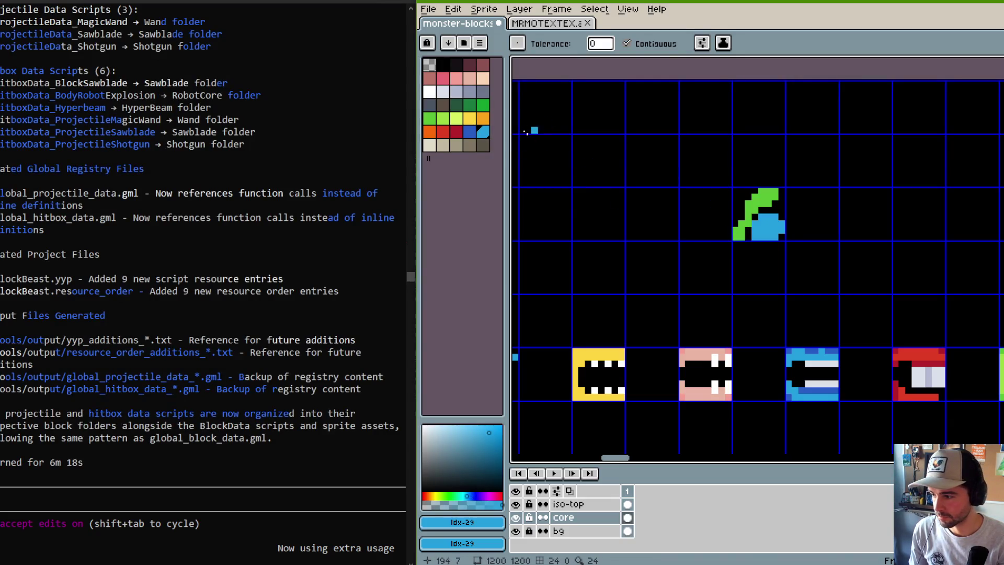
{"action": "key", "text": "alt+Tab"}
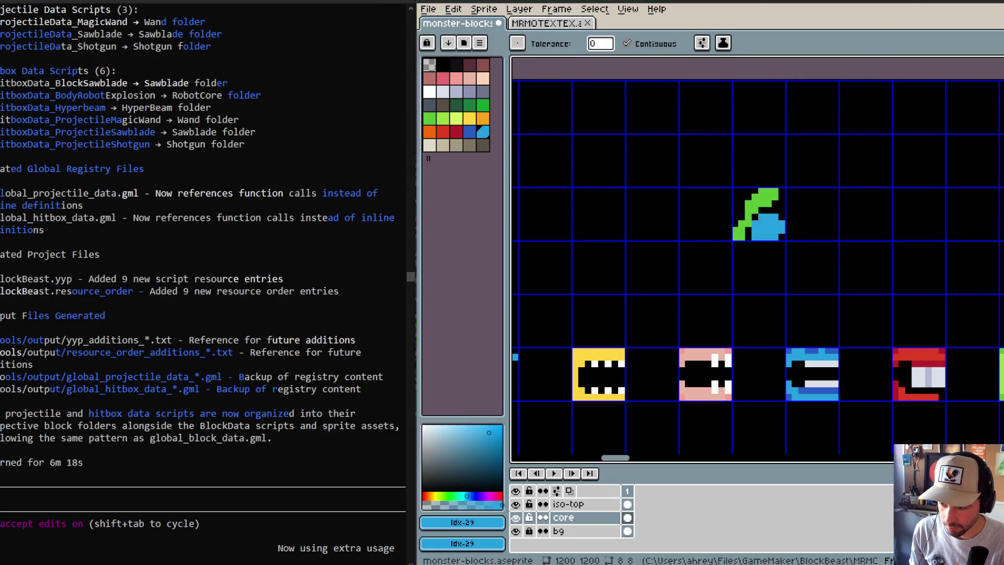
{"action": "left_click", "coordinate": [228, 22]}
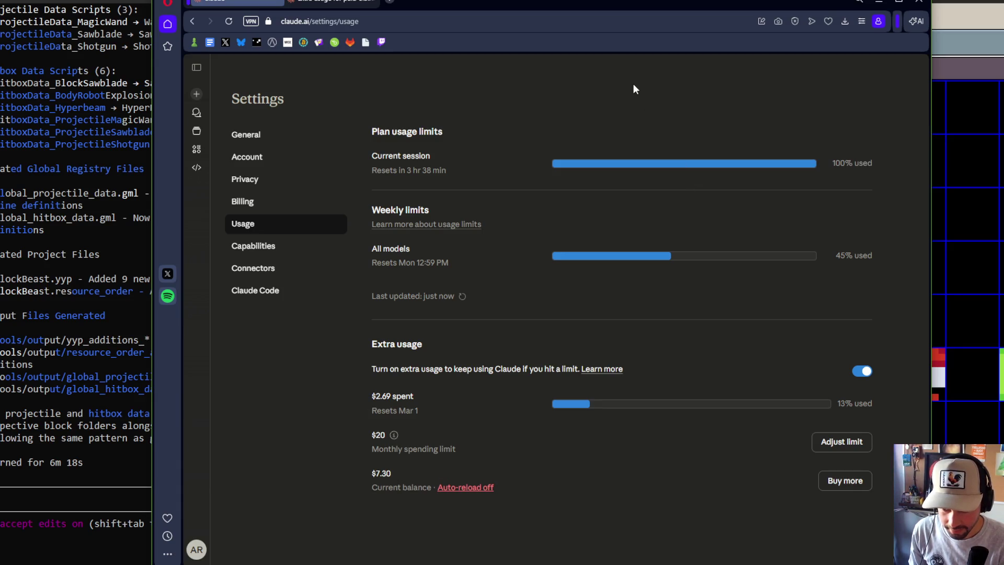
{"action": "left_click", "coordinate": [879, 2]}
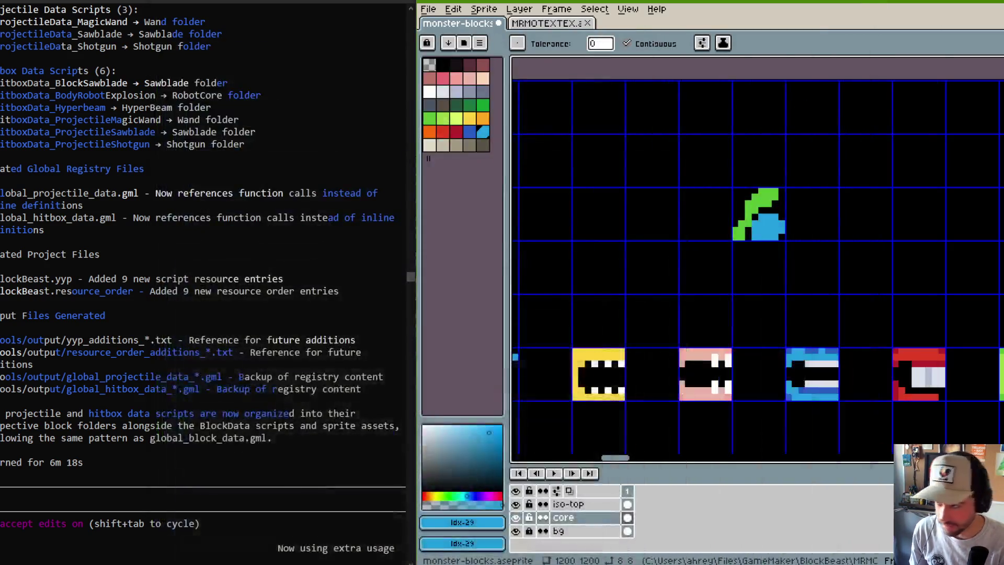
{"action": "key", "text": "alt+Tab"}
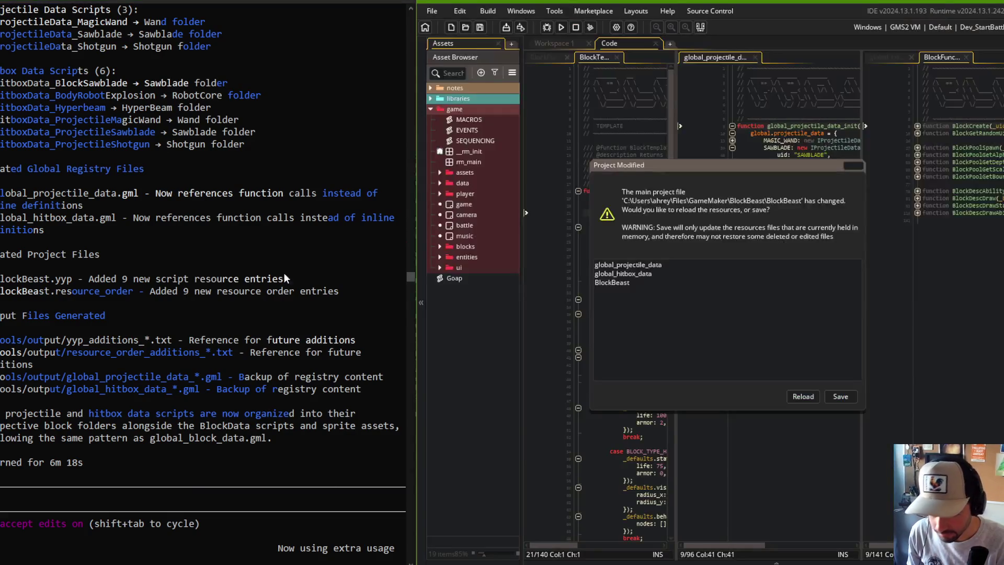
Reload the modified project resources and maximize the GameMaker window.
{"action": "left_click", "coordinate": [802, 397]}
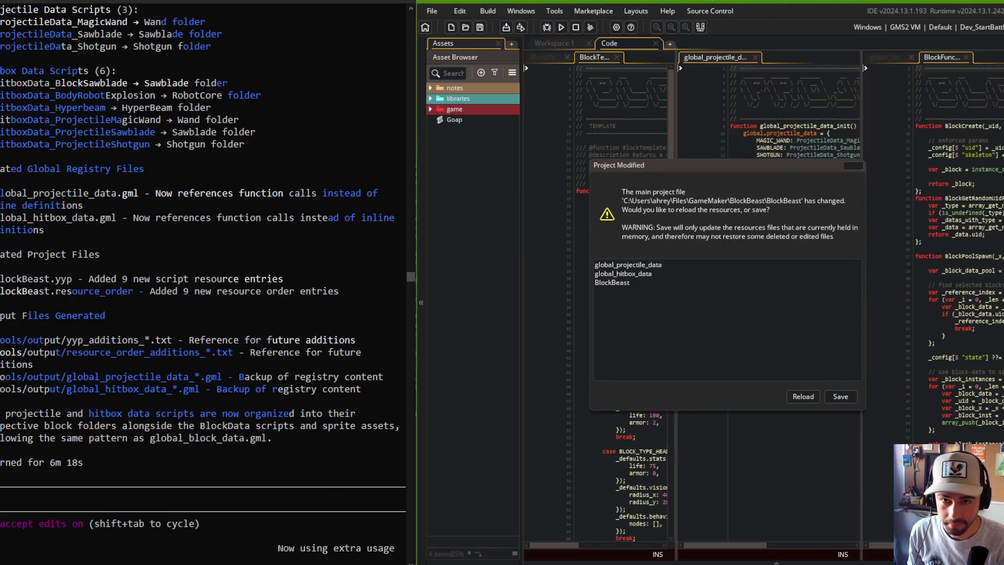
{"action": "left_click", "coordinate": [800, 396]}
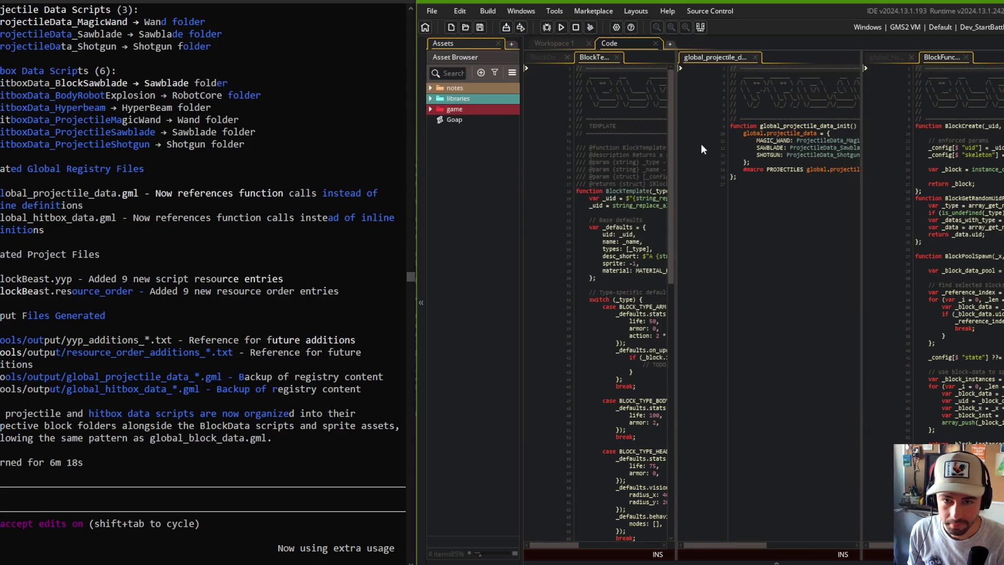
{"action": "double_click", "coordinate": [779, 3]}
{"action": "left_click", "coordinate": [514, 233]}
{"action": "left_click_drag", "start_coordinate": [460, 121], "coordinate": [451, 223]}
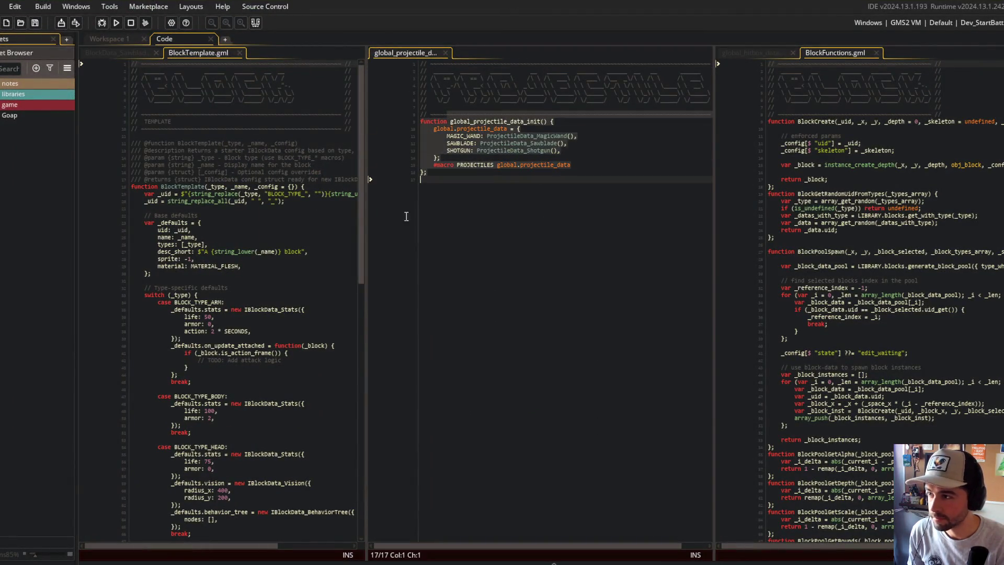
Expand game > blocks down to the Sawblade folder and widen the asset tree.
{"action": "double_click", "coordinate": [3, 107]}
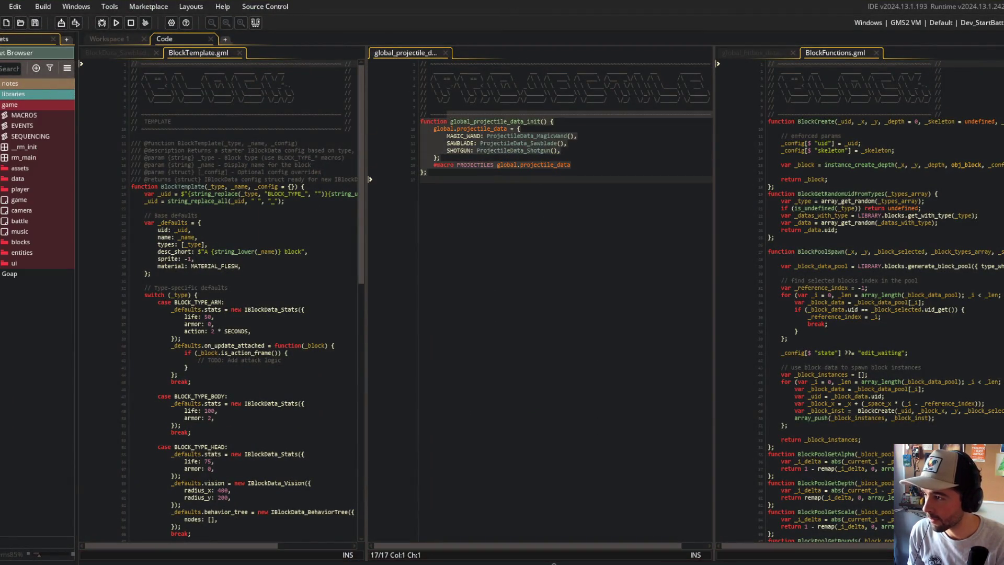
{"action": "double_click", "coordinate": [1, 242]}
{"action": "left_click", "coordinate": [4, 327]}
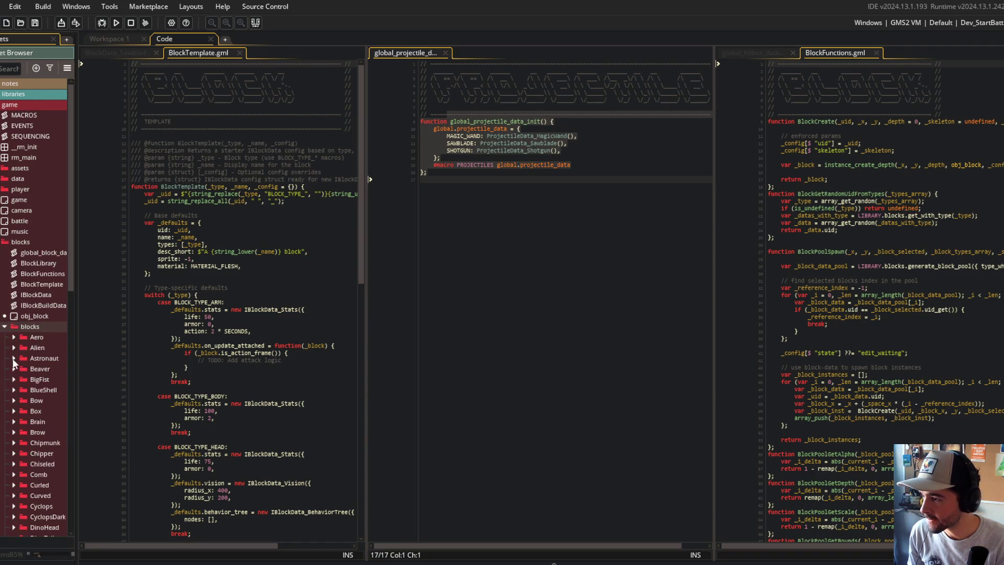
{"action": "scroll", "coordinate": [24, 381], "scroll_direction": "down", "scroll_amount": 5}
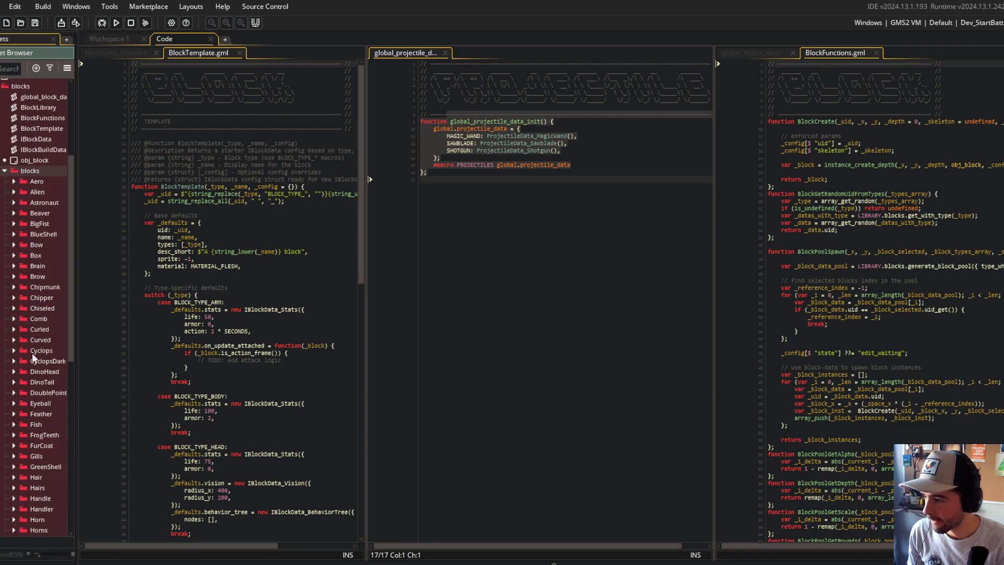
{"action": "left_click", "coordinate": [80, 255]}
{"action": "left_click_drag", "start_coordinate": [79, 255], "coordinate": [139, 255]}
{"action": "scroll", "coordinate": [110, 332], "scroll_direction": "down", "scroll_amount": 12}
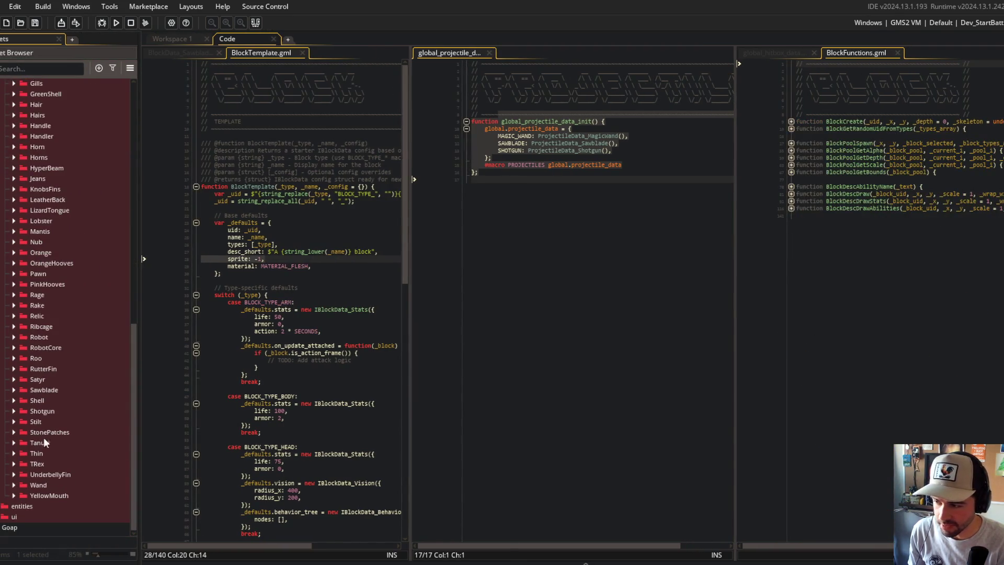
{"action": "left_click", "coordinate": [16, 390]}
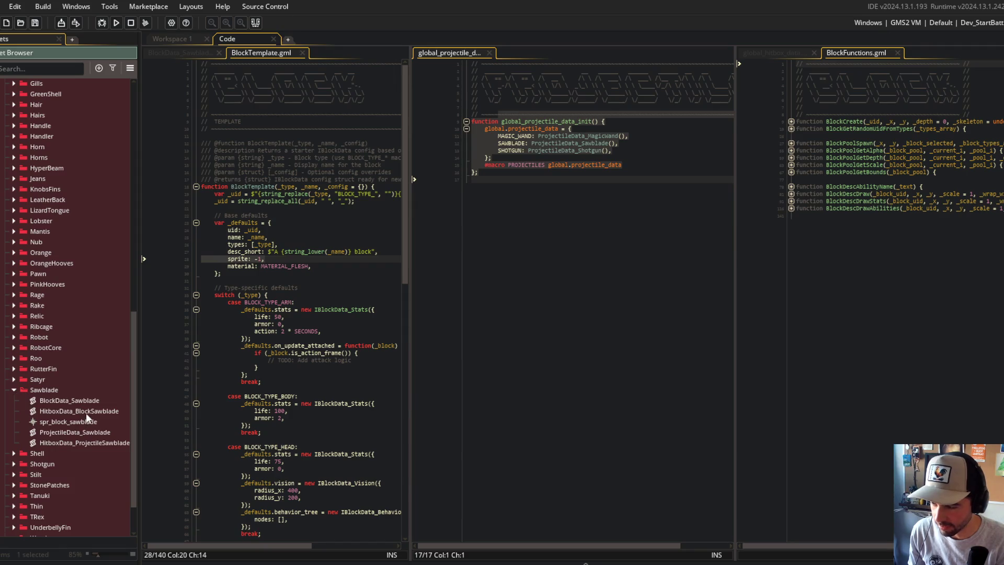
{"action": "left_click_drag", "start_coordinate": [140, 329], "coordinate": [197, 330]}
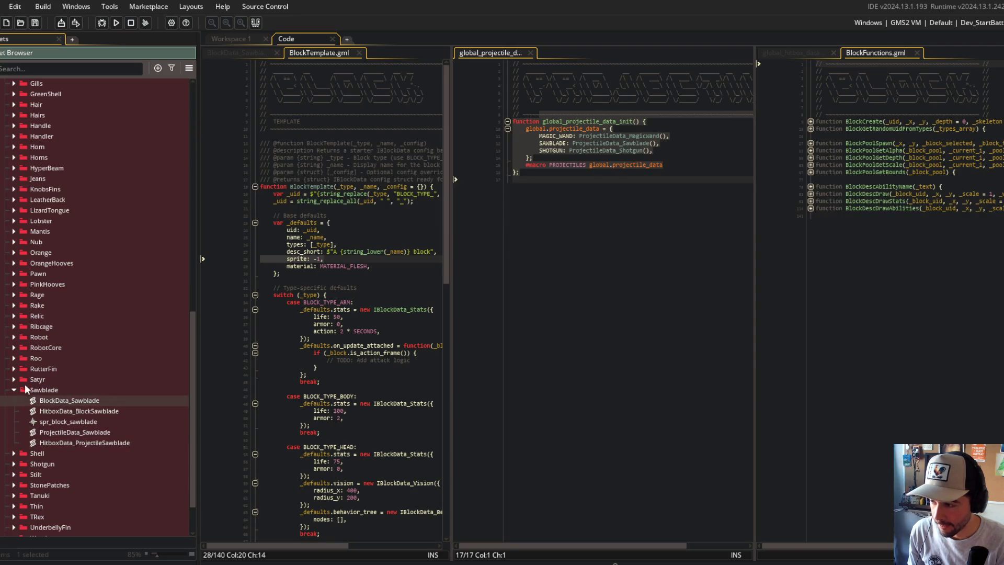
Place BlockData_Sawblade beneath spr_block_sawblade, comparing against the Satyr folder.
{"action": "left_click", "coordinate": [14, 380]}
{"action": "left_click", "coordinate": [14, 381]}
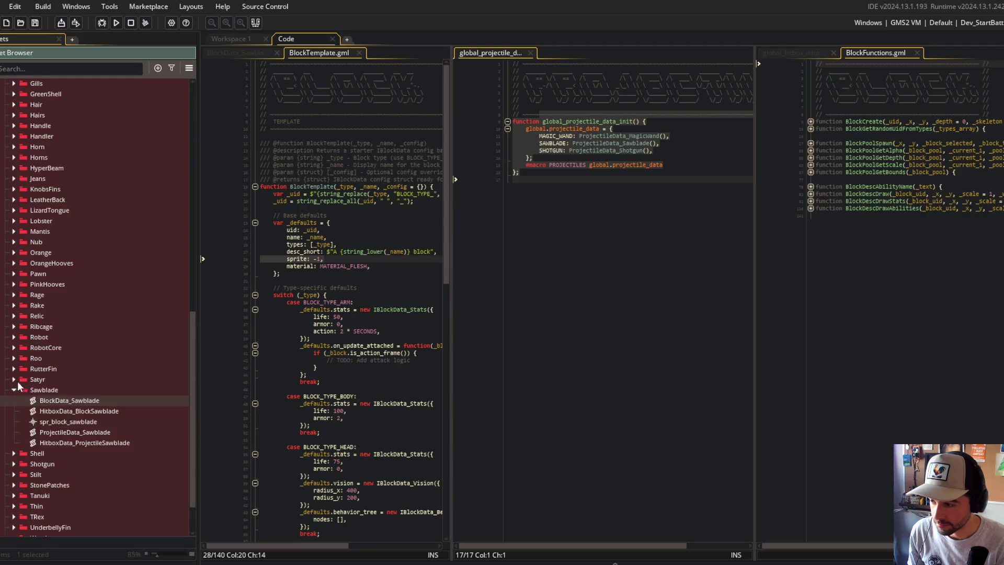
{"action": "mouse_move", "coordinate": [77, 402]}
{"action": "left_mouse_down"}
{"action": "mouse_move", "coordinate": [78, 394]}
{"action": "mouse_move", "coordinate": [51, 403]}
{"action": "left_mouse_up"}
{"action": "left_click", "coordinate": [14, 379]}
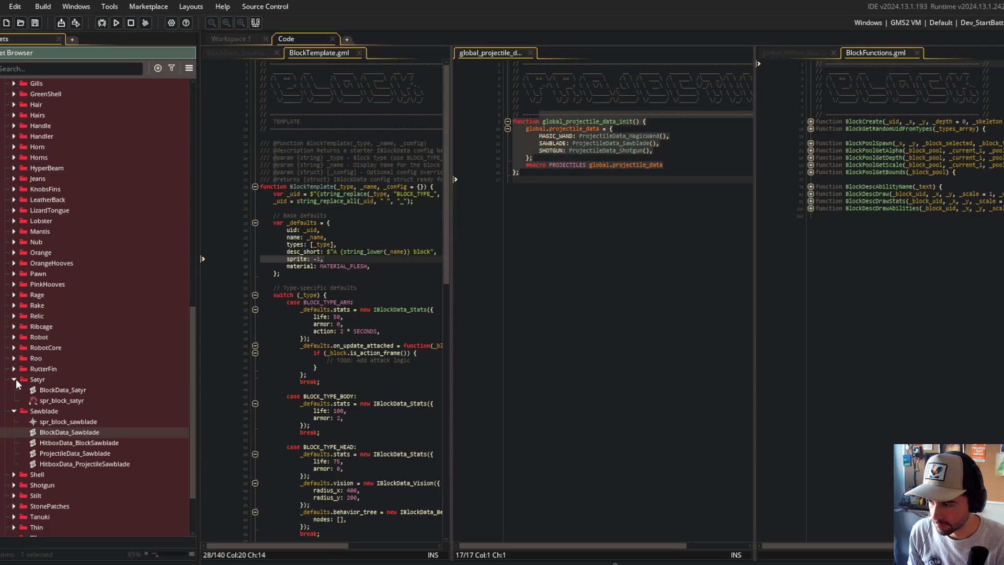
{"action": "left_click", "coordinate": [14, 380]}
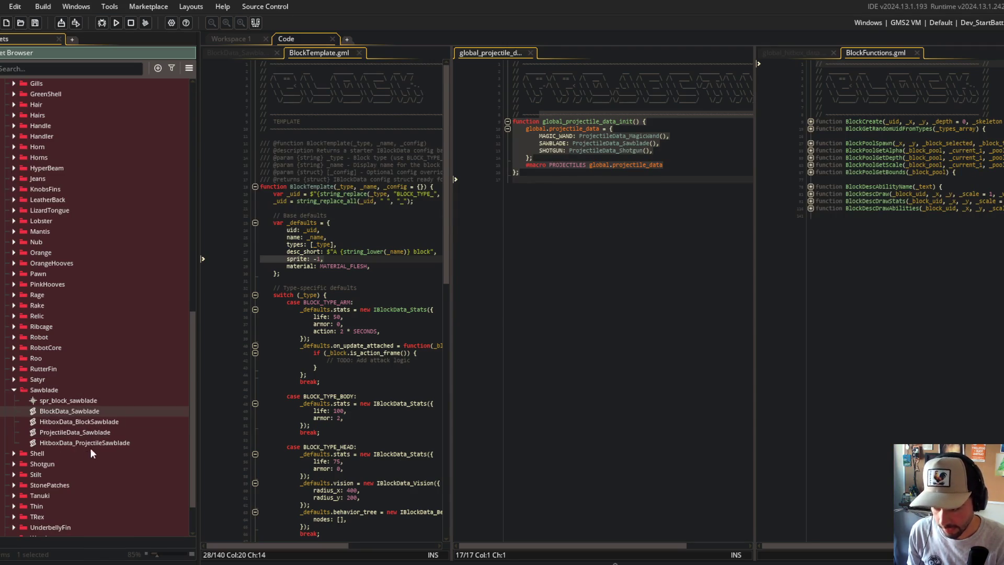
{"action": "key", "text": "super+e"}
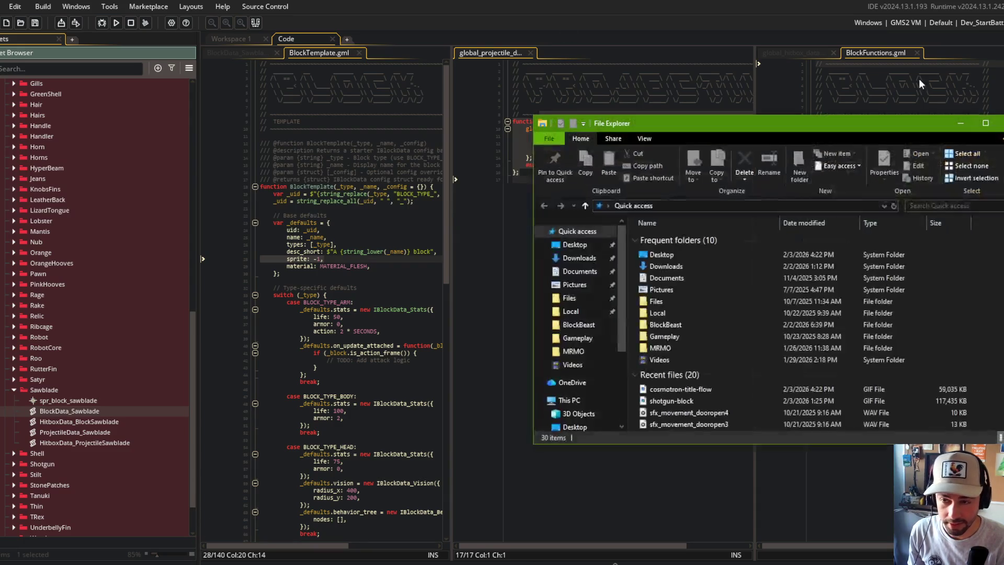
Browse the project's scripts and particlelib folders and the BlockBeast AppData save folder.
{"action": "left_click", "coordinate": [577, 325]}
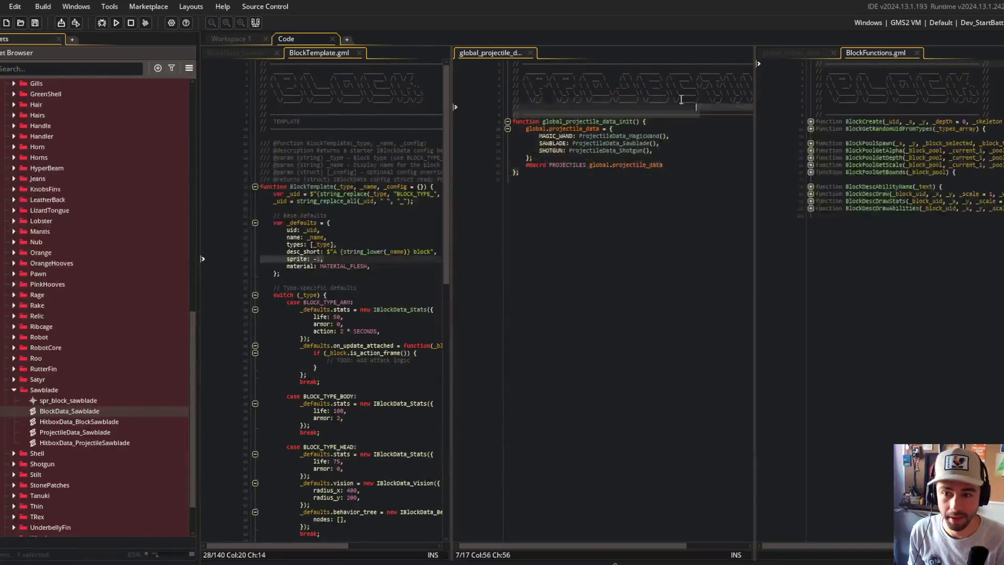
{"action": "mouse_move", "coordinate": [697, 123]}
{"action": "left_mouse_down"}
{"action": "mouse_move", "coordinate": [573, 58]}
{"action": "mouse_move", "coordinate": [520, 56]}
{"action": "left_mouse_up"}
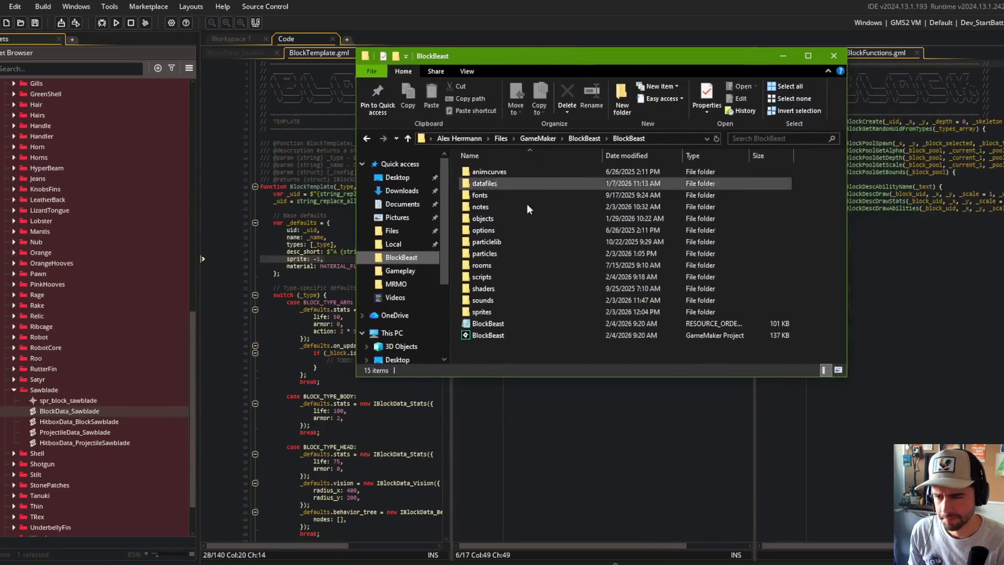
{"action": "double_click", "coordinate": [483, 277]}
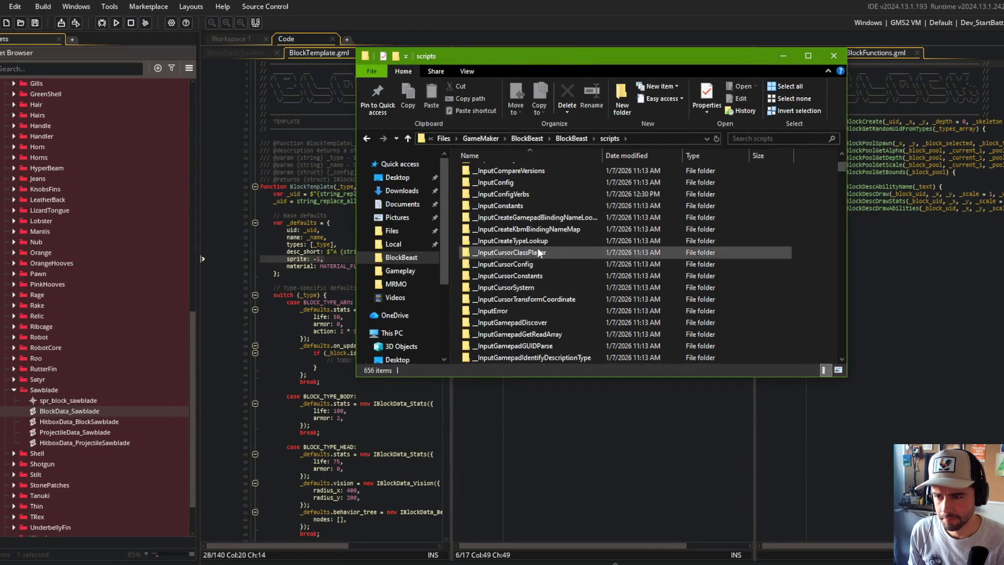
{"action": "key", "text": "alt+Up"}
{"action": "double_click", "coordinate": [475, 243]}
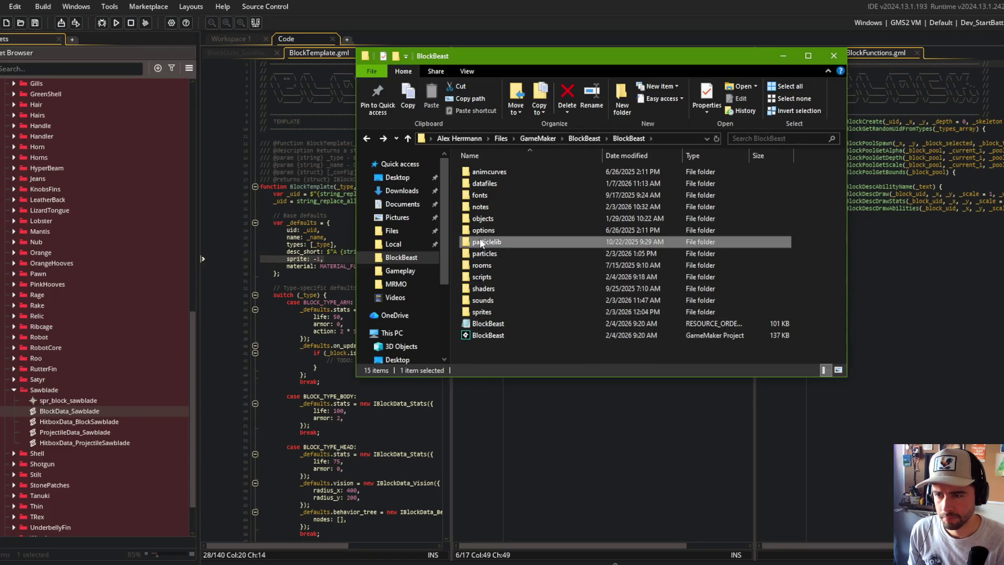
{"action": "key", "text": "alt+Up"}
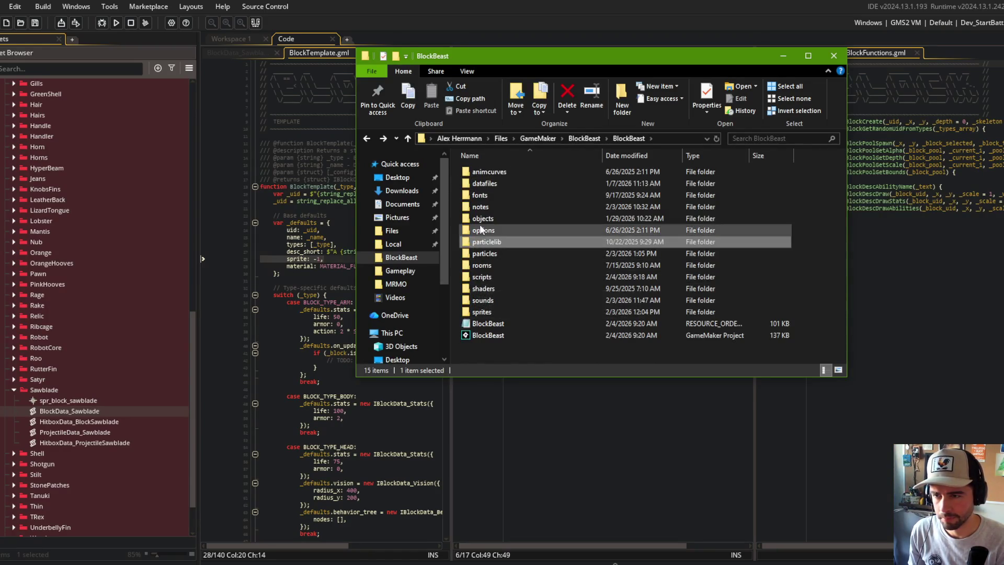
{"action": "key", "text": "alt+Left"}
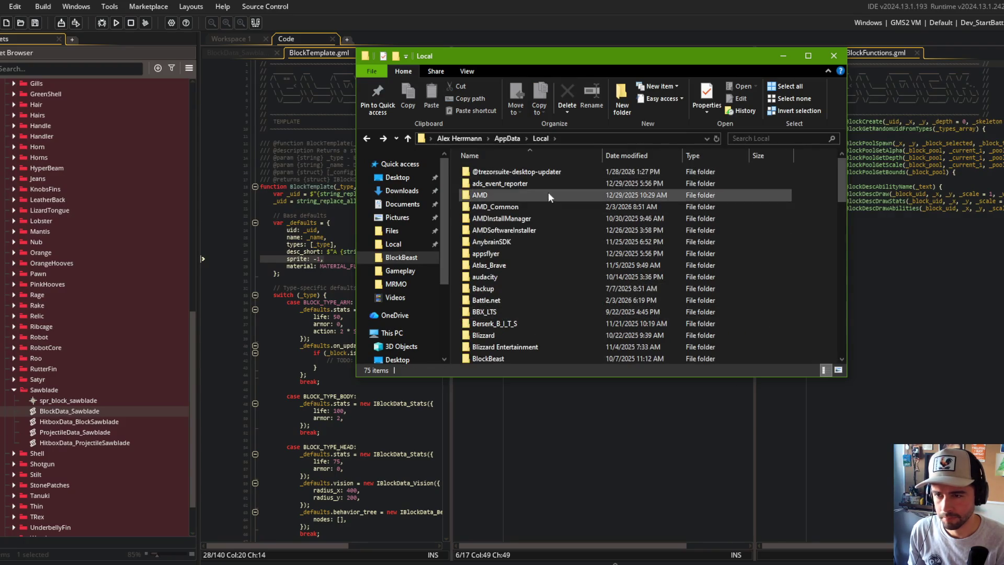
{"action": "double_click", "coordinate": [503, 355]}
{"action": "double_click", "coordinate": [496, 173]}
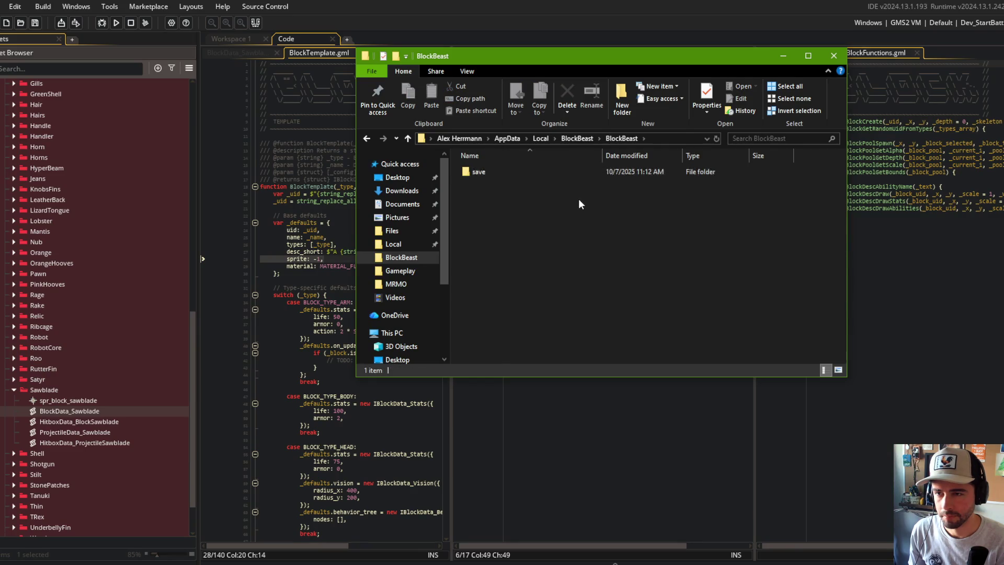
{"action": "left_click", "coordinate": [540, 138]}
Go to Files > GameMaker > BlockBeast > tools and select gm_resource_manager.
{"action": "left_click", "coordinate": [392, 230]}
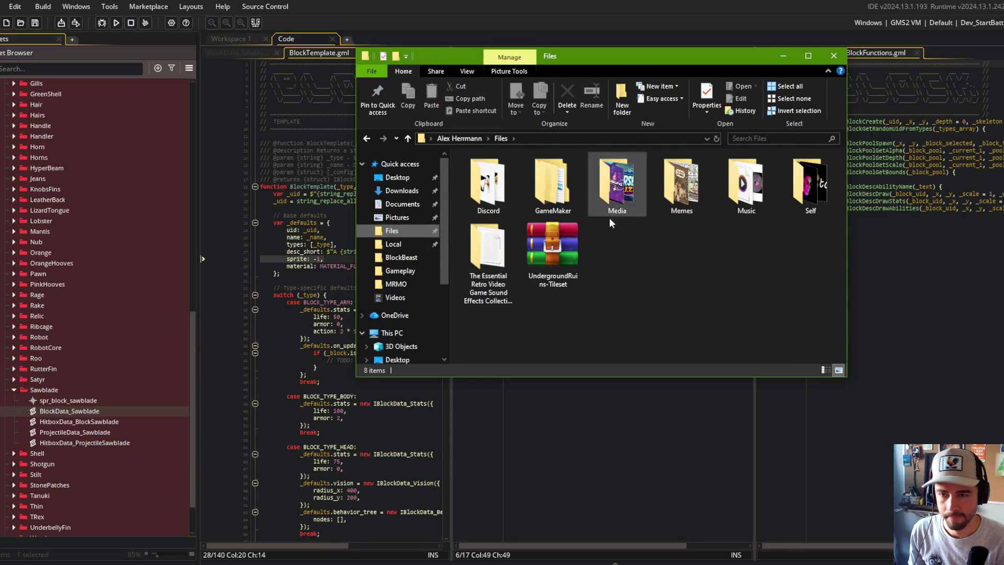
{"action": "double_click", "coordinate": [552, 188]}
{"action": "left_click", "coordinate": [516, 196]}
{"action": "double_click", "coordinate": [517, 196]}
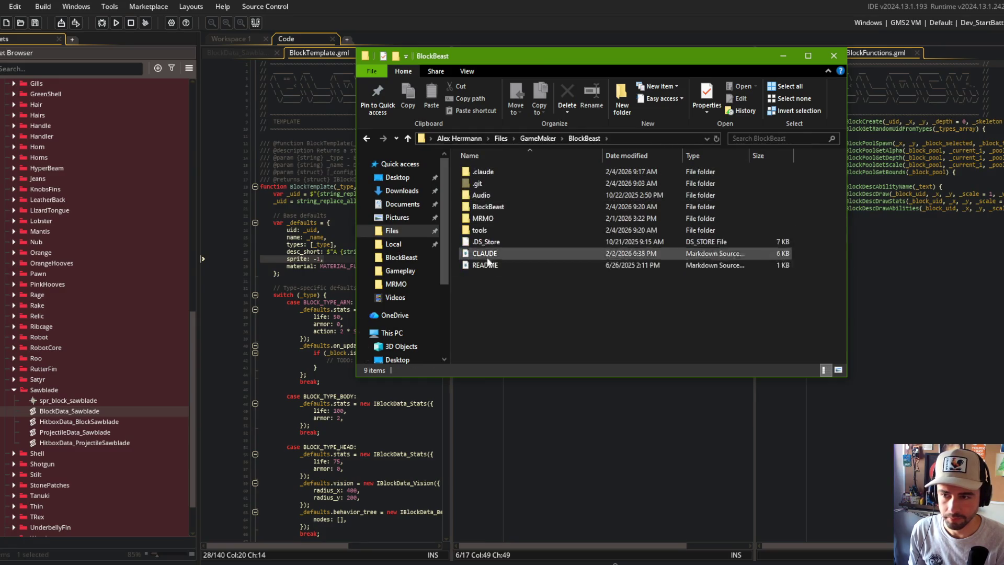
{"action": "double_click", "coordinate": [494, 230]}
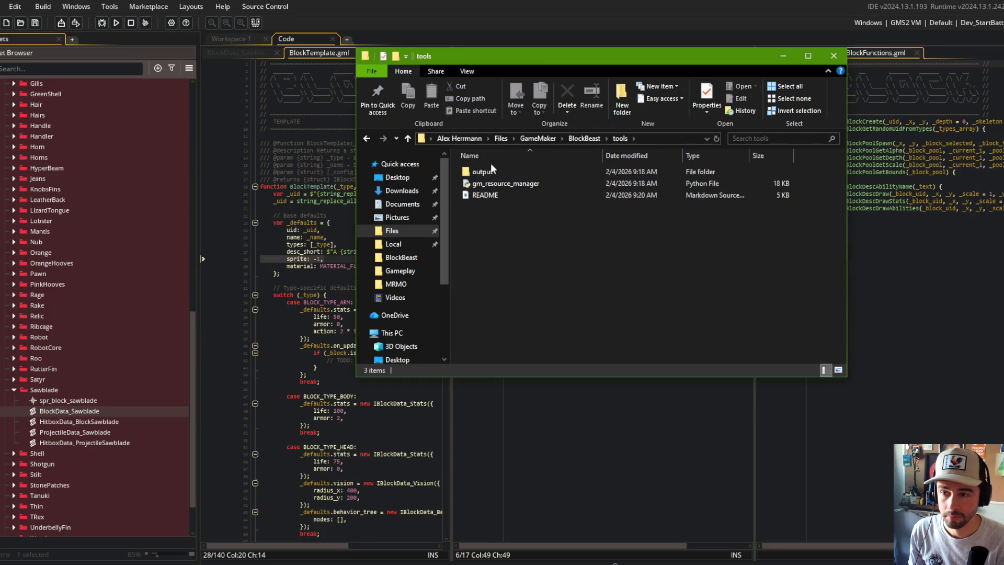
{"action": "left_click", "coordinate": [500, 185]}
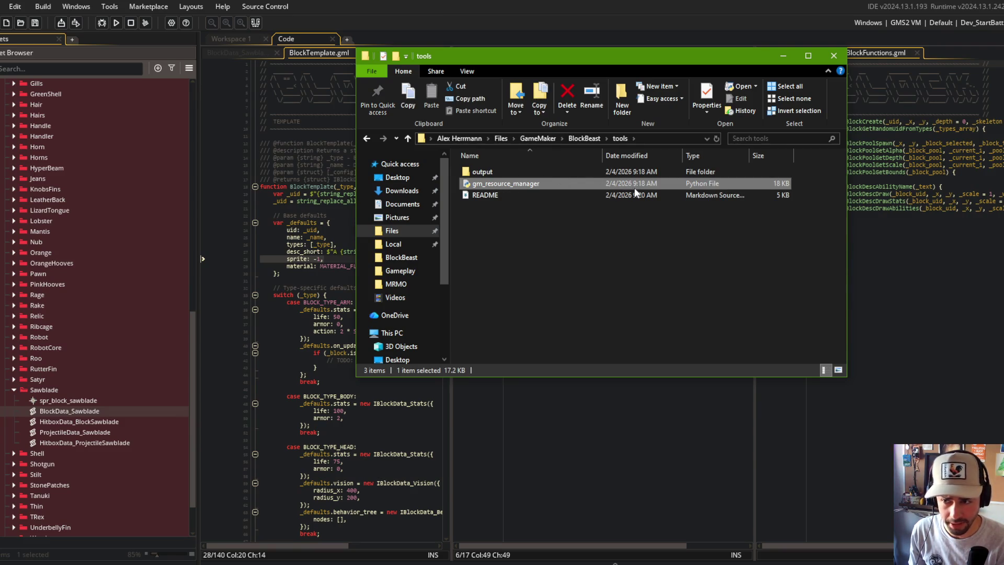
{"action": "right_click", "coordinate": [520, 183]}
Open gm_resource_manager.py in Visual Studio Code and dismiss the three startup notifications.
{"action": "mouse_move", "coordinate": [588, 290]}
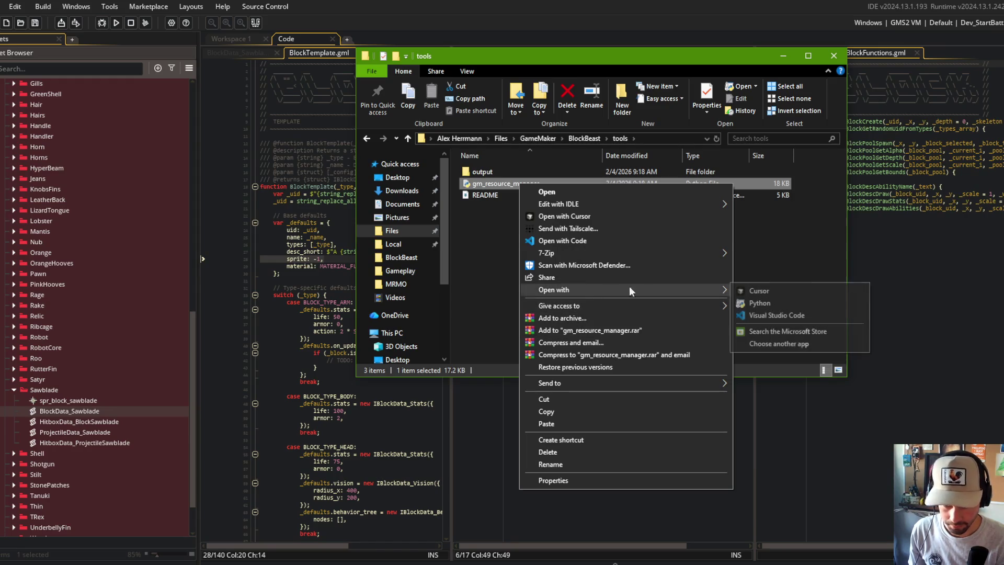
{"action": "left_click", "coordinate": [768, 314]}
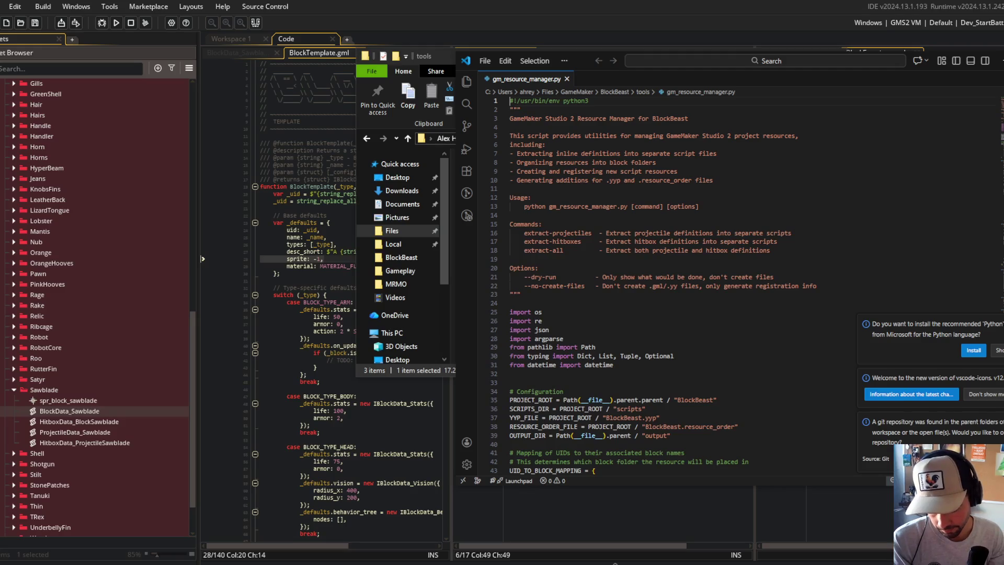
{"action": "mouse_move", "coordinate": [591, 58]}
{"action": "left_mouse_down"}
{"action": "mouse_move", "coordinate": [255, 37]}
{"action": "mouse_move", "coordinate": [343, 15]}
{"action": "left_mouse_up"}
{"action": "left_click", "coordinate": [808, 280]}
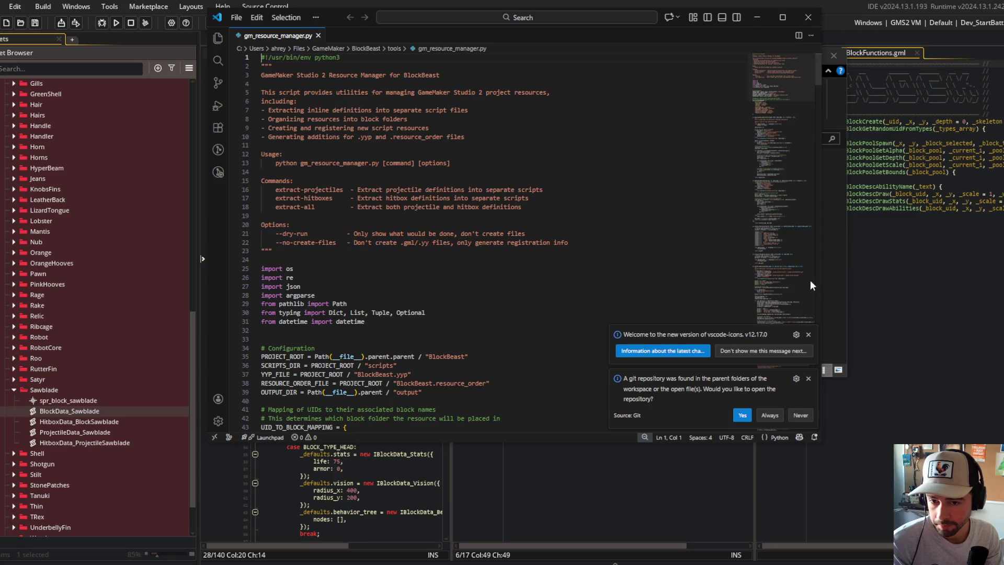
{"action": "left_click", "coordinate": [808, 334]}
{"action": "left_click", "coordinate": [808, 379]}
Scroll through the script's definition-extraction code, then close Visual Studio Code.
{"action": "scroll", "coordinate": [507, 188], "scroll_direction": "down", "scroll_amount": 20}
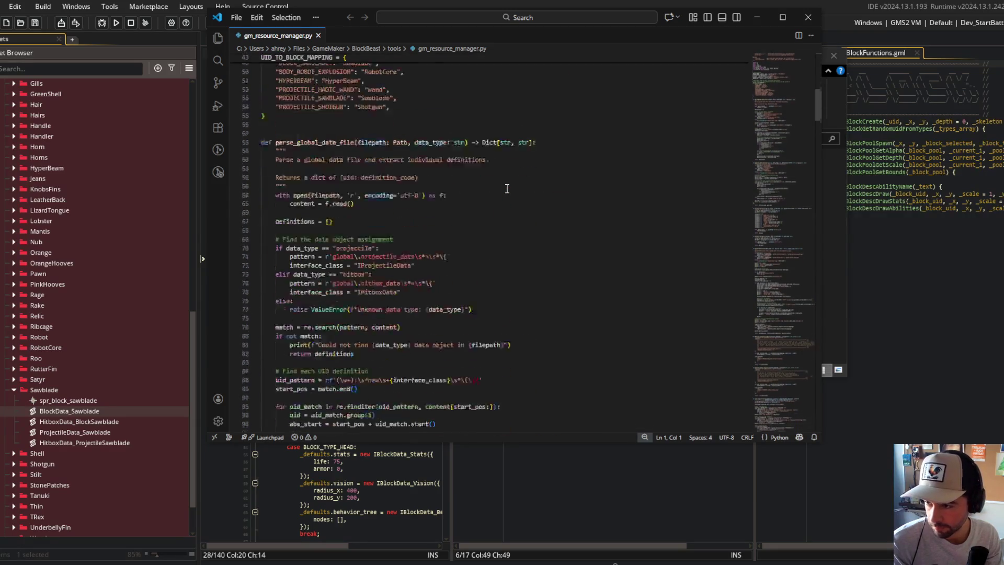
{"action": "scroll", "coordinate": [506, 189], "scroll_direction": "down", "scroll_amount": 20}
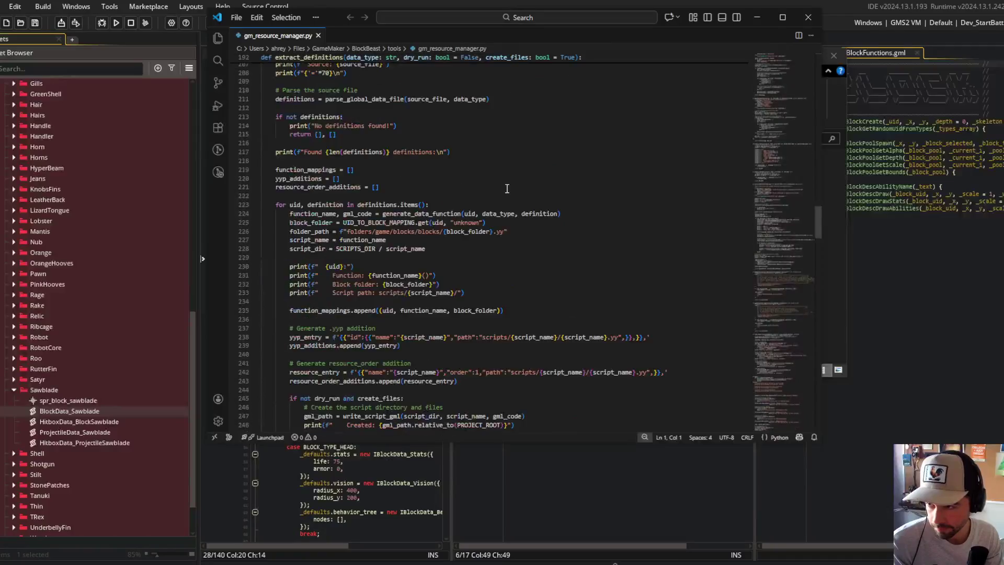
{"action": "scroll", "coordinate": [507, 188], "scroll_direction": "down", "scroll_amount": 20}
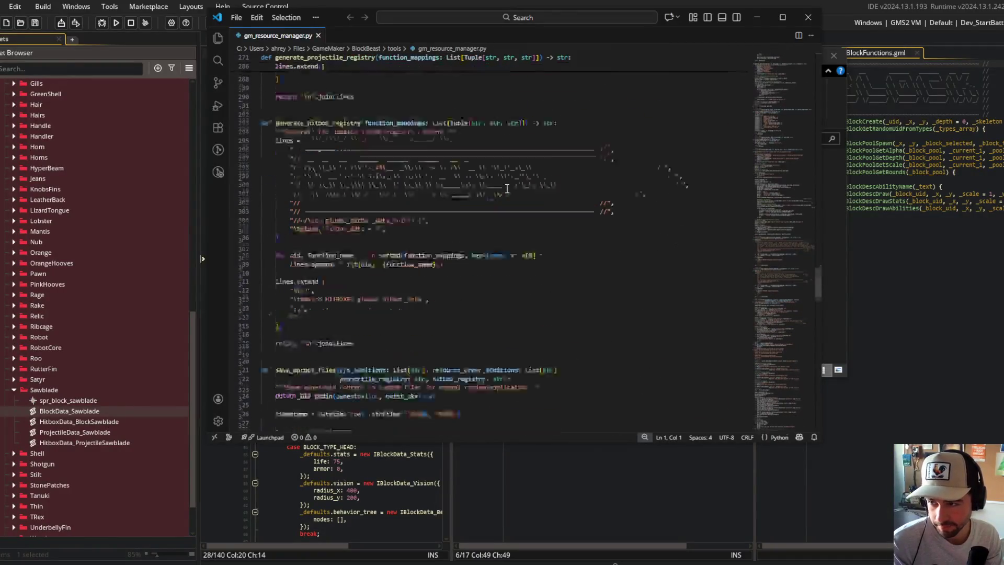
{"action": "scroll", "coordinate": [506, 188], "scroll_direction": "down", "scroll_amount": 20}
{"action": "scroll", "coordinate": [506, 188], "scroll_direction": "up", "scroll_amount": 20}
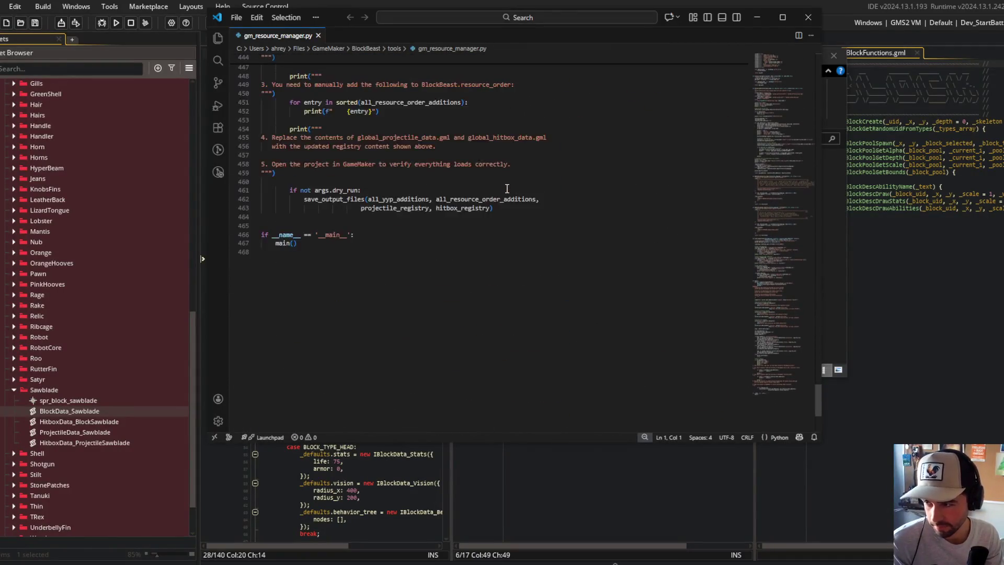
{"action": "scroll", "coordinate": [507, 189], "scroll_direction": "up", "scroll_amount": 20}
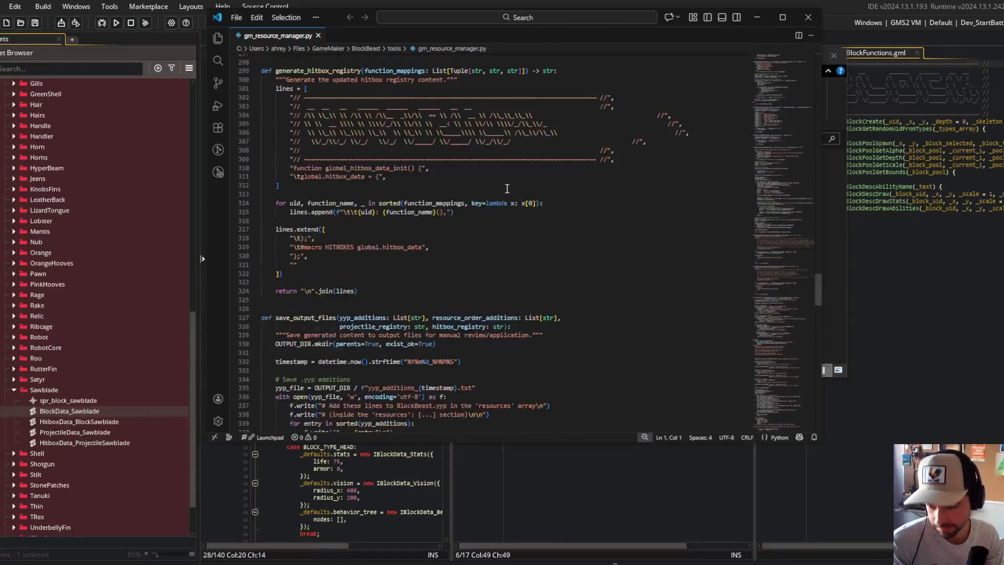
{"action": "scroll", "coordinate": [507, 188], "scroll_direction": "up", "scroll_amount": 5}
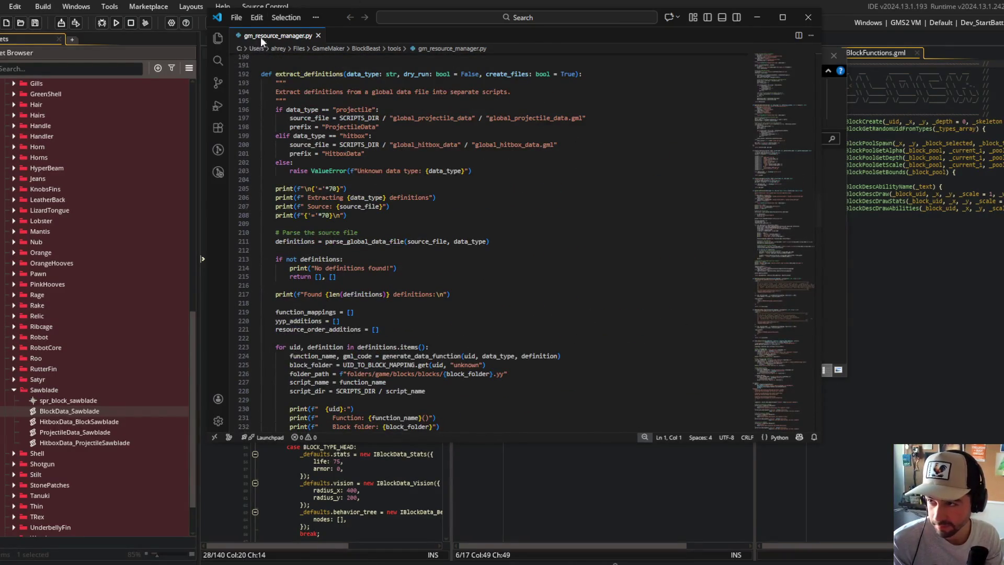
{"action": "left_click", "coordinate": [317, 35]}
{"action": "left_click", "coordinate": [807, 17]}
Open the block_creation_guide note from the notes folder, read it, and close it.
{"action": "scroll", "coordinate": [146, 166], "scroll_direction": "up", "scroll_amount": 10}
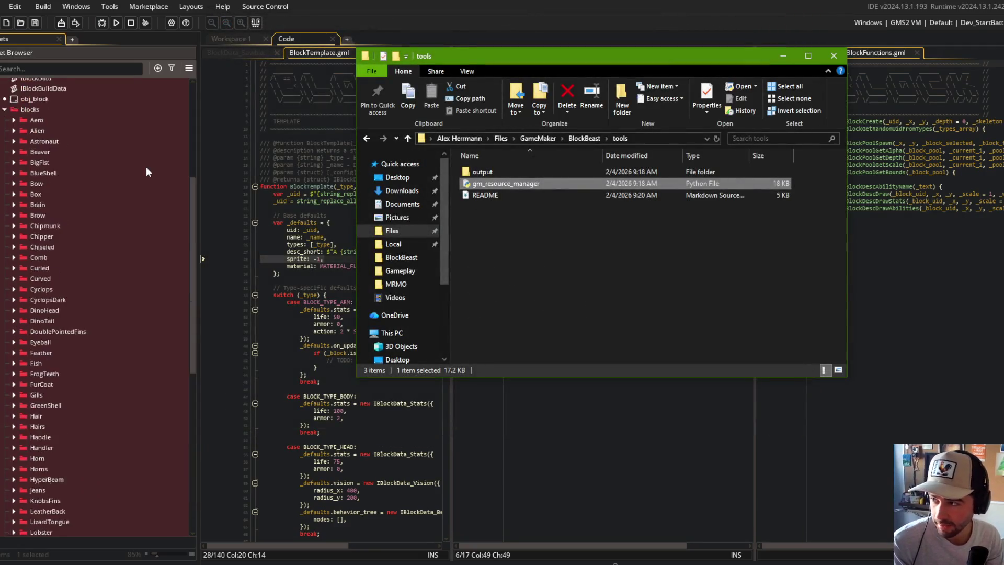
{"action": "left_click", "coordinate": [15, 60]}
{"action": "double_click", "coordinate": [10, 83]}
{"action": "left_click_drag", "start_coordinate": [23, 178], "coordinate": [32, 180]}
{"action": "double_click", "coordinate": [42, 179]}
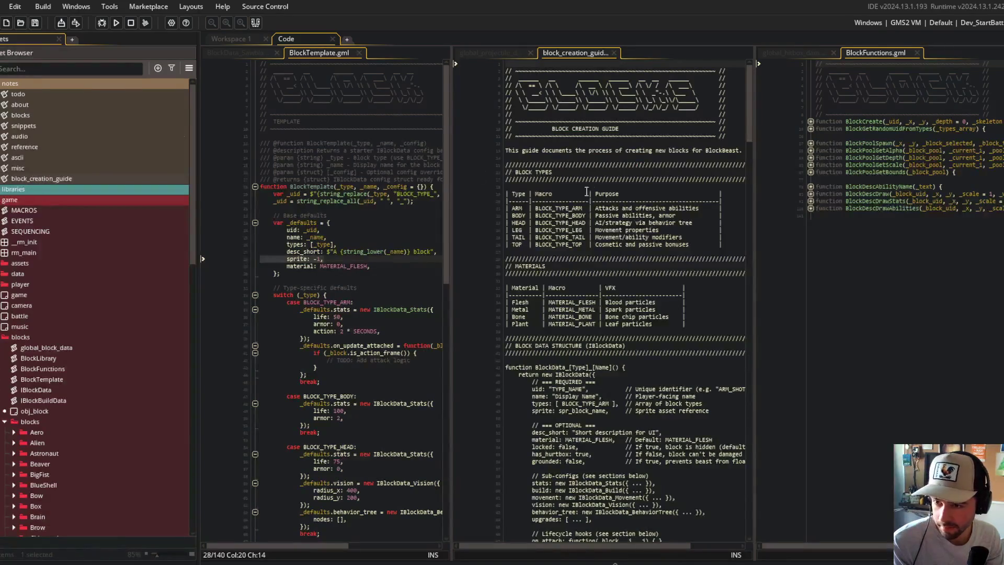
{"action": "scroll", "coordinate": [578, 190], "scroll_direction": "down", "scroll_amount": 20}
{"action": "left_click", "coordinate": [604, 185]}
{"action": "scroll", "coordinate": [604, 187], "scroll_direction": "down", "scroll_amount": 20}
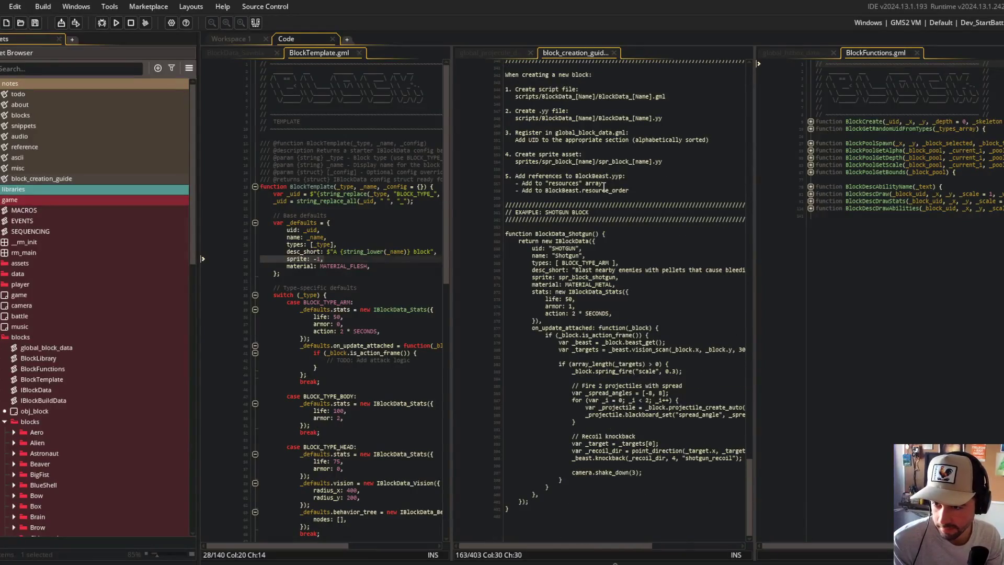
{"action": "scroll", "coordinate": [604, 186], "scroll_direction": "up", "scroll_amount": 8}
{"action": "scroll", "coordinate": [676, 326], "scroll_direction": "down", "scroll_amount": 8}
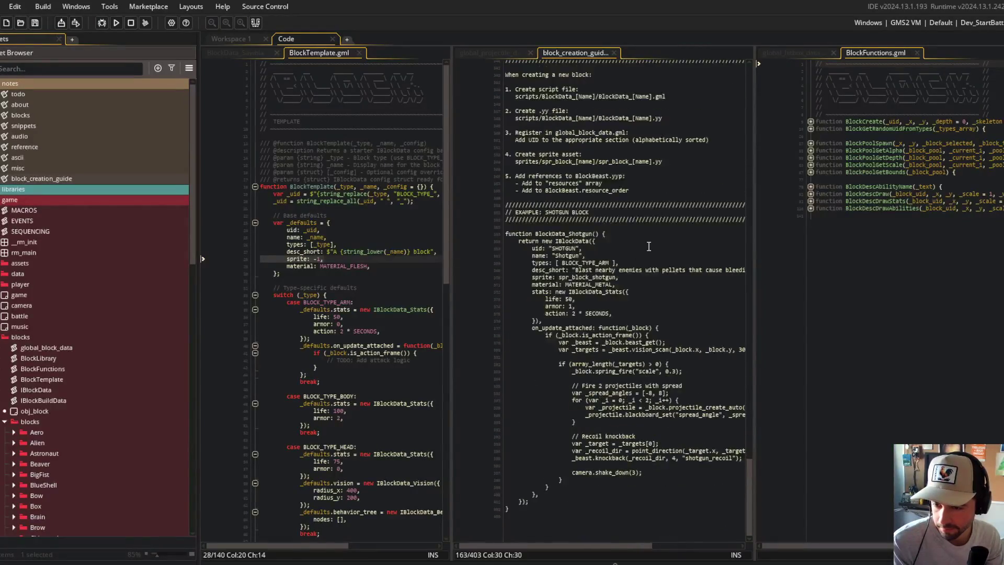
{"action": "middle_click", "coordinate": [588, 52]}
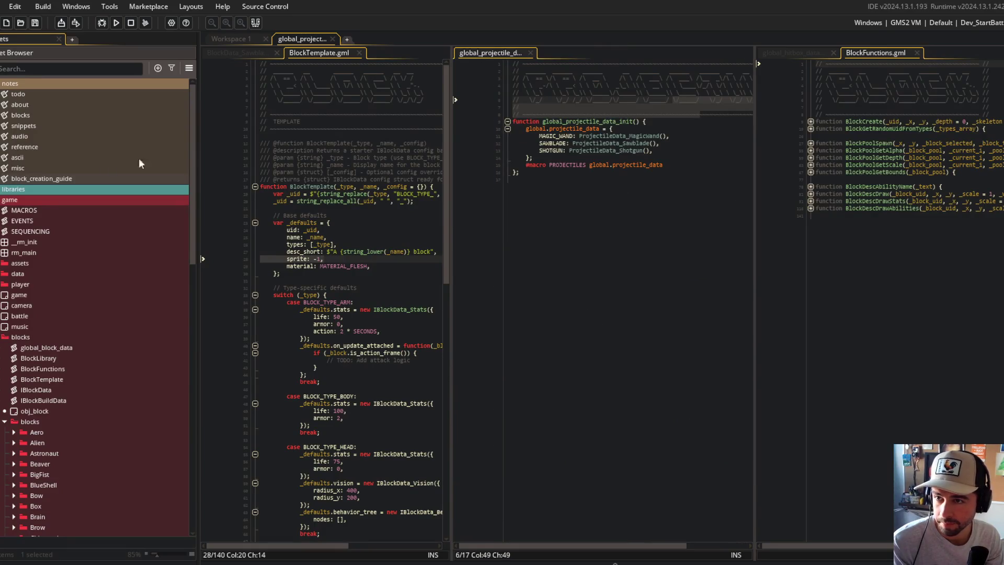
Close the BlockTemplate script and bring the Sawblade folder into view.
{"action": "left_click", "coordinate": [33, 146]}
{"action": "scroll", "coordinate": [141, 218], "scroll_direction": "down", "scroll_amount": 10}
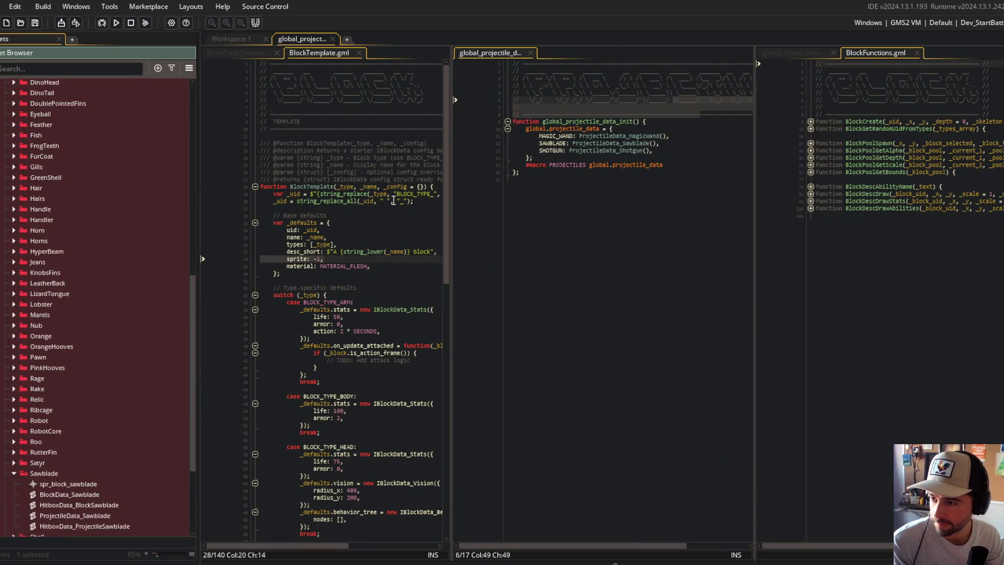
{"action": "scroll", "coordinate": [393, 201], "scroll_direction": "down", "scroll_amount": 5}
{"action": "scroll", "coordinate": [377, 209], "scroll_direction": "up", "scroll_amount": 3}
{"action": "middle_click", "coordinate": [343, 56]}
{"action": "scroll", "coordinate": [99, 199], "scroll_direction": "down", "scroll_amount": 4}
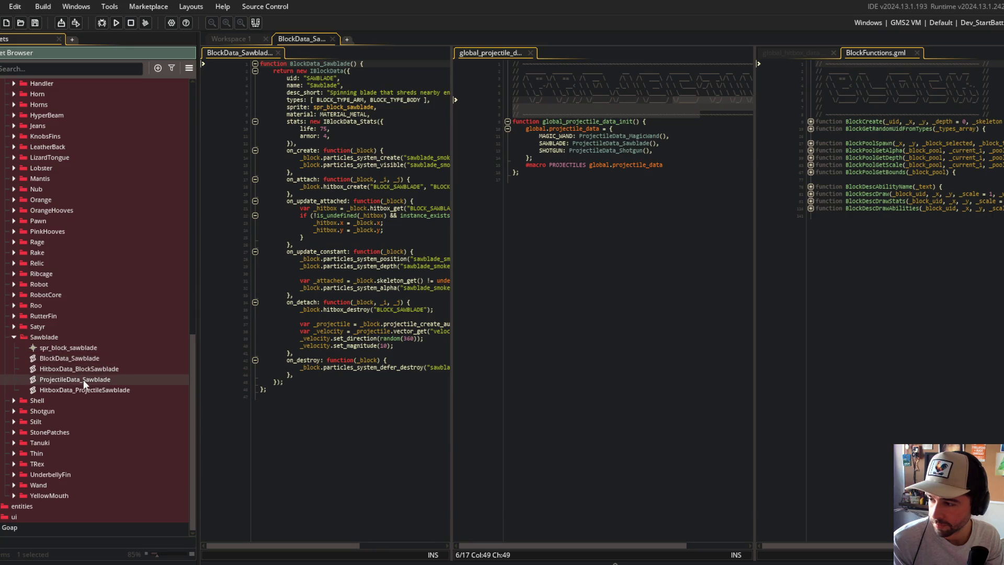
Open HitboxData_BlockSawblade, close global_projectile_data and the other tabs, and collapse blocks.
{"action": "double_click", "coordinate": [77, 358]}
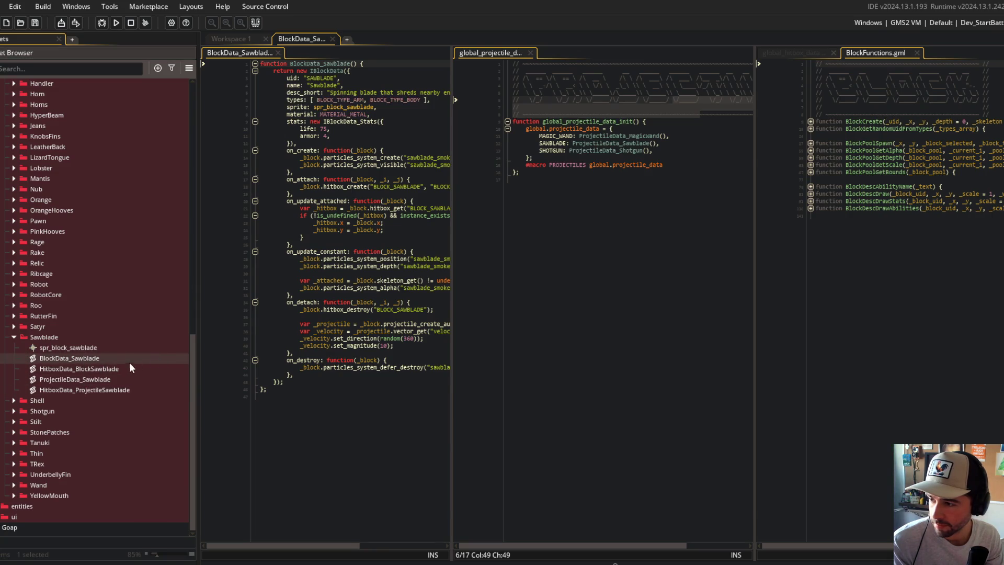
{"action": "double_click", "coordinate": [115, 369]}
{"action": "left_click", "coordinate": [234, 54]}
{"action": "left_click", "coordinate": [325, 55]}
{"action": "middle_click", "coordinate": [485, 52]}
{"action": "middle_click", "coordinate": [784, 53]}
{"action": "middle_click", "coordinate": [783, 52]}
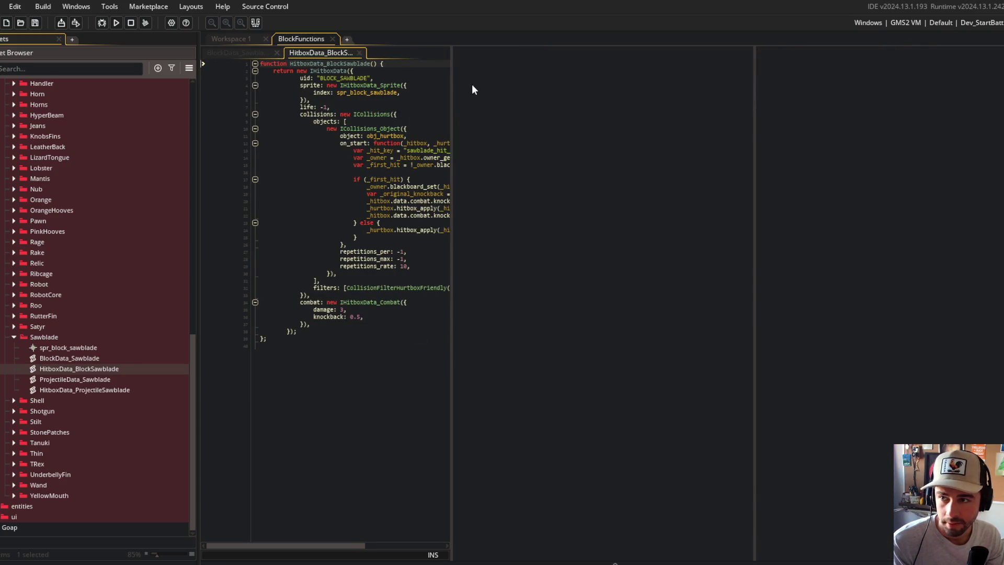
{"action": "scroll", "coordinate": [83, 240], "scroll_direction": "up", "scroll_amount": 10}
{"action": "scroll", "coordinate": [84, 240], "scroll_direction": "down", "scroll_amount": 10}
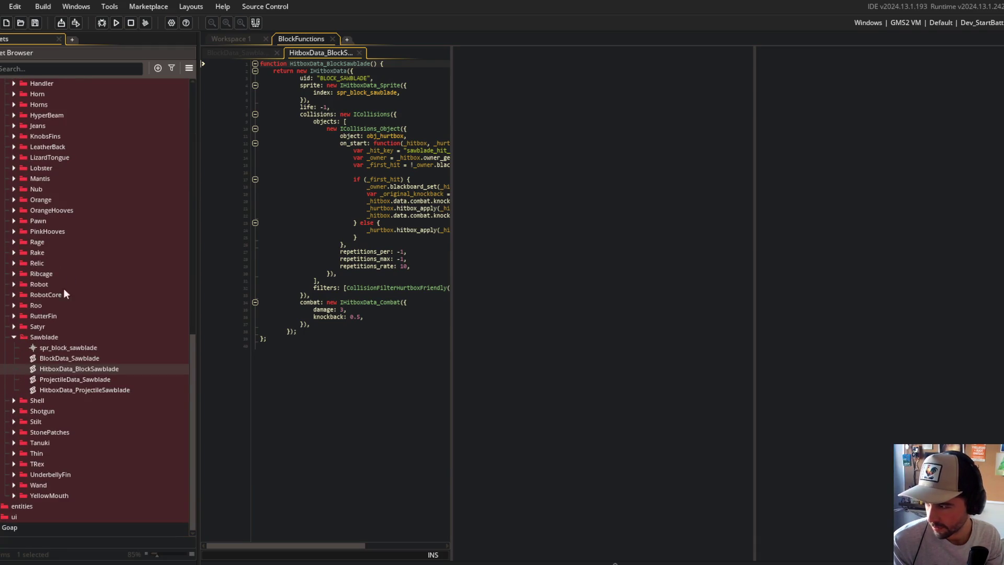
{"action": "scroll", "coordinate": [52, 326], "scroll_direction": "up", "scroll_amount": 20}
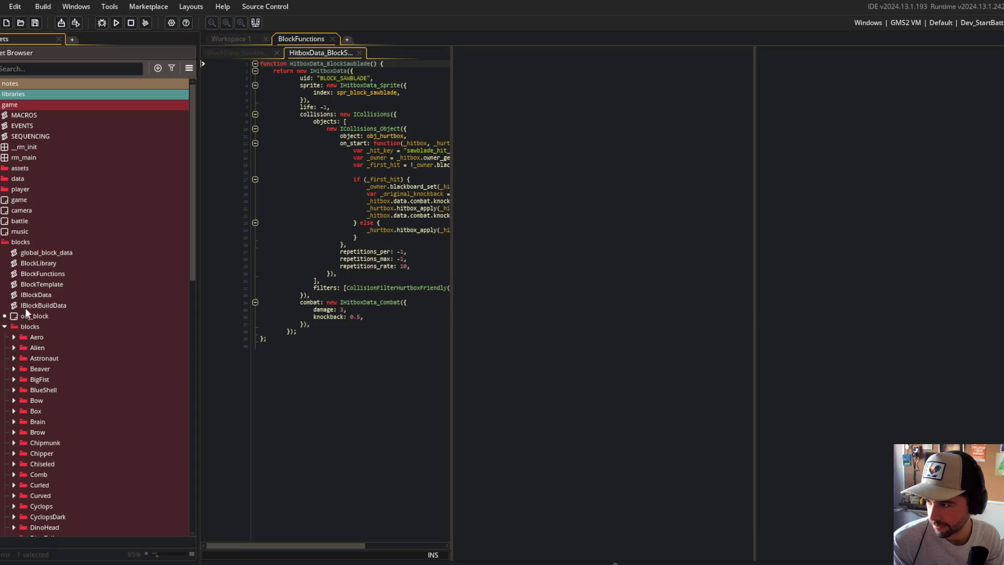
{"action": "double_click", "coordinate": [16, 241]}
Expand the entities projectile, traps and arena folders plus the data arena folder.
{"action": "double_click", "coordinate": [17, 252]}
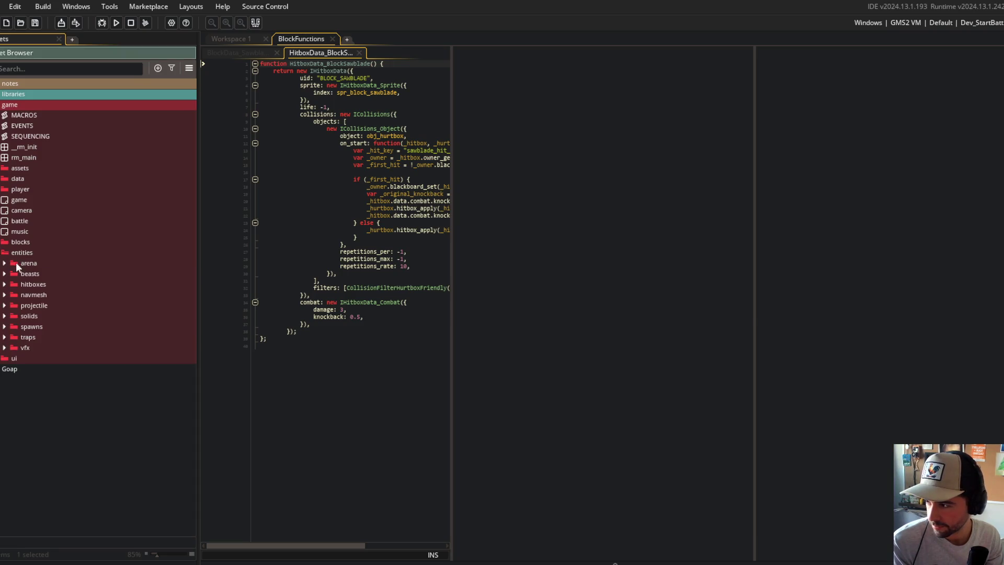
{"action": "left_click", "coordinate": [4, 305]}
{"action": "left_click", "coordinate": [14, 327]}
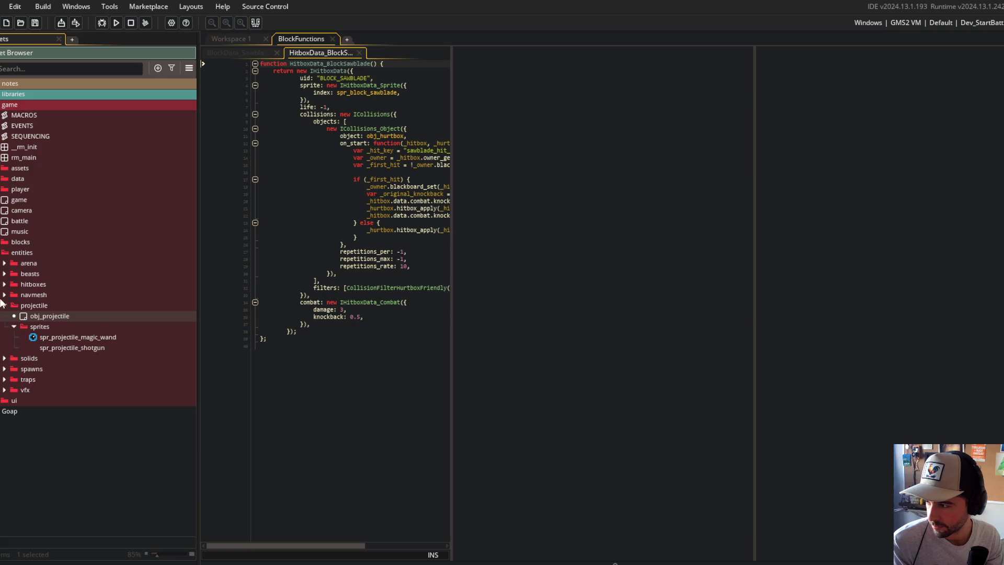
{"action": "left_click", "coordinate": [5, 274]}
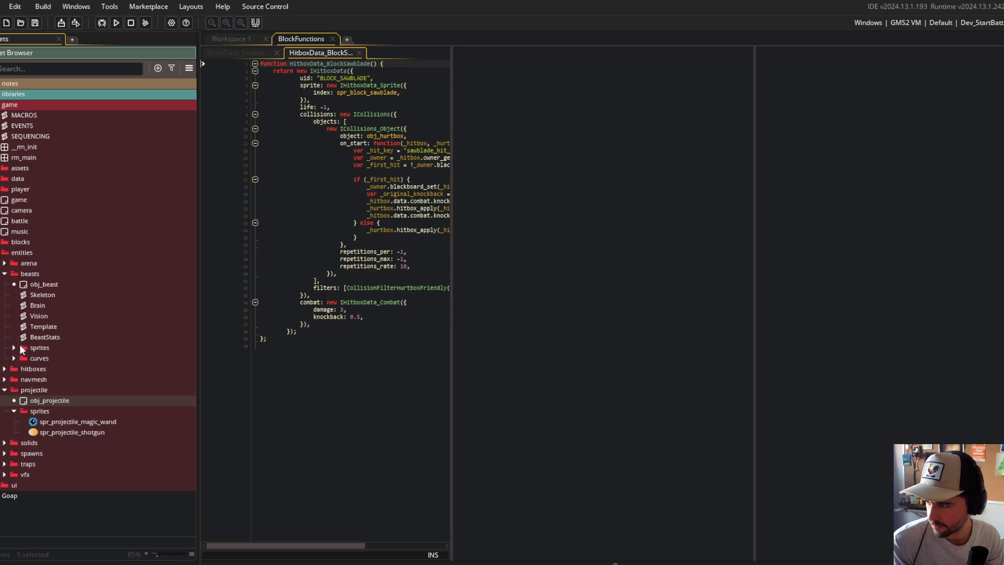
{"action": "left_click", "coordinate": [4, 274]}
{"action": "left_click", "coordinate": [3, 181]}
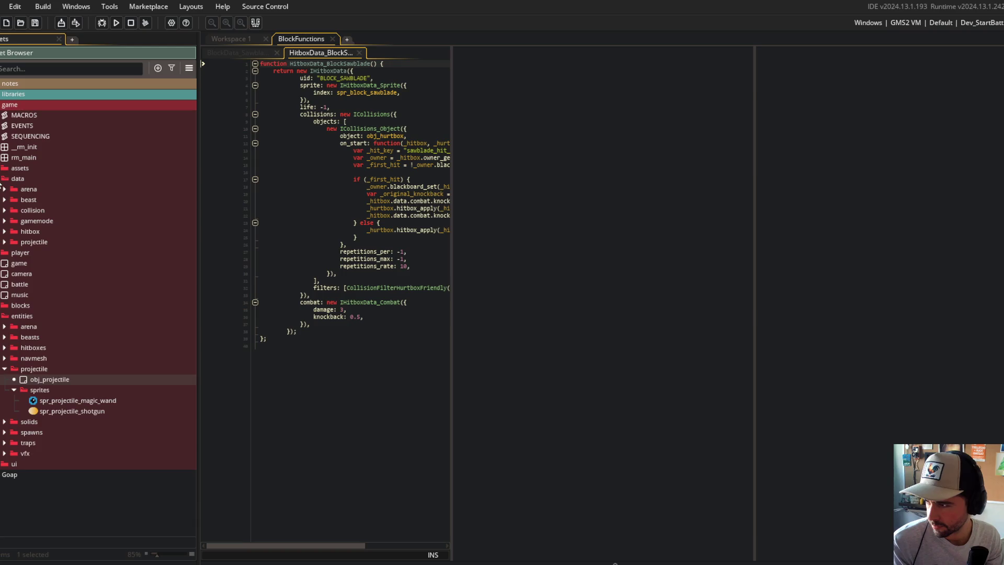
{"action": "left_click", "coordinate": [5, 189]}
{"action": "left_click", "coordinate": [4, 190]}
{"action": "left_click", "coordinate": [5, 442]}
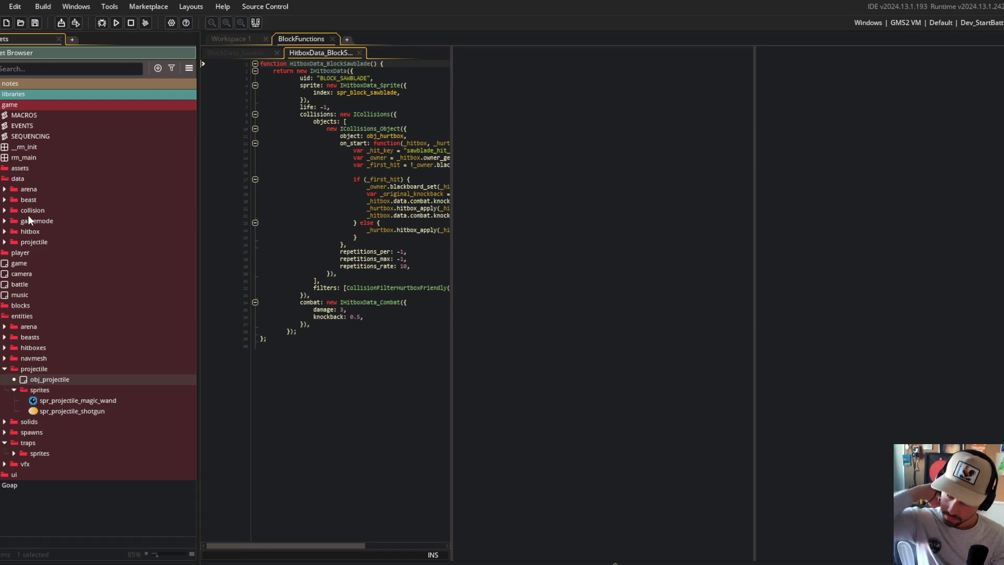
{"action": "left_click", "coordinate": [5, 189]}
{"action": "scroll", "coordinate": [19, 263], "scroll_direction": "down", "scroll_amount": 1}
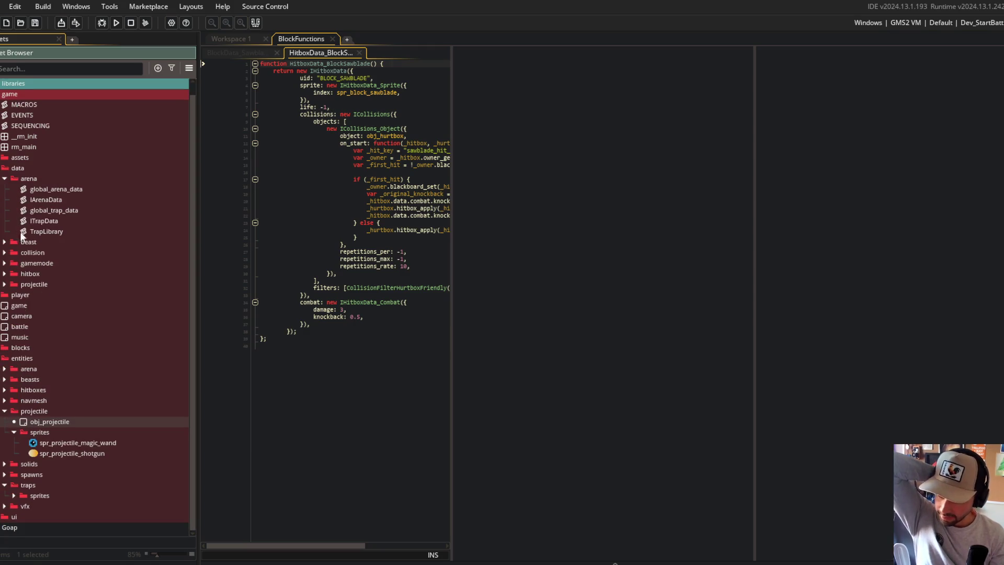
{"action": "left_click", "coordinate": [5, 369]}
Move the three arena scripts into entities/arena, and ITrapData and TrapLibrary into entities/traps.
{"action": "left_click", "coordinate": [49, 230]}
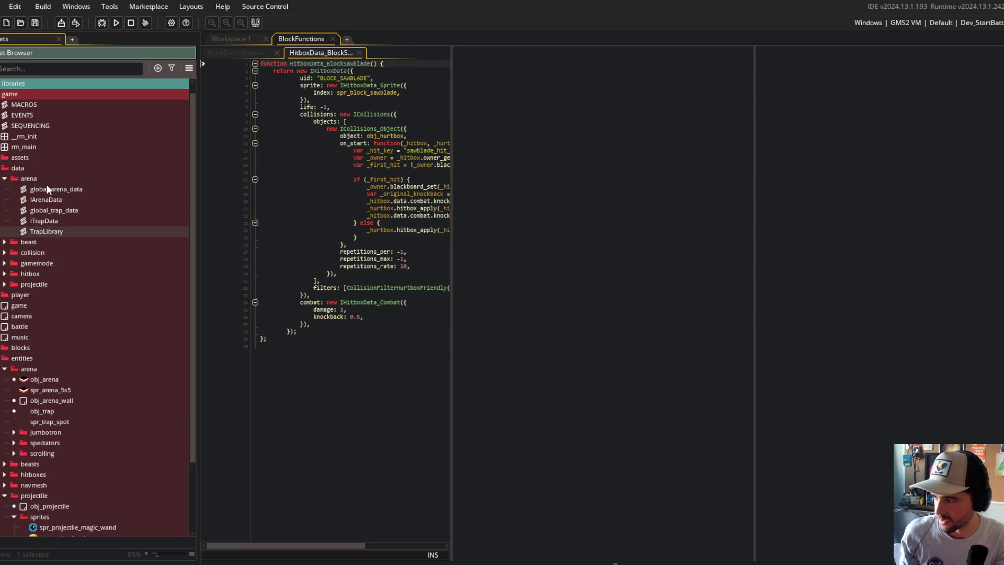
{"action": "left_click", "coordinate": [46, 184]}
{"action": "left_click", "coordinate": [46, 209], "text": "shift"}
{"action": "left_click_drag", "start_coordinate": [52, 210], "coordinate": [61, 384]}
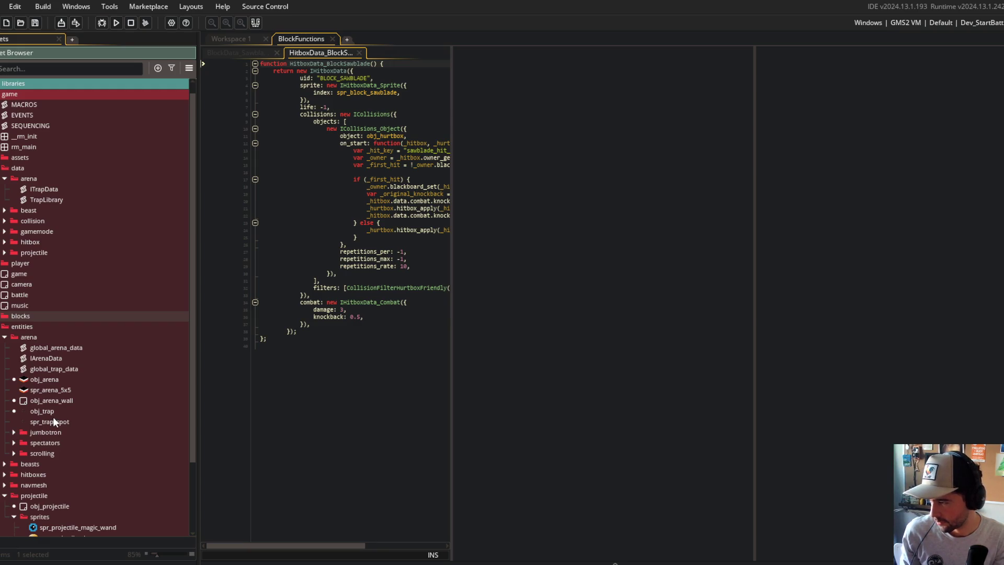
{"action": "left_click", "coordinate": [4, 337]}
{"action": "left_click", "coordinate": [15, 411]}
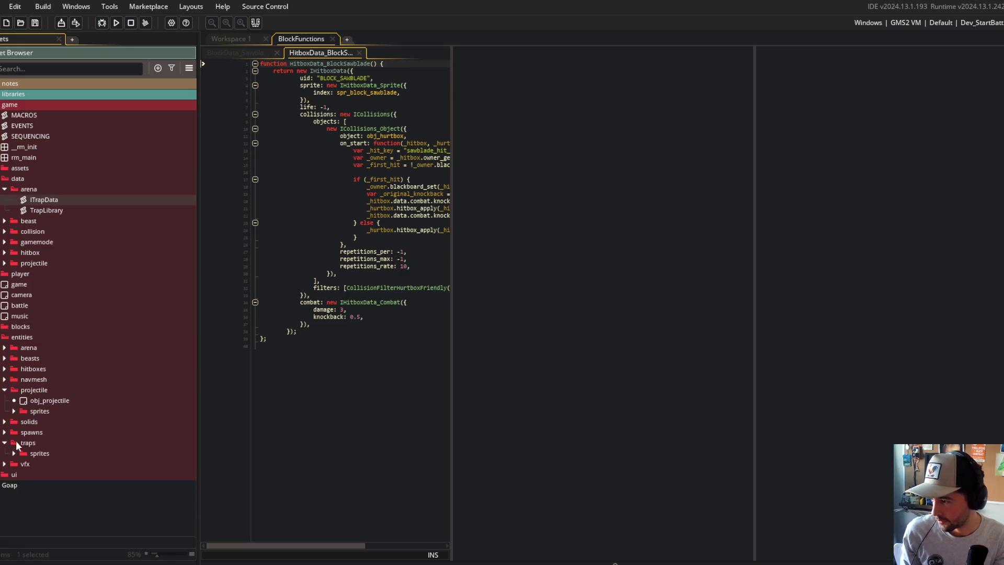
{"action": "left_click", "coordinate": [64, 210], "text": "shift"}
{"action": "mouse_move", "coordinate": [64, 210]}
{"action": "left_mouse_down"}
{"action": "mouse_move", "coordinate": [61, 455]}
{"action": "mouse_move", "coordinate": [30, 441]}
{"action": "left_mouse_up"}
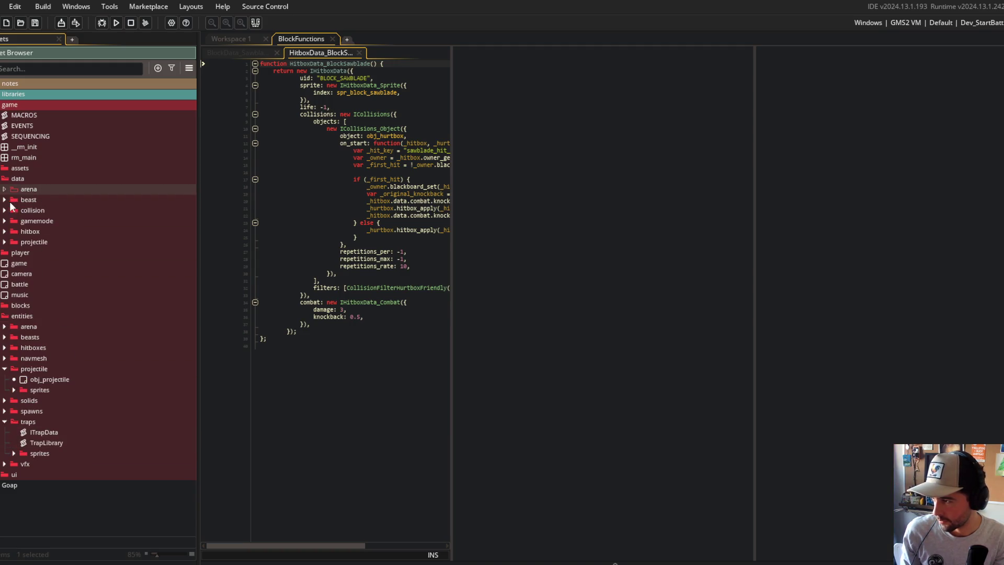
Move the beast scripts and folders from data/beast into entities/beasts.
{"action": "double_click", "coordinate": [39, 200]}
{"action": "left_click", "coordinate": [37, 273], "text": "shift"}
{"action": "scroll", "coordinate": [36, 273], "scroll_direction": "down", "scroll_amount": 1}
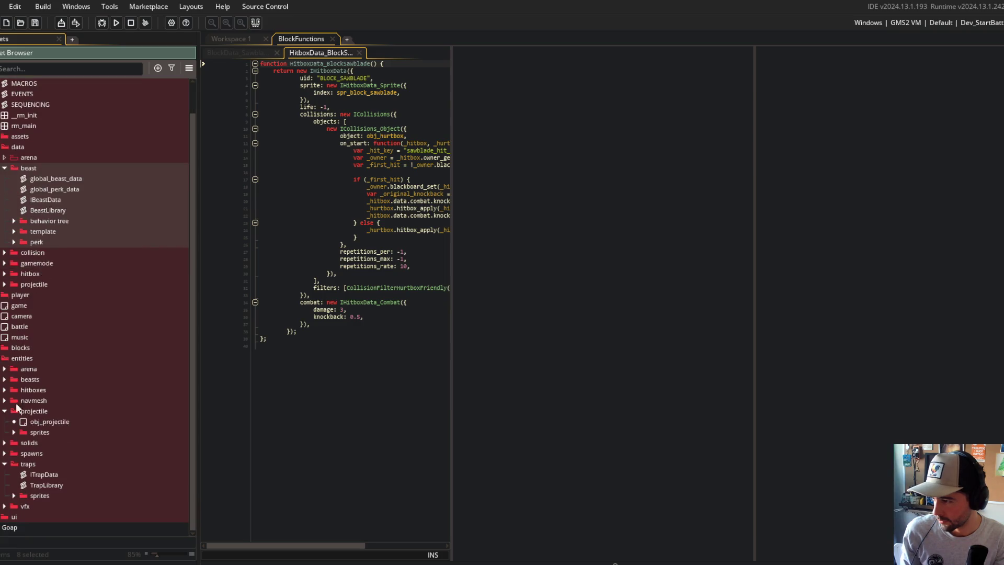
{"action": "left_click", "coordinate": [10, 374]}
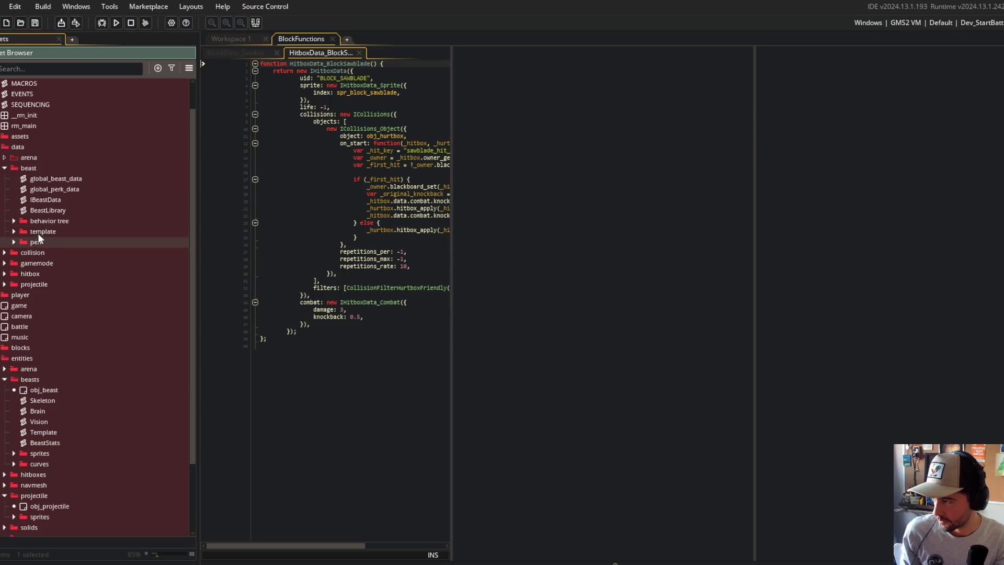
{"action": "left_click", "coordinate": [38, 179], "text": "ctrl"}
{"action": "mouse_move", "coordinate": [37, 174]}
{"action": "left_mouse_down"}
{"action": "mouse_move", "coordinate": [56, 381]}
{"action": "mouse_move", "coordinate": [66, 387]}
{"action": "left_mouse_up"}
Regroup behavior tree, template and perk in beasts, pulling the five stray folders out of sprites.
{"action": "left_click", "coordinate": [48, 322]}
{"action": "left_click", "coordinate": [47, 312]}
{"action": "left_click", "coordinate": [46, 291], "text": "shift"}
{"action": "mouse_move", "coordinate": [46, 308]}
{"action": "left_mouse_down"}
{"action": "mouse_move", "coordinate": [46, 386]}
{"action": "mouse_move", "coordinate": [17, 357]}
{"action": "left_mouse_up"}
{"action": "left_click", "coordinate": [14, 369]}
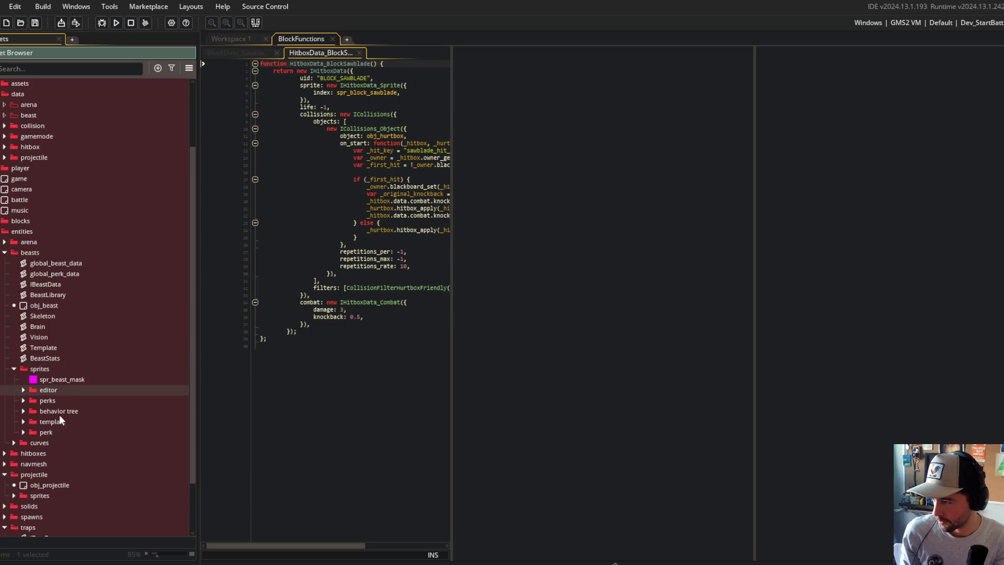
{"action": "left_click_drag", "start_coordinate": [53, 388], "coordinate": [55, 364]}
Nest the perks folder inside the perk folder.
{"action": "left_click", "coordinate": [14, 369]}
{"action": "left_click", "coordinate": [14, 368]}
{"action": "left_click", "coordinate": [14, 379]}
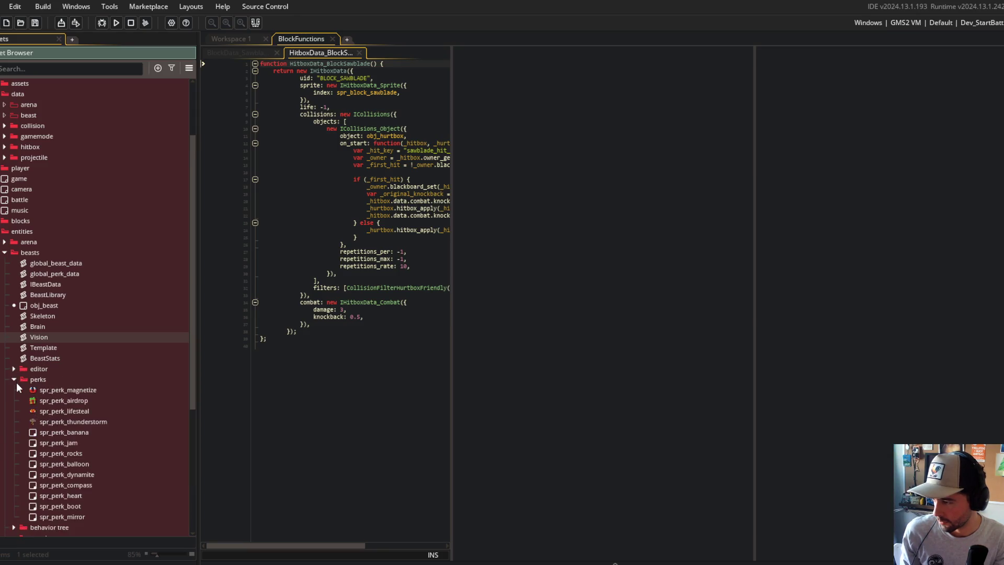
{"action": "left_click", "coordinate": [16, 382]}
{"action": "left_click", "coordinate": [15, 411]}
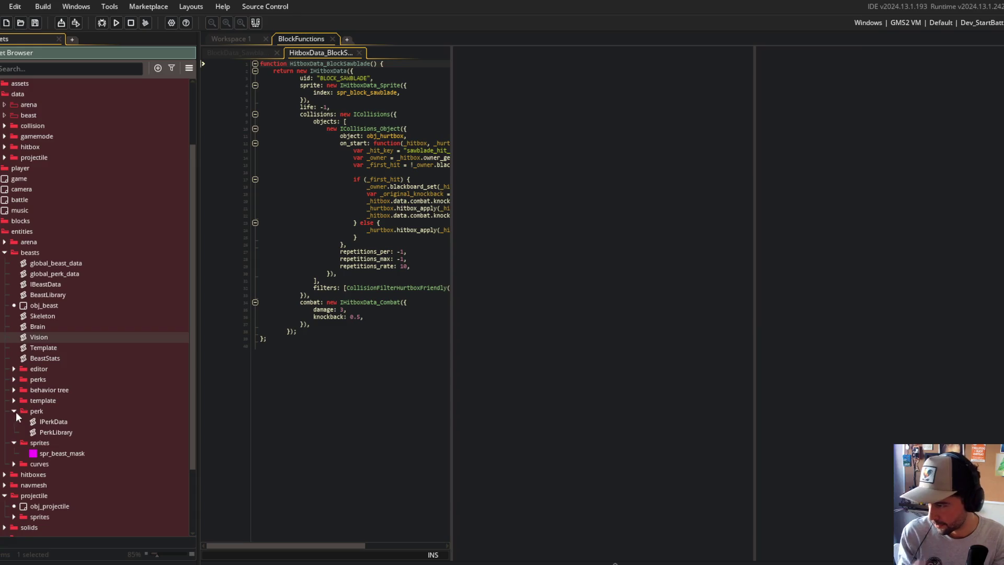
{"action": "scroll", "coordinate": [31, 387], "scroll_direction": "down", "scroll_amount": 1}
{"action": "mouse_move", "coordinate": [17, 357]}
{"action": "left_mouse_down"}
{"action": "mouse_move", "coordinate": [39, 366]}
{"action": "mouse_move", "coordinate": [51, 412]}
{"action": "left_mouse_up"}
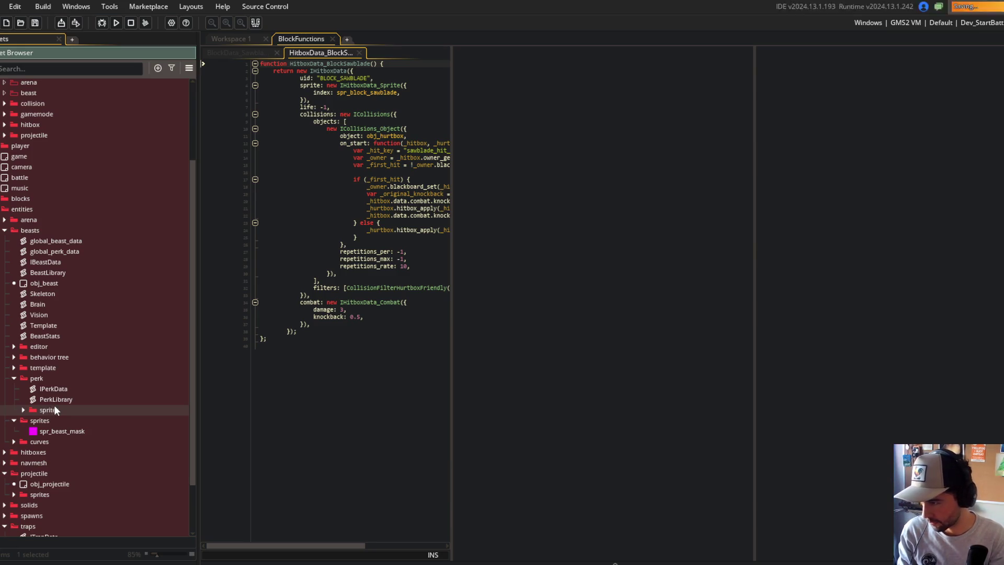
Check the beasts sprites, curves and perk folders for their contents.
{"action": "left_click", "coordinate": [15, 389]}
{"action": "left_click", "coordinate": [14, 389]}
{"action": "left_click", "coordinate": [14, 411]}
{"action": "left_click", "coordinate": [14, 411]}
{"action": "left_click", "coordinate": [15, 389]}
{"action": "left_click", "coordinate": [14, 378]}
{"action": "left_click", "coordinate": [14, 378]}
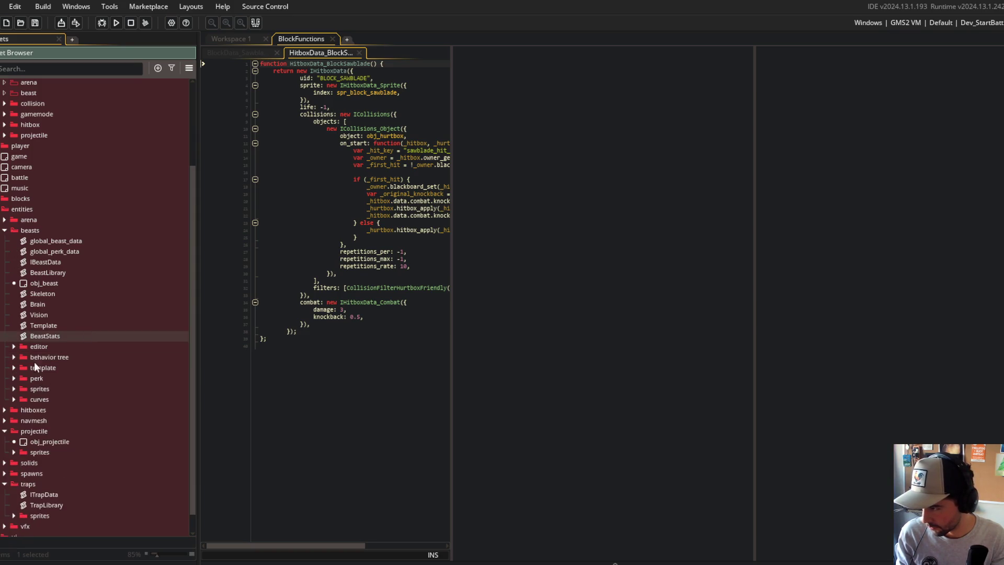
{"action": "left_click", "coordinate": [16, 378]}
{"action": "left_click", "coordinate": [16, 378]}
{"action": "scroll", "coordinate": [18, 381], "scroll_direction": "down", "scroll_amount": 1}
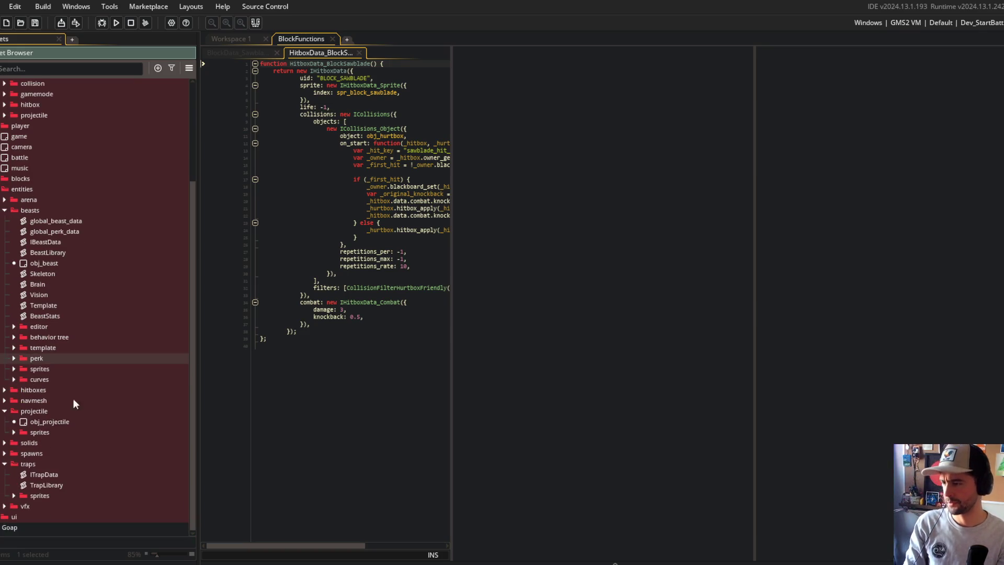
Move the traps folder into entities/arena and delete the leftover data/arena and data/beast folders.
{"action": "left_click", "coordinate": [5, 200]}
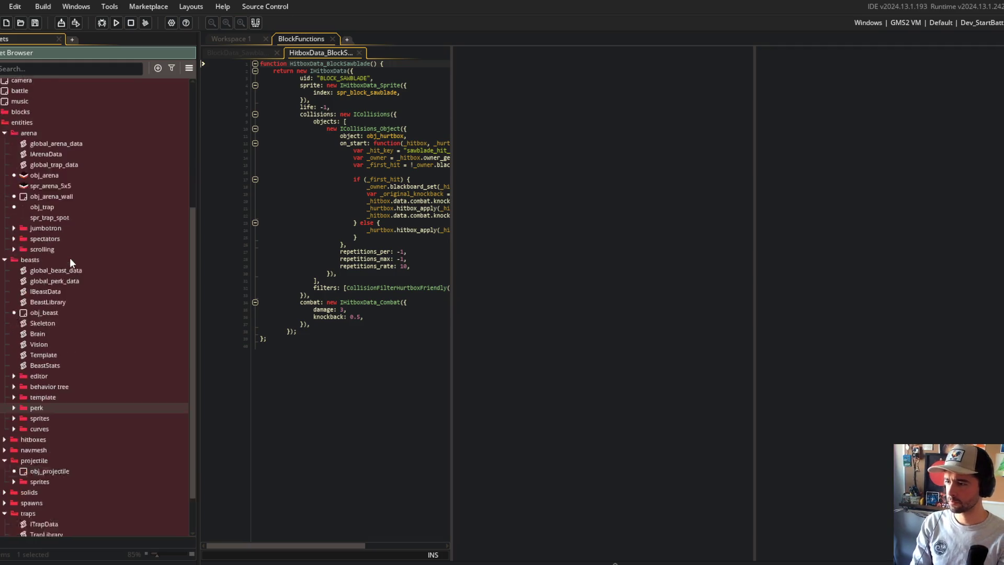
{"action": "mouse_move", "coordinate": [27, 462]}
{"action": "left_mouse_down"}
{"action": "mouse_move", "coordinate": [72, 282]}
{"action": "mouse_move", "coordinate": [61, 169]}
{"action": "left_mouse_up"}
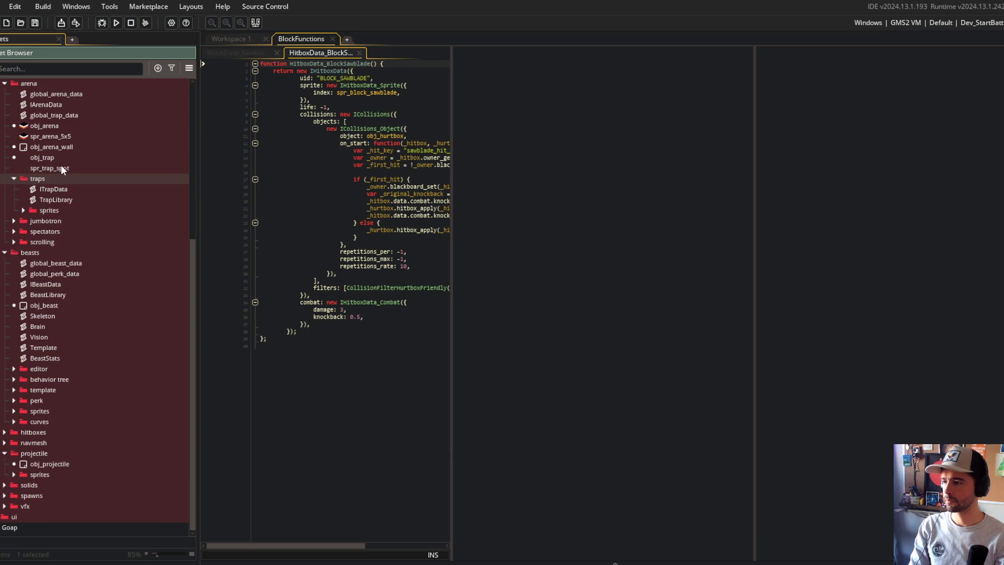
{"action": "scroll", "coordinate": [10, 455], "scroll_direction": "up", "scroll_amount": 5}
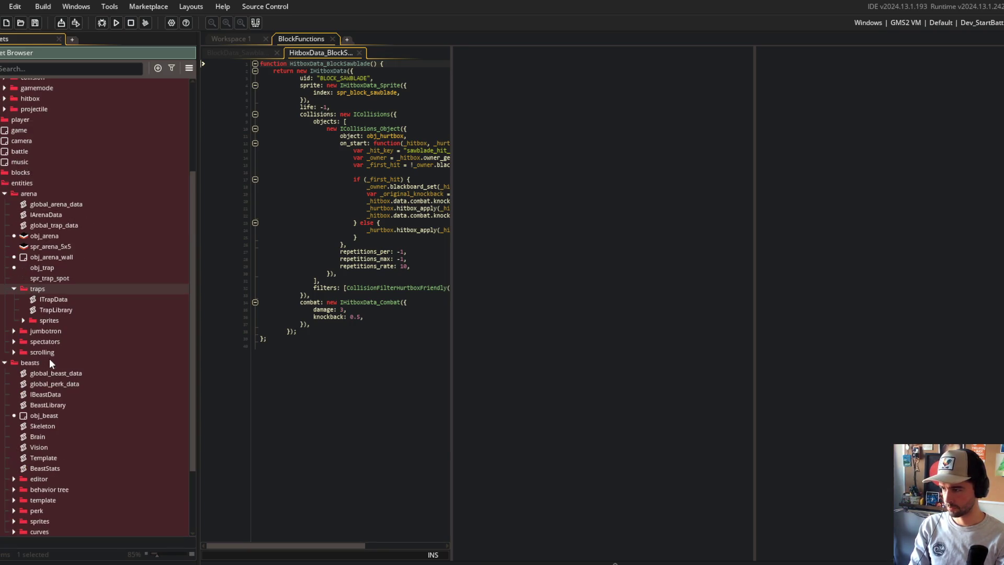
{"action": "scroll", "coordinate": [61, 262], "scroll_direction": "up", "scroll_amount": 2}
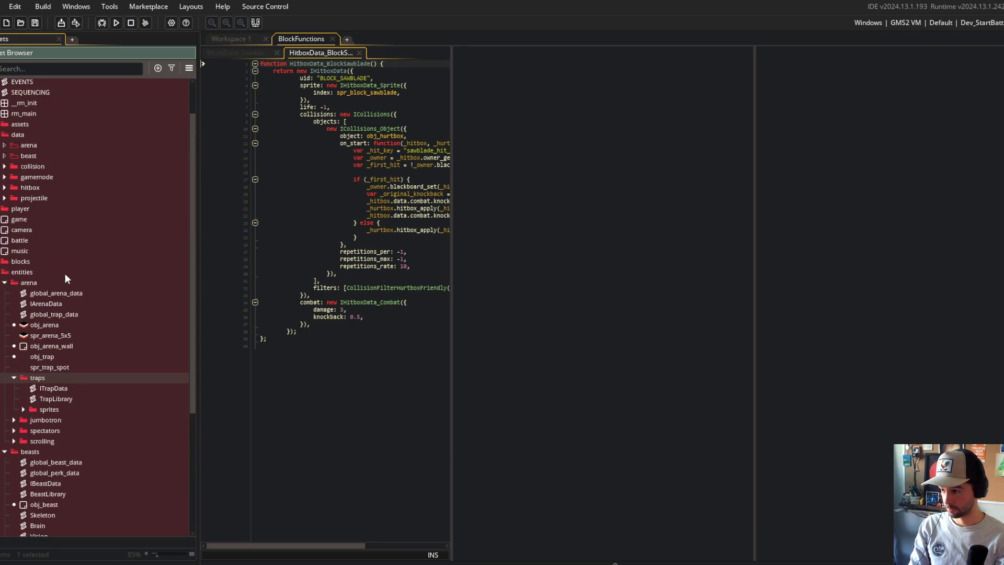
{"action": "left_click", "coordinate": [38, 155]}
{"action": "left_click", "coordinate": [36, 145], "text": "shift"}
{"action": "key", "text": "Delete"}
{"action": "key", "text": "Return"}
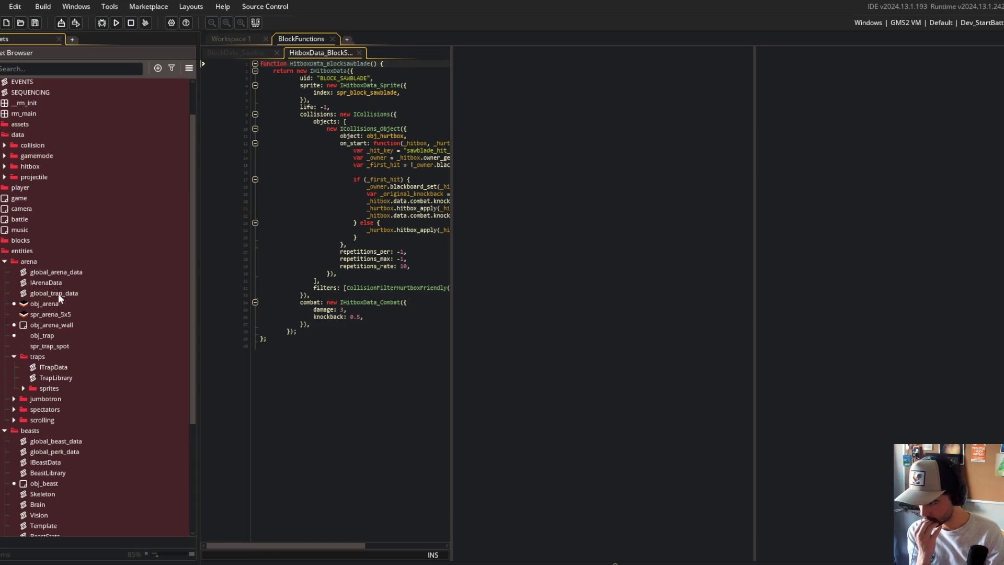
Place obj_arena_wall beside obj_arena, spr_trap_spot in trap sprites, and obj_trap in traps.
{"action": "left_click_drag", "start_coordinate": [50, 323], "coordinate": [51, 388]}
{"action": "double_click", "coordinate": [59, 377]}
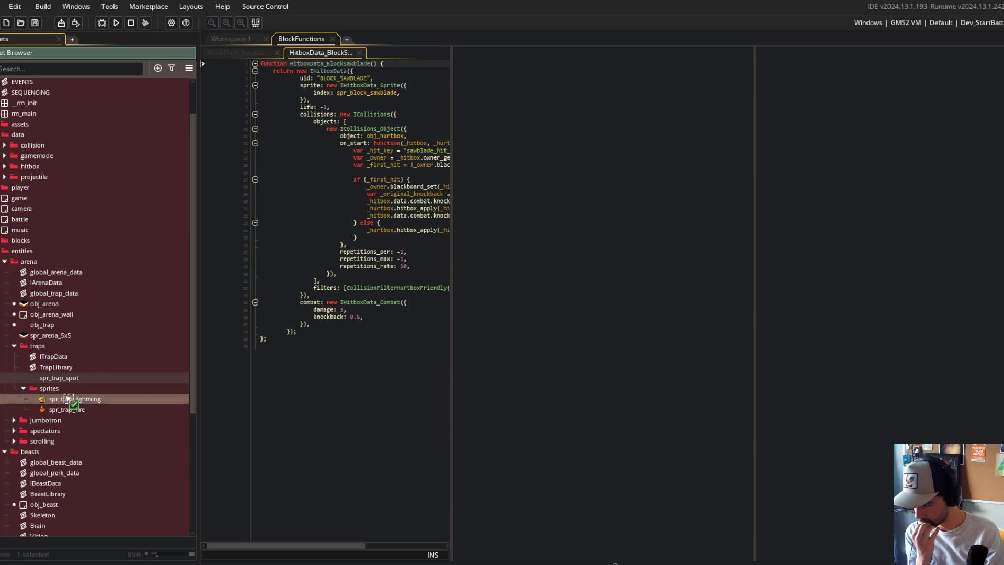
{"action": "left_click_drag", "start_coordinate": [57, 409], "coordinate": [46, 385]}
{"action": "left_click_drag", "start_coordinate": [48, 324], "coordinate": [36, 379]}
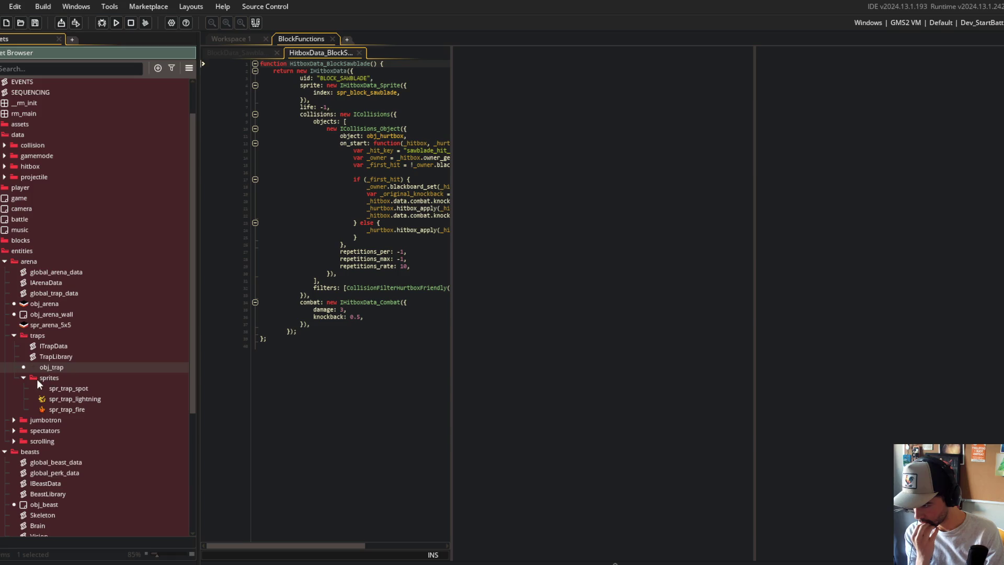
{"action": "left_click", "coordinate": [24, 376]}
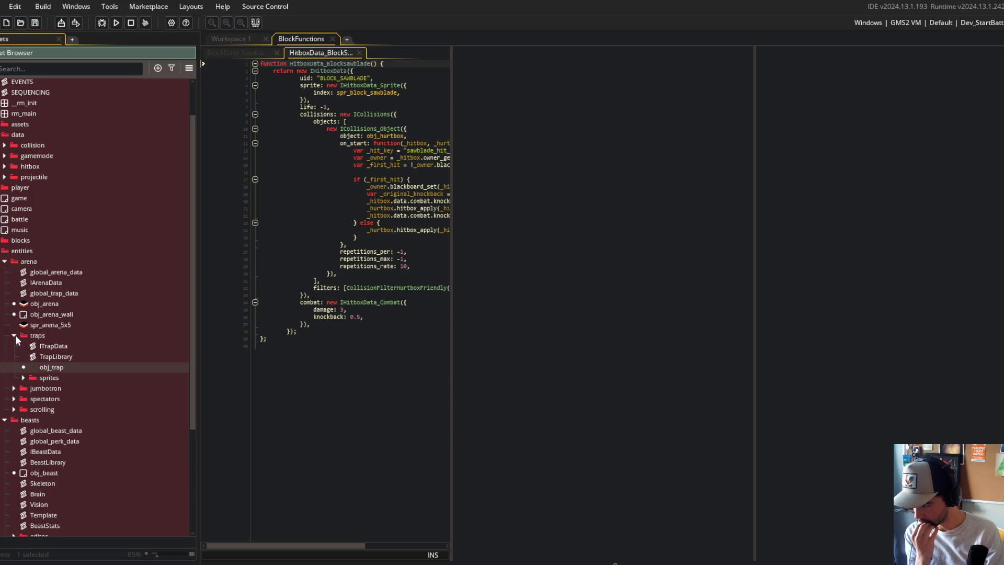
{"action": "left_click", "coordinate": [14, 335]}
Inspect the jumbotron, spectators and scrolling folders in arena.
{"action": "left_click", "coordinate": [14, 346]}
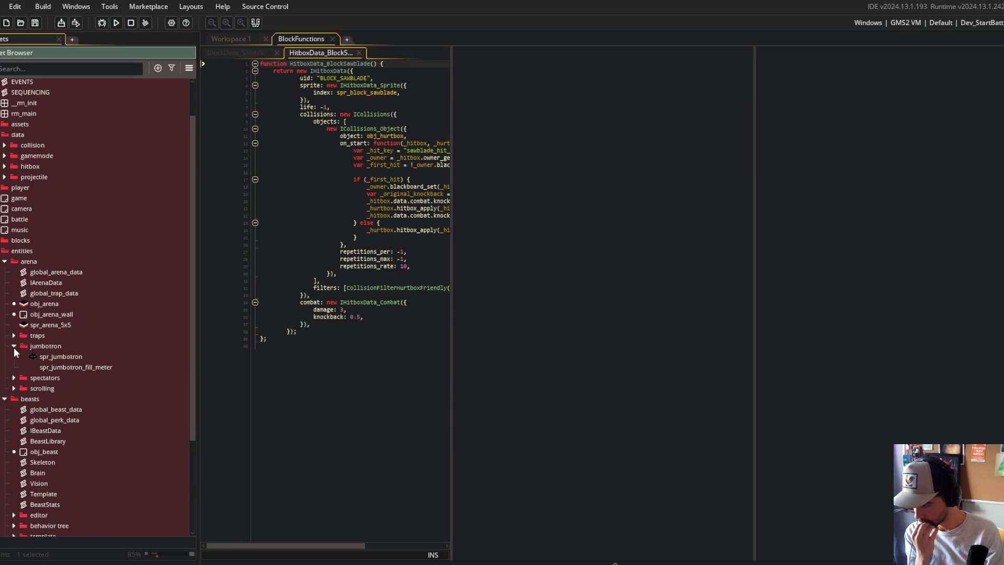
{"action": "left_click", "coordinate": [14, 346]}
{"action": "left_click", "coordinate": [14, 356]}
{"action": "left_click", "coordinate": [15, 357]}
{"action": "left_click", "coordinate": [14, 367]}
{"action": "left_click", "coordinate": [14, 368]}
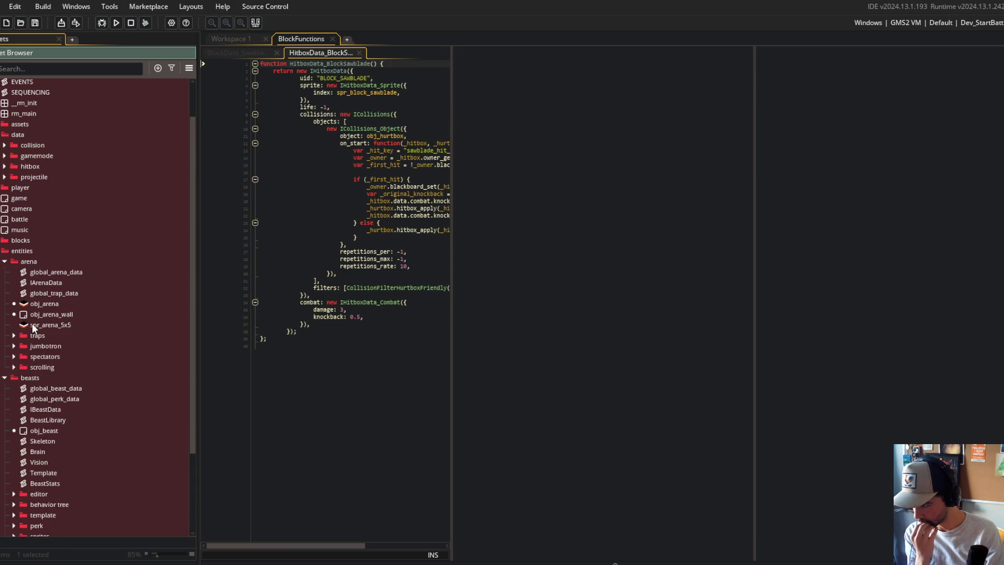
Create a 'sprites' group in arena holding the scrolling folder and spr_arena_5x5.
{"action": "right_click", "coordinate": [54, 285]}
{"action": "left_click", "coordinate": [86, 411]}
{"action": "type", "text": "sprites"}
{"action": "key", "text": "Return"}
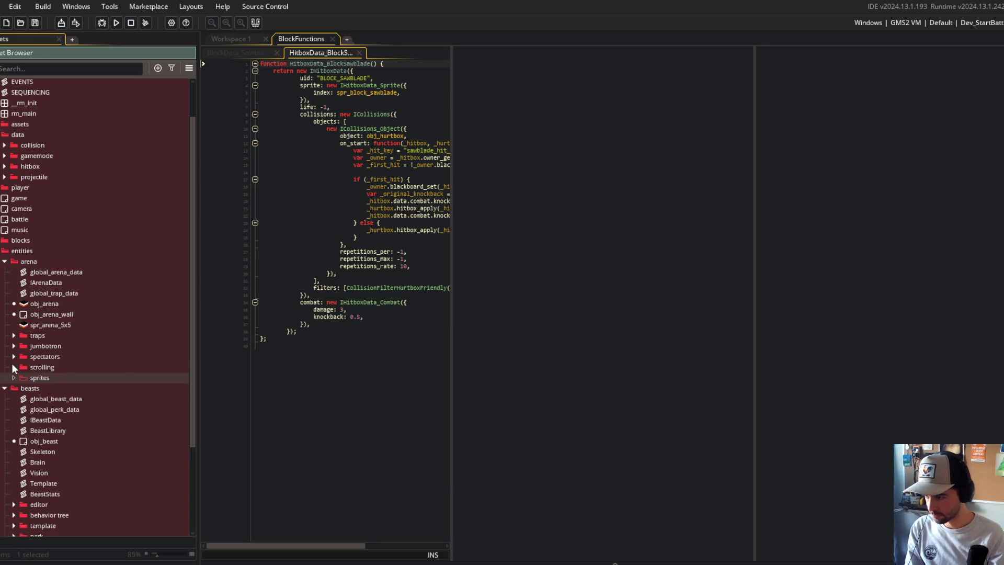
{"action": "left_click_drag", "start_coordinate": [12, 366], "coordinate": [37, 377]}
{"action": "left_click_drag", "start_coordinate": [47, 324], "coordinate": [51, 372]}
{"action": "left_click", "coordinate": [14, 356]}
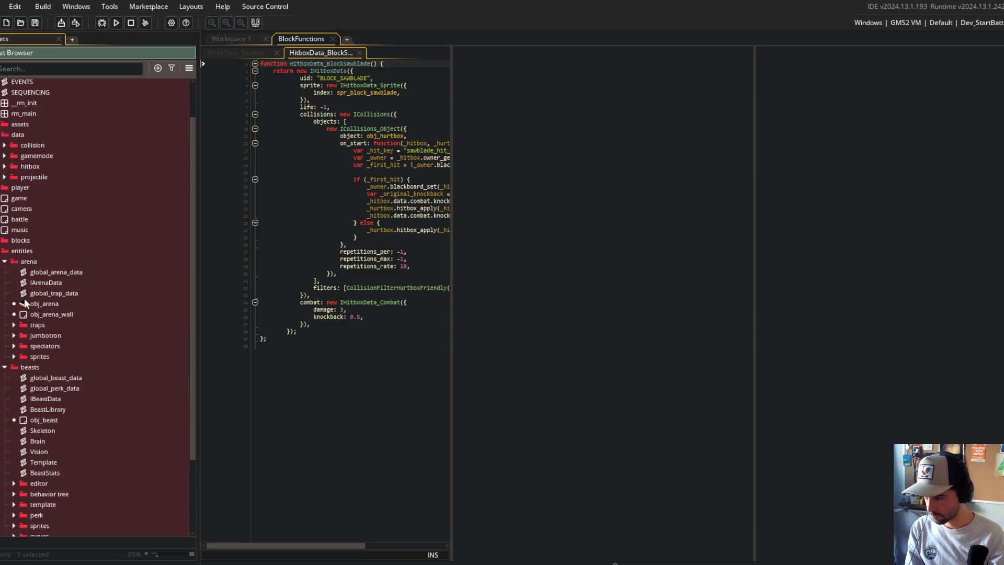
{"action": "left_click", "coordinate": [5, 262]}
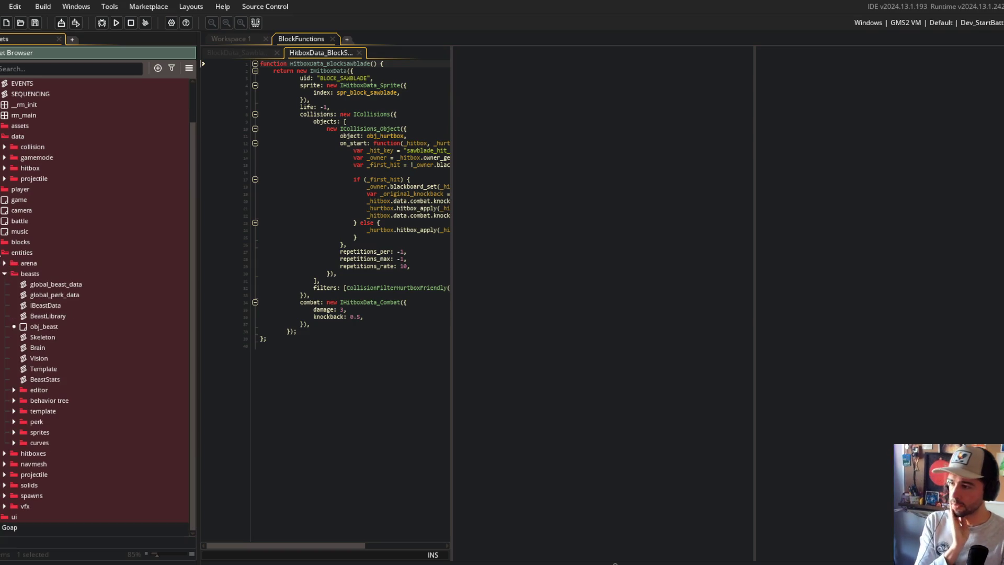
Move obj_beast up to sit just below BeastStats in beasts.
{"action": "left_click", "coordinate": [4, 252]}
{"action": "left_click", "coordinate": [4, 295]}
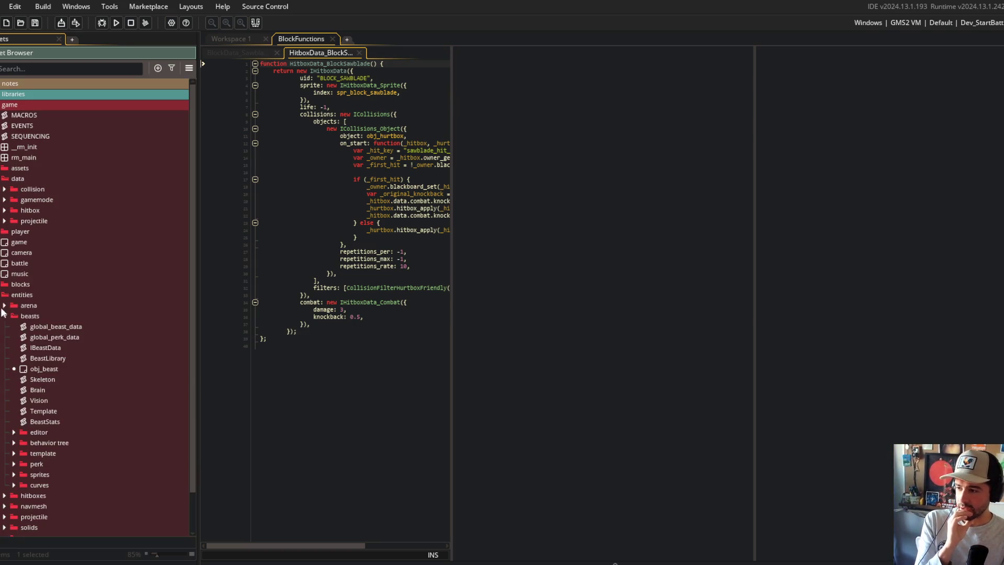
{"action": "left_click_drag", "start_coordinate": [45, 369], "coordinate": [55, 325]}
{"action": "left_click", "coordinate": [5, 306]}
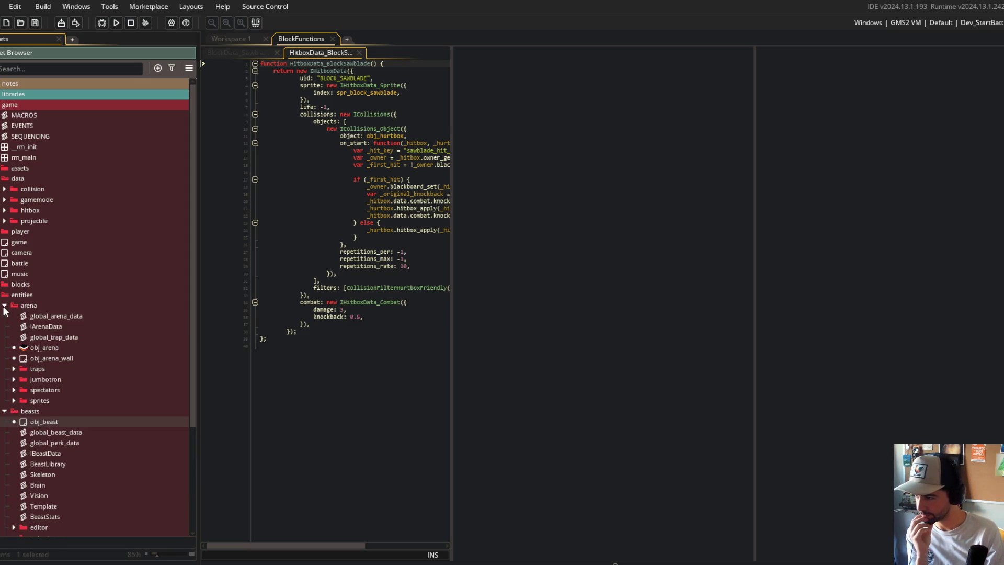
{"action": "left_click", "coordinate": [4, 307]}
{"action": "left_click_drag", "start_coordinate": [46, 326], "coordinate": [49, 421]}
{"action": "scroll", "coordinate": [59, 355], "scroll_direction": "down", "scroll_amount": 2}
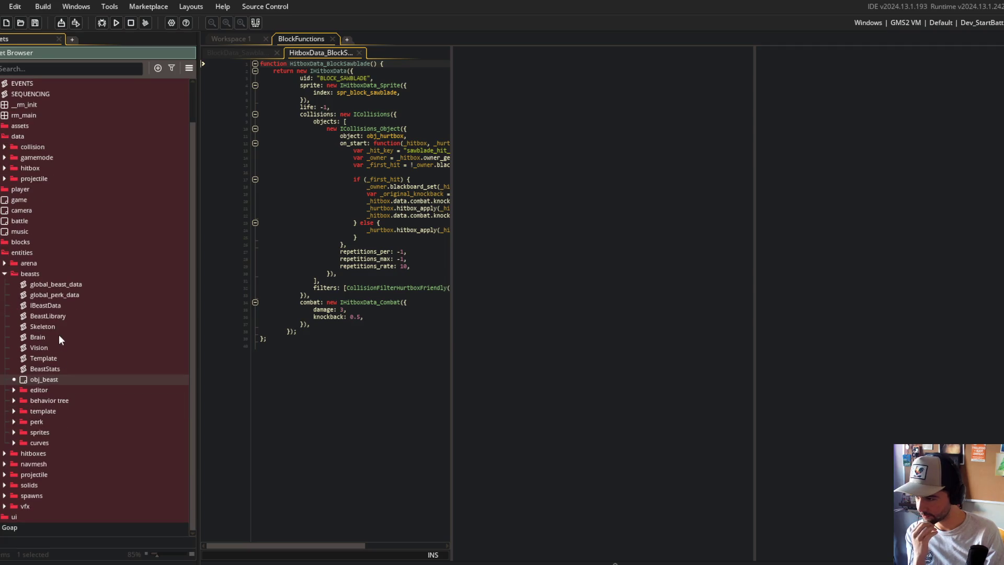
Put the Template script into the template folder and place template under obj_beast.
{"action": "left_click", "coordinate": [13, 391]}
{"action": "left_click", "coordinate": [13, 390]}
{"action": "left_click", "coordinate": [14, 400]}
{"action": "left_click", "coordinate": [14, 400]}
{"action": "left_click", "coordinate": [14, 411]}
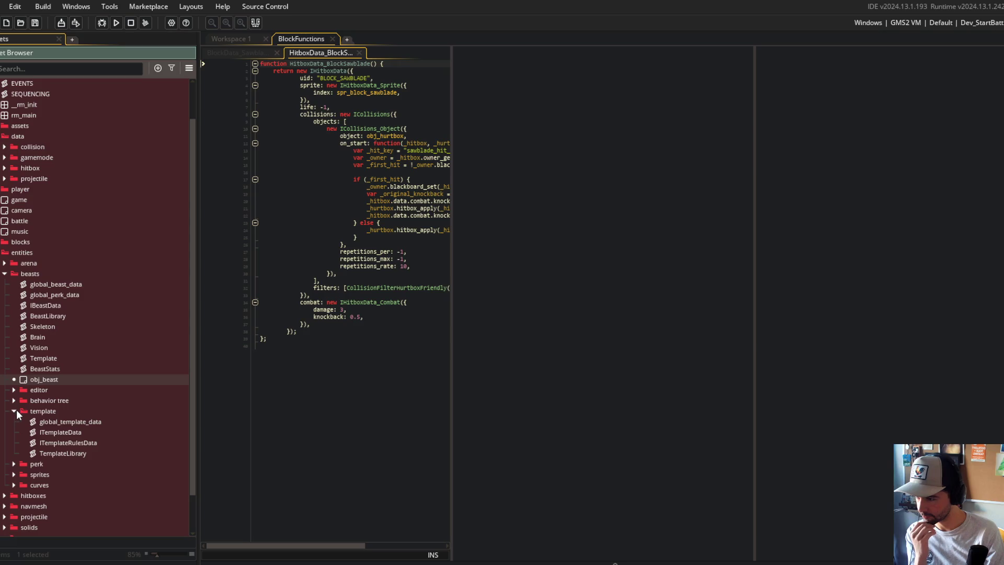
{"action": "left_click_drag", "start_coordinate": [43, 357], "coordinate": [55, 462]}
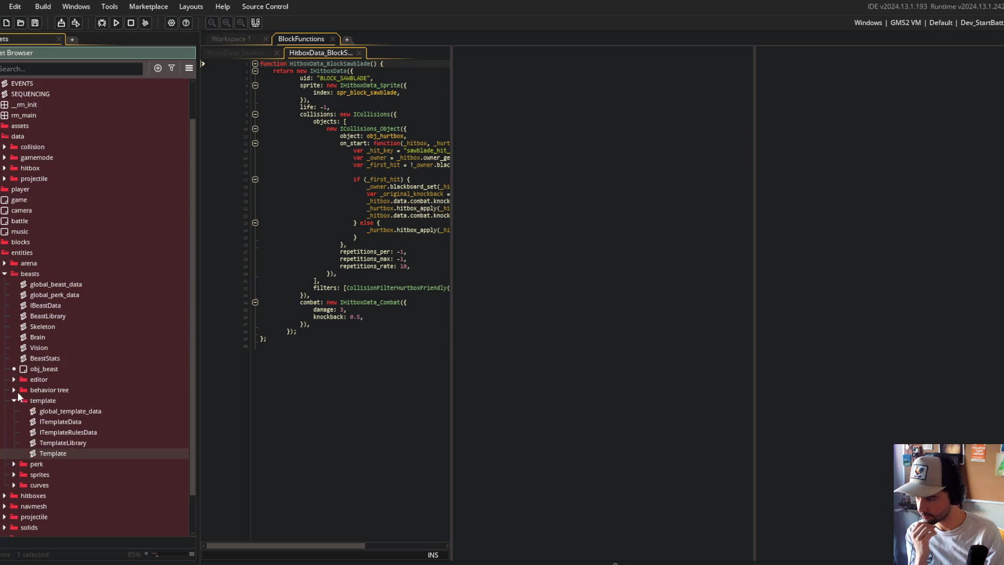
{"action": "left_click_drag", "start_coordinate": [42, 399], "coordinate": [37, 381]}
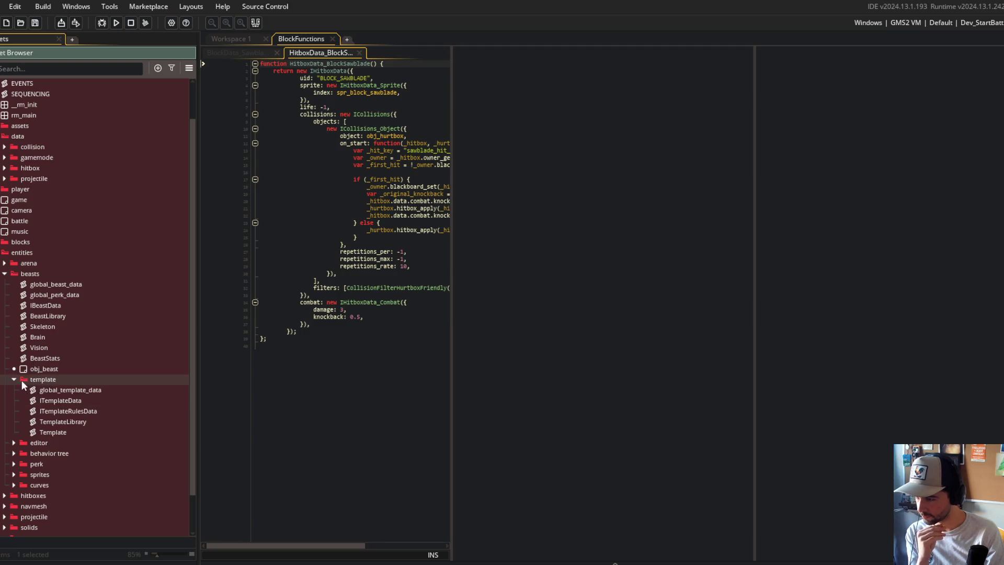
{"action": "left_click", "coordinate": [14, 379]}
Move the beasts editor folder into ui/sprites at the sprites level.
{"action": "left_click", "coordinate": [14, 400]}
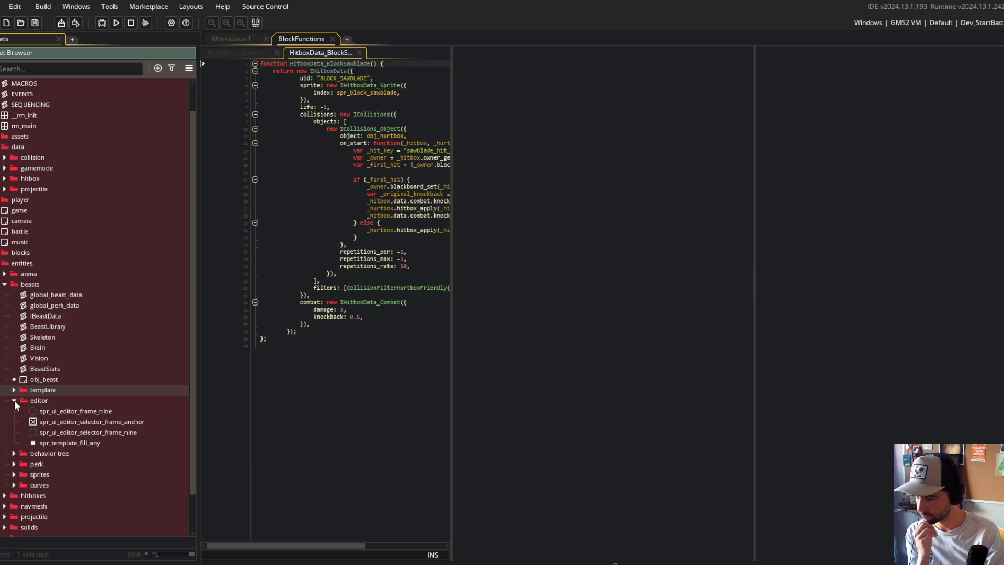
{"action": "scroll", "coordinate": [24, 353], "scroll_direction": "down", "scroll_amount": 1}
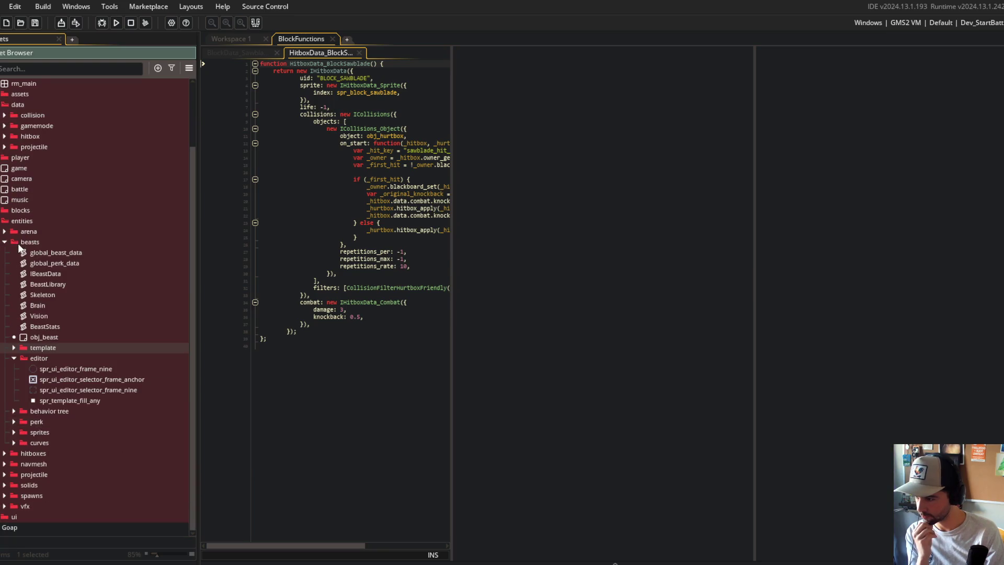
{"action": "left_click", "coordinate": [3, 516]}
{"action": "scroll", "coordinate": [32, 412], "scroll_direction": "down", "scroll_amount": 3}
{"action": "scroll", "coordinate": [52, 274], "scroll_direction": "down", "scroll_amount": 1}
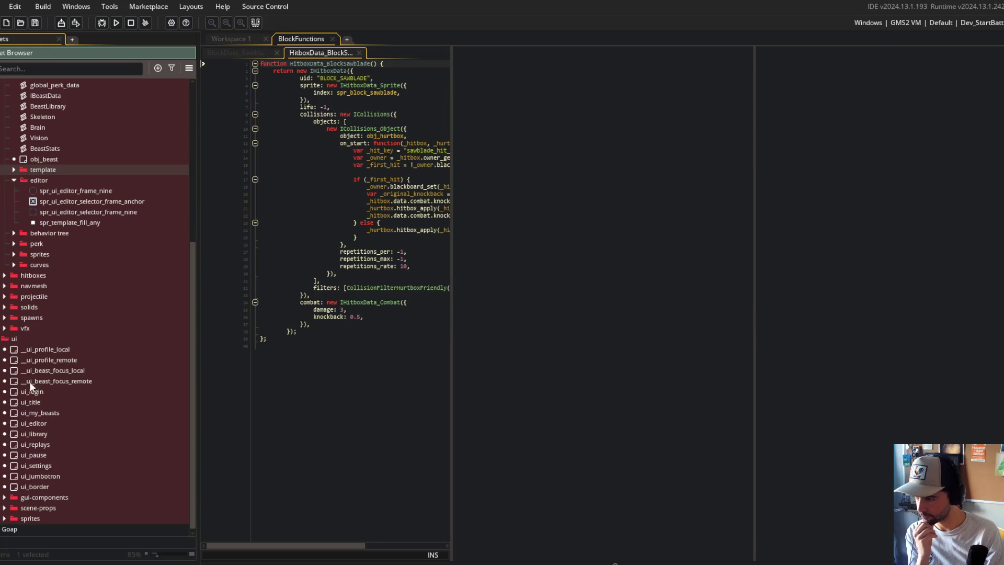
{"action": "left_click", "coordinate": [5, 516]}
{"action": "mouse_move", "coordinate": [33, 155]}
{"action": "left_mouse_down"}
{"action": "mouse_move", "coordinate": [61, 369]}
{"action": "mouse_move", "coordinate": [64, 523]}
{"action": "mouse_move", "coordinate": [68, 461]}
{"action": "mouse_move", "coordinate": [47, 444]}
{"action": "left_mouse_up"}
{"action": "left_click", "coordinate": [25, 442]}
{"action": "left_click_drag", "start_coordinate": [50, 484], "coordinate": [50, 521]}
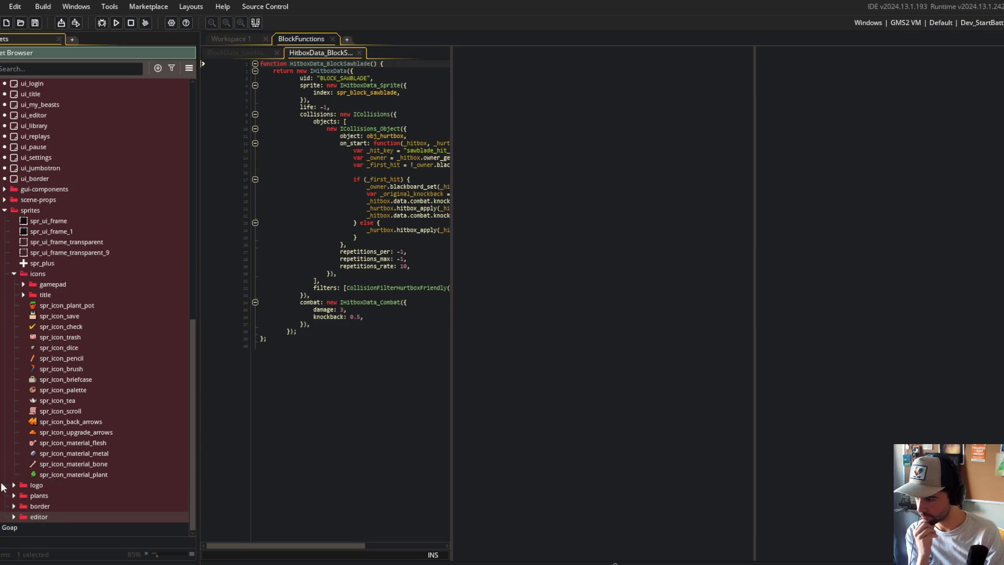
{"action": "left_click", "coordinate": [14, 273]}
Review the behavior tree, perk, beast sprites, curves and template folders in beasts.
{"action": "scroll", "coordinate": [27, 404], "scroll_direction": "up", "scroll_amount": 10}
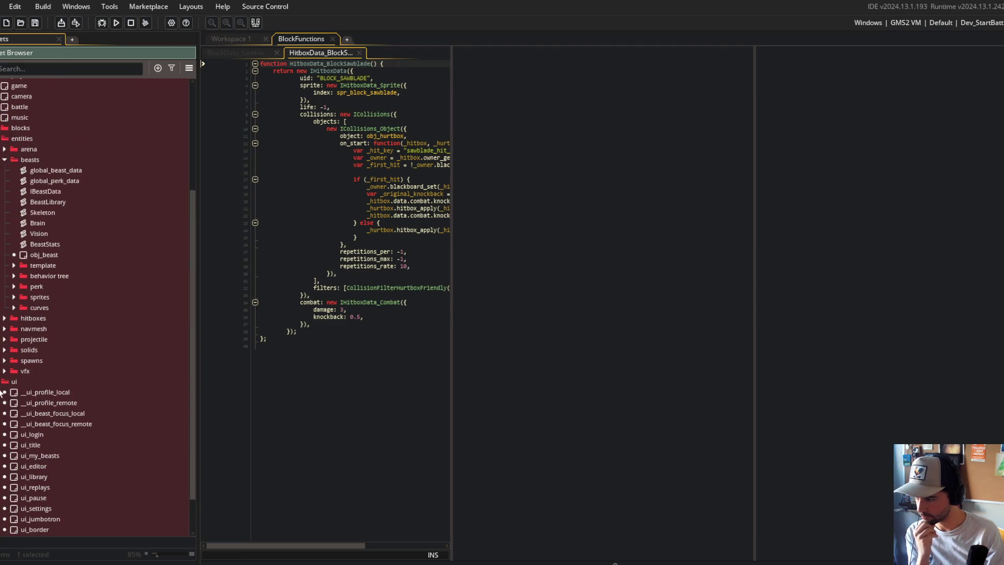
{"action": "scroll", "coordinate": [50, 244], "scroll_direction": "down", "scroll_amount": 1}
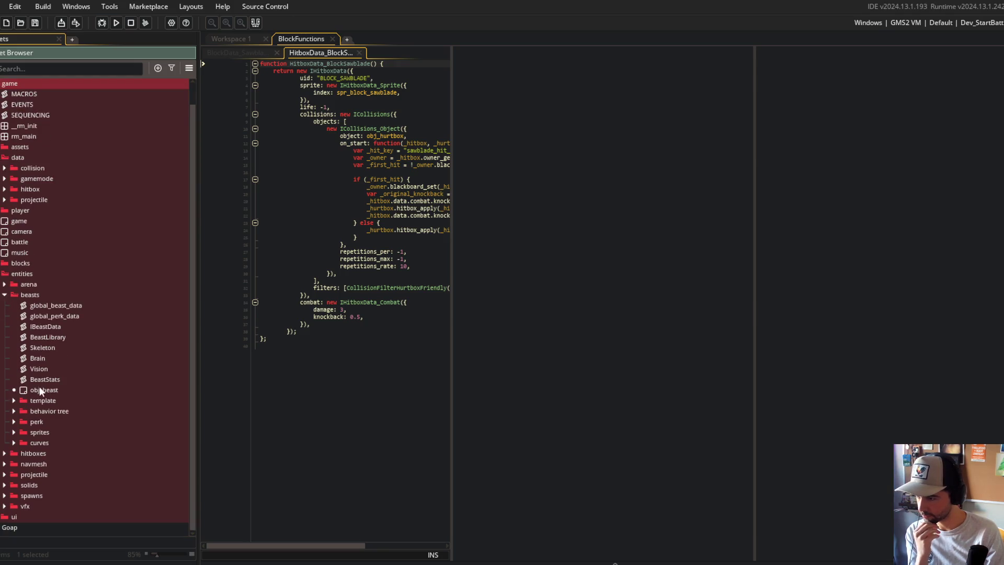
{"action": "left_click", "coordinate": [14, 411]}
{"action": "left_click", "coordinate": [15, 411]}
{"action": "left_click", "coordinate": [14, 422]}
{"action": "left_click", "coordinate": [14, 421]}
{"action": "left_click", "coordinate": [14, 432]}
{"action": "left_click", "coordinate": [15, 432]}
{"action": "left_click", "coordinate": [14, 442]}
{"action": "left_click", "coordinate": [14, 443]}
{"action": "left_click", "coordinate": [14, 443]}
{"action": "left_click", "coordinate": [14, 442]}
{"action": "left_click", "coordinate": [14, 443]}
{"action": "left_click", "coordinate": [14, 442]}
{"action": "left_click", "coordinate": [14, 421]}
{"action": "left_click", "coordinate": [14, 422]}
{"action": "left_click", "coordinate": [14, 411]}
{"action": "left_click", "coordinate": [14, 411]}
{"action": "left_click", "coordinate": [14, 400]}
{"action": "left_click", "coordinate": [13, 400]}
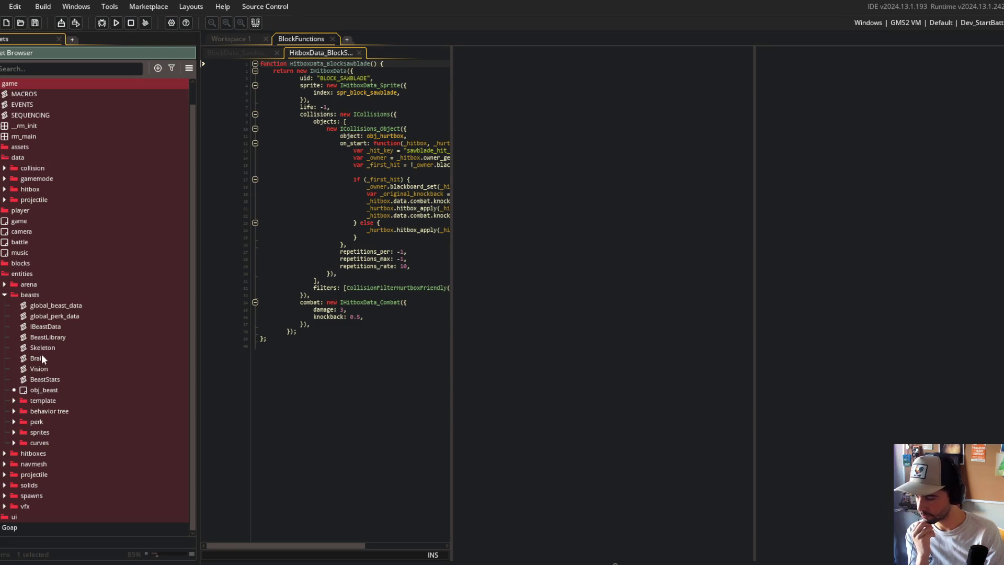
{"action": "left_click", "coordinate": [13, 400]}
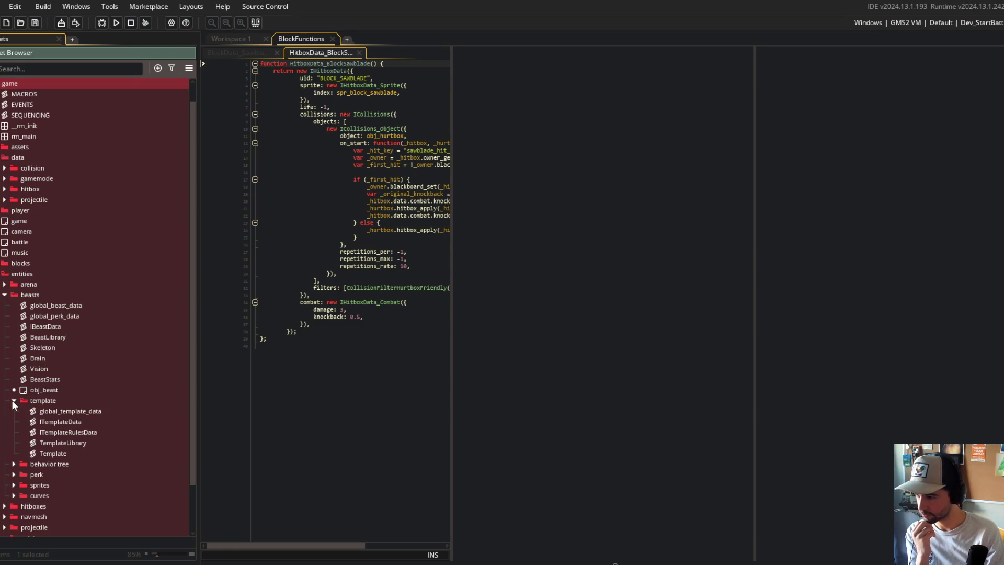
Create a 'skeleton' group in beasts and place it above template.
{"action": "left_click", "coordinate": [11, 400]}
{"action": "right_click", "coordinate": [55, 333]}
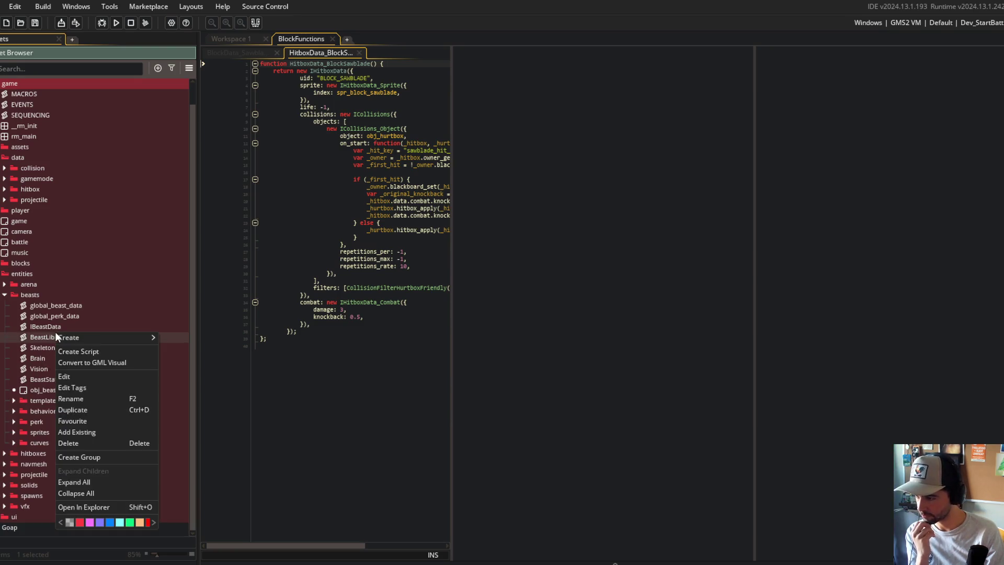
{"action": "left_click", "coordinate": [79, 456]}
{"action": "type", "text": "skeleton"}
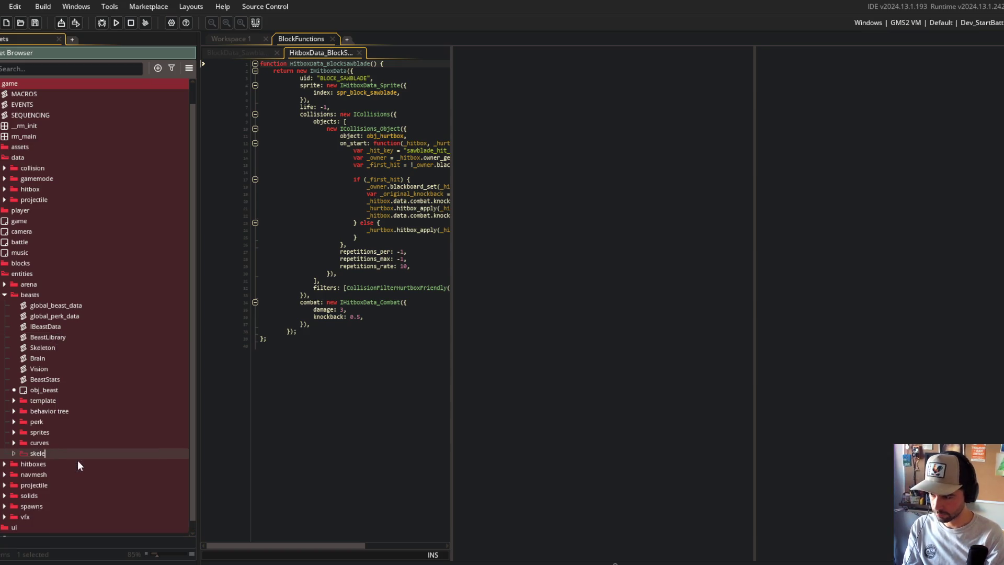
{"action": "left_click_drag", "start_coordinate": [52, 453], "coordinate": [49, 400]}
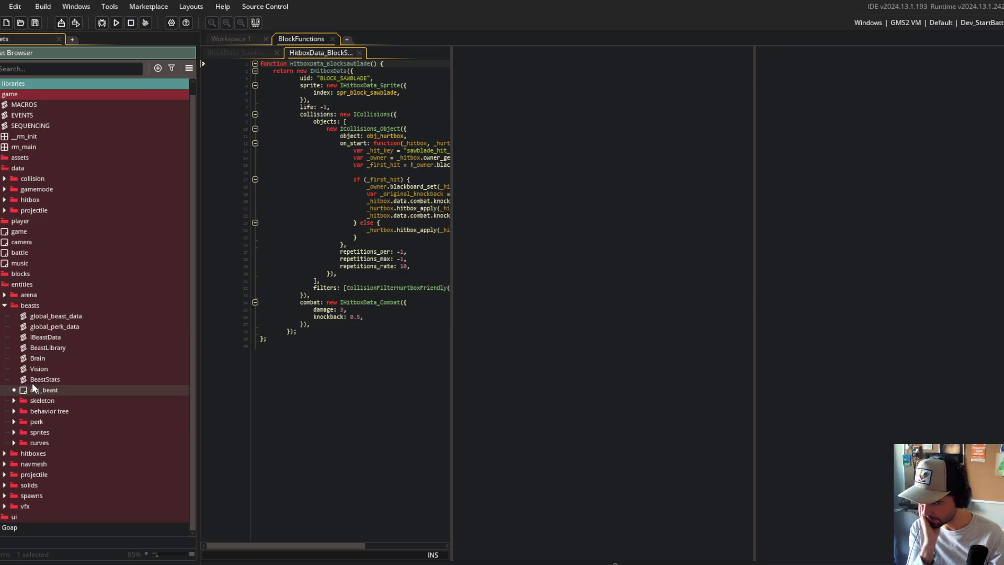
Check the behavior tree, perk and beast sprites folders in beasts.
{"action": "left_click", "coordinate": [14, 411]}
{"action": "left_click", "coordinate": [13, 411]}
{"action": "left_click", "coordinate": [13, 422]}
{"action": "left_click", "coordinate": [14, 422]}
{"action": "left_click", "coordinate": [14, 432]}
{"action": "left_click", "coordinate": [13, 432]}
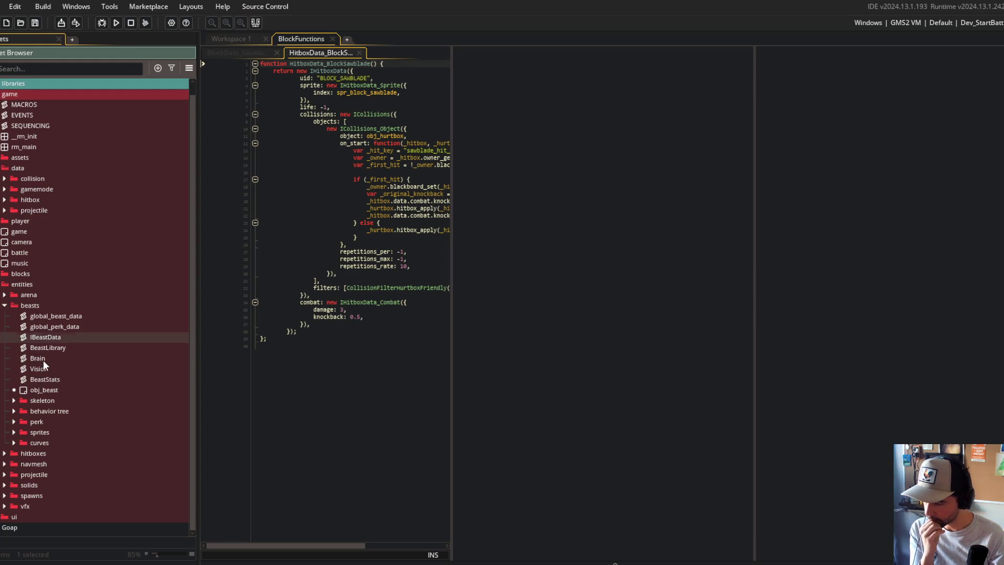
Create two new groups in beasts named 'brain' and 'vision'.
{"action": "right_click", "coordinate": [43, 391]}
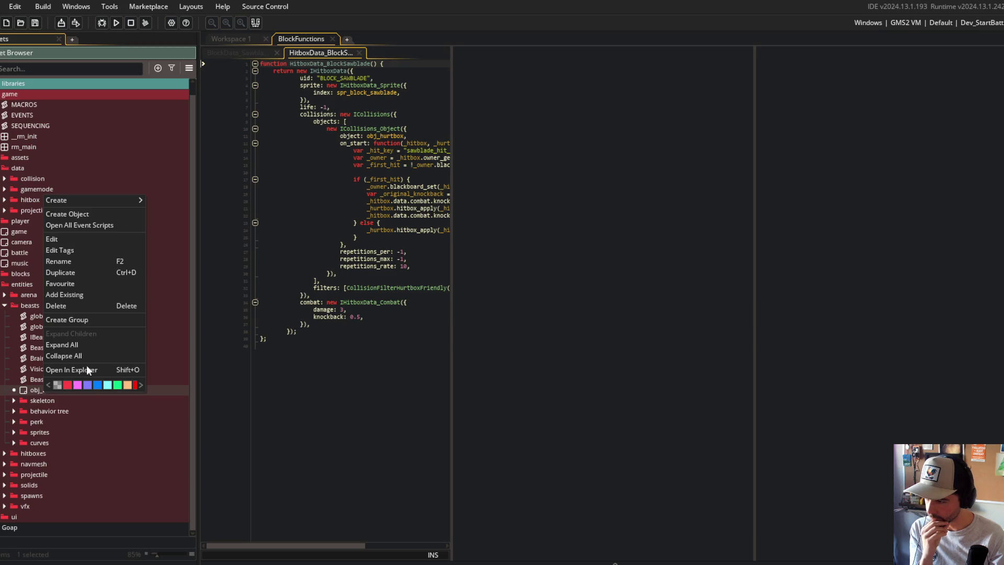
{"action": "left_click", "coordinate": [76, 321]}
{"action": "type", "text": "brain"}
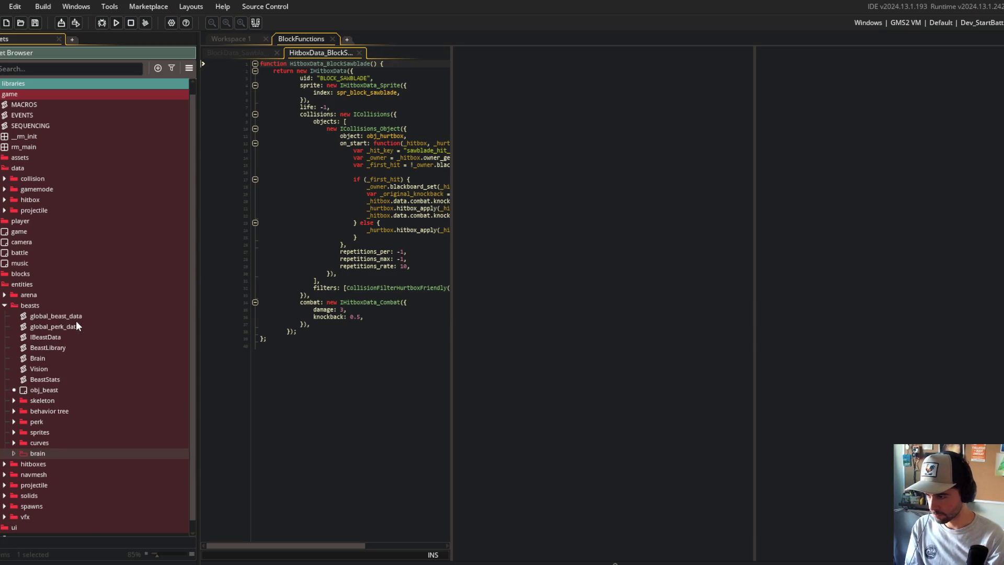
{"action": "key", "text": "Return"}
{"action": "right_click", "coordinate": [77, 322]}
{"action": "left_click", "coordinate": [105, 445]}
{"action": "type", "text": "vision"}
{"action": "key", "text": "Return"}
Place brain and vision below skeleton and file the Brain script into brain.
{"action": "left_click_drag", "start_coordinate": [41, 453], "coordinate": [52, 411]}
{"action": "left_click_drag", "start_coordinate": [45, 462], "coordinate": [47, 416]}
{"action": "left_click_drag", "start_coordinate": [46, 363], "coordinate": [50, 422]}
{"action": "left_click", "coordinate": [14, 411]}
{"action": "left_click", "coordinate": [14, 390]}
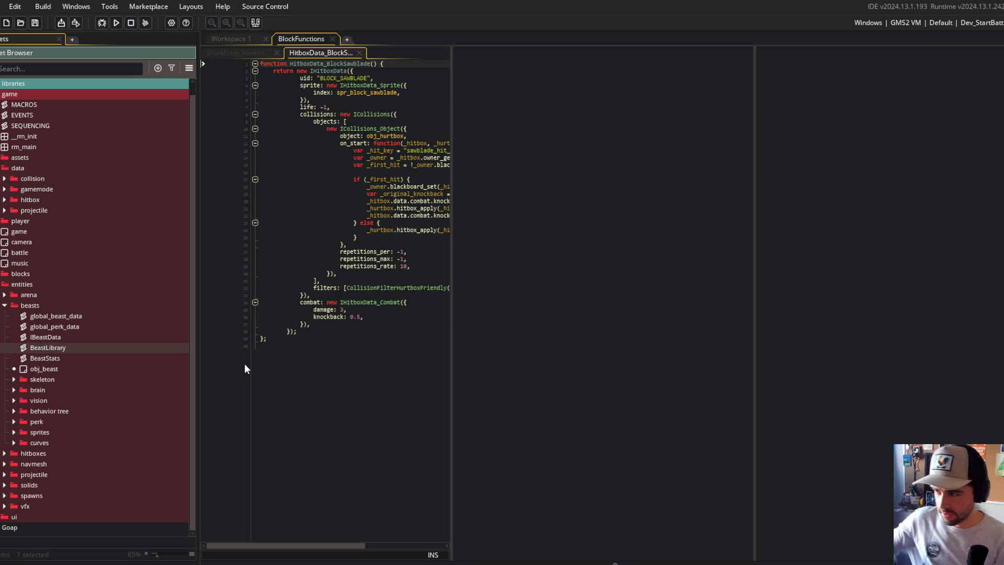
{"action": "left_click", "coordinate": [450, 94]}
Widen the code editor and switch it to single-pane view.
{"action": "left_click_drag", "start_coordinate": [450, 92], "coordinate": [504, 94]}
{"action": "right_click", "coordinate": [356, 158]}
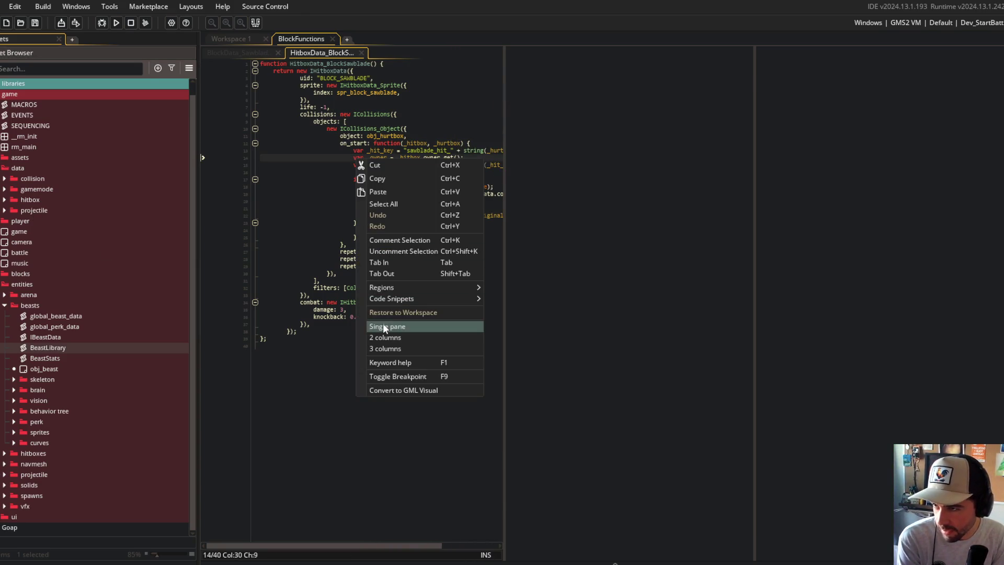
{"action": "left_click", "coordinate": [383, 326]}
Check the contents of the arena and beasts entity folders.
{"action": "left_click", "coordinate": [4, 308]}
{"action": "left_click", "coordinate": [4, 306]}
{"action": "left_click", "coordinate": [4, 308]}
{"action": "left_click", "coordinate": [5, 317]}
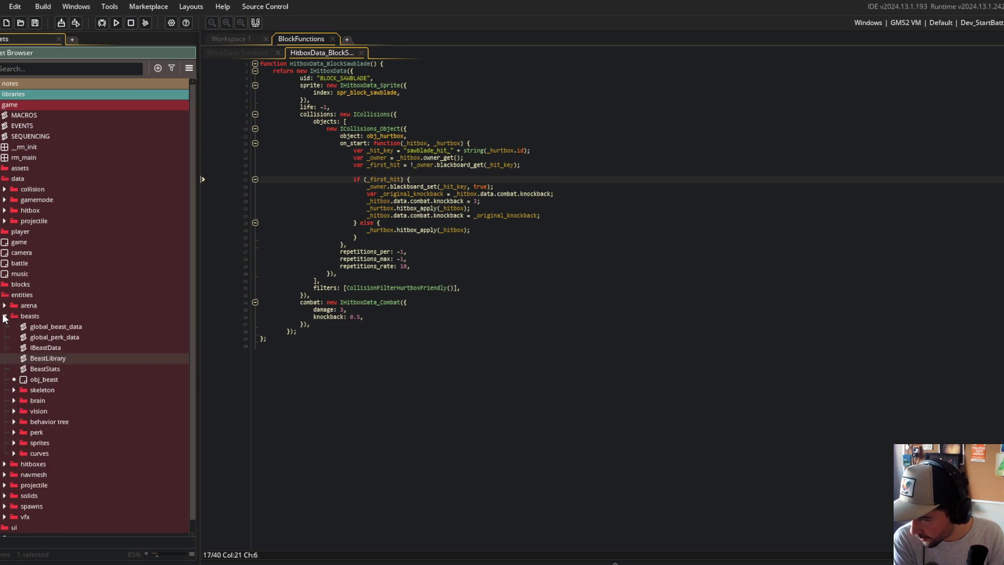
{"action": "left_click", "coordinate": [4, 316]}
Move both hitbox data scripts into entities/hitboxes and delete the emptied data/hitbox folder.
{"action": "left_click", "coordinate": [5, 327]}
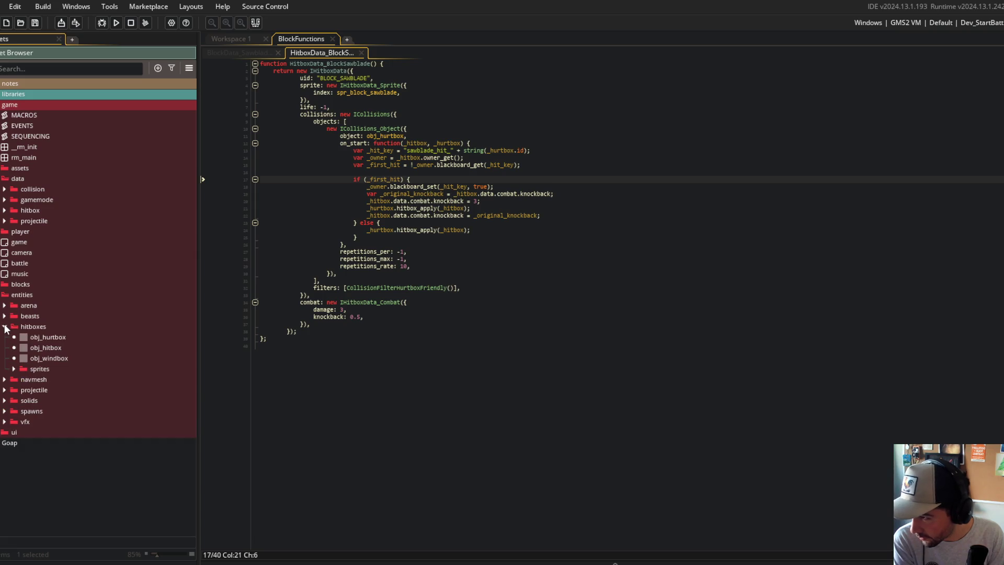
{"action": "left_click", "coordinate": [5, 210]}
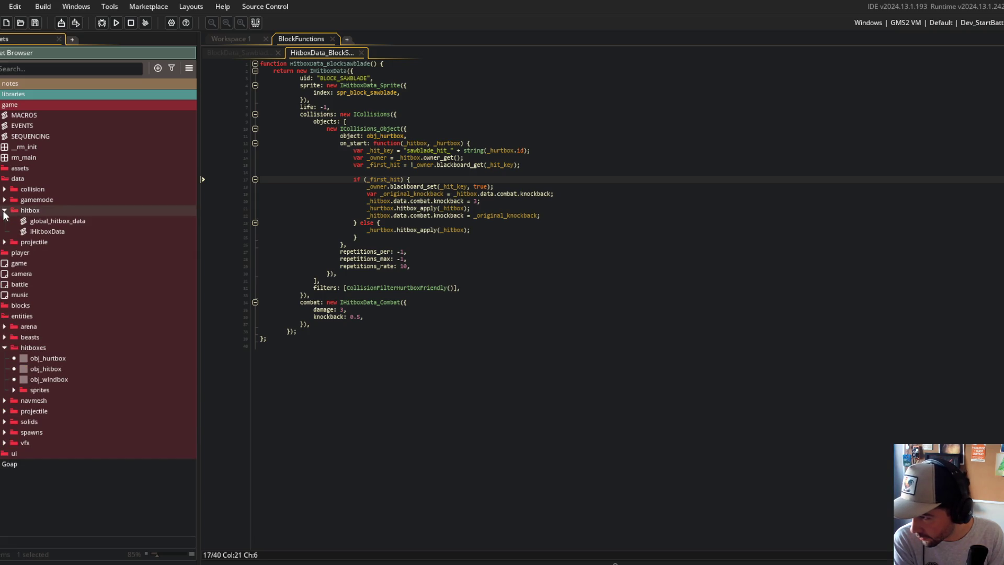
{"action": "left_click", "coordinate": [51, 231], "text": "shift"}
{"action": "mouse_move", "coordinate": [51, 230]}
{"action": "left_mouse_down"}
{"action": "mouse_move", "coordinate": [61, 271]}
{"action": "mouse_move", "coordinate": [54, 355]}
{"action": "left_mouse_up"}
{"action": "left_click", "coordinate": [33, 211]}
{"action": "key", "text": "Delete"}
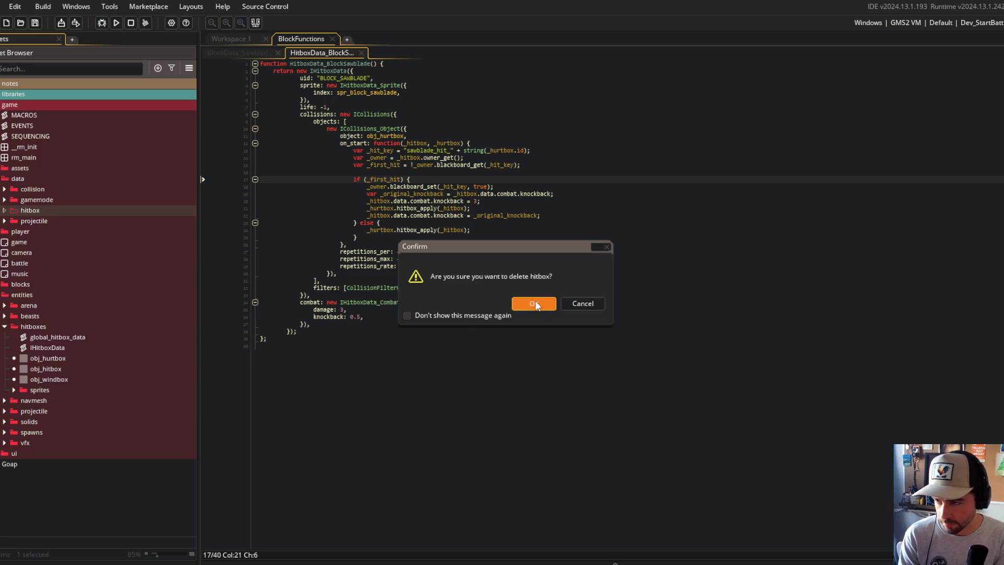
{"action": "left_click", "coordinate": [534, 303]}
Move global_projectile_data and IProjectileData into entities/projectile, then delete the empty data/projectile folder.
{"action": "left_click", "coordinate": [4, 400]}
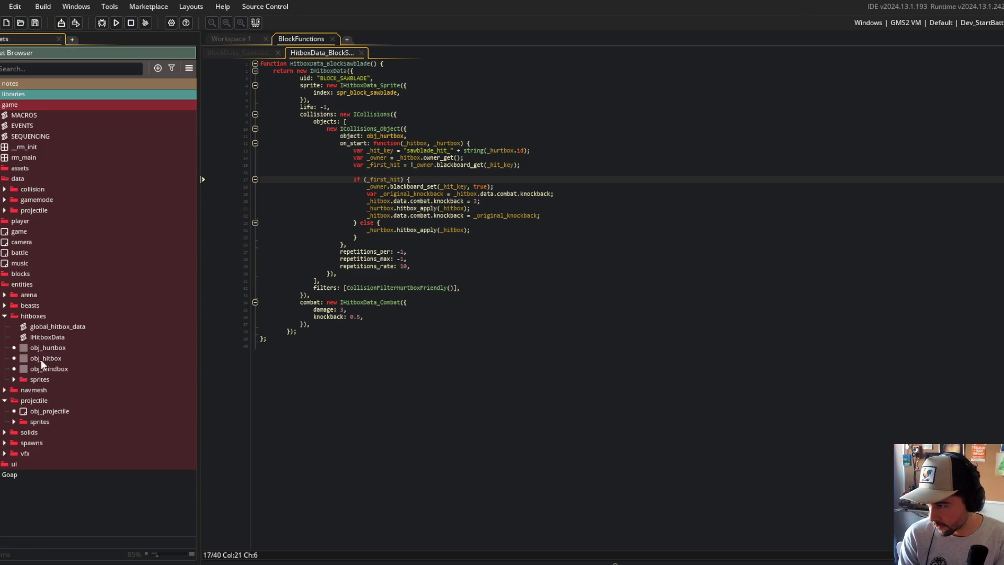
{"action": "double_click", "coordinate": [21, 210]}
{"action": "left_click", "coordinate": [46, 221]}
{"action": "left_click", "coordinate": [45, 228], "text": "shift"}
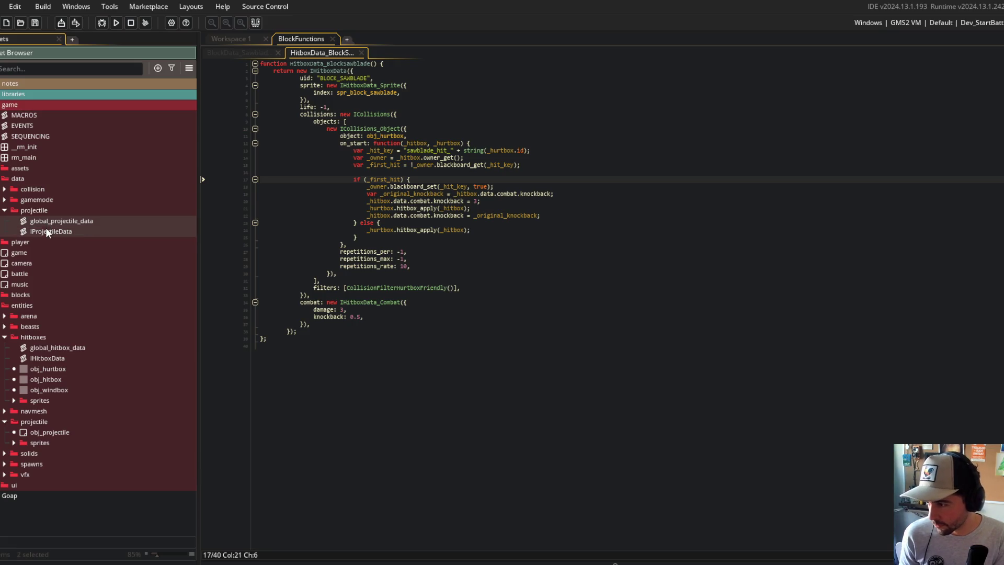
{"action": "left_click_drag", "start_coordinate": [48, 250], "coordinate": [51, 433]}
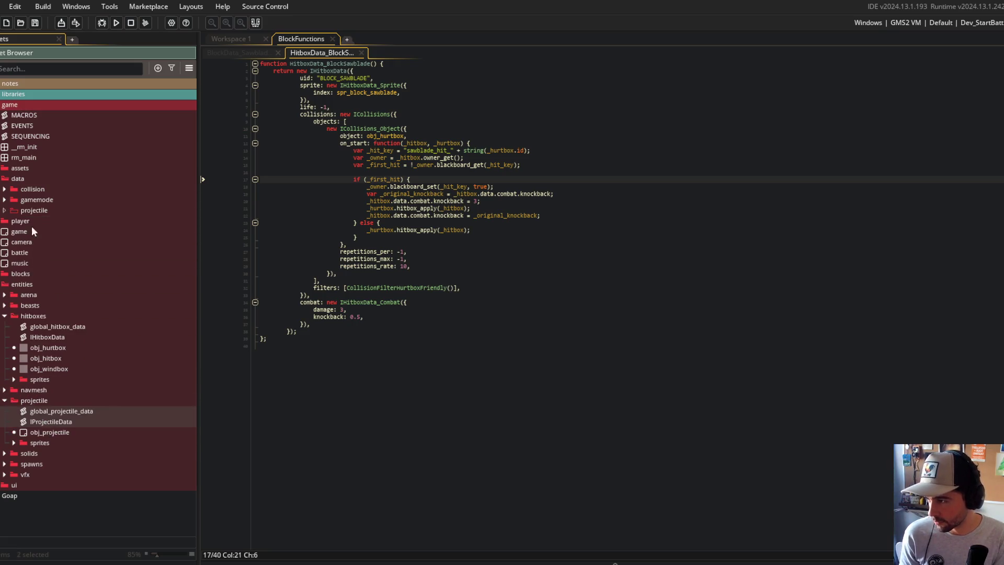
{"action": "left_click", "coordinate": [32, 212]}
{"action": "key", "text": "Delete"}
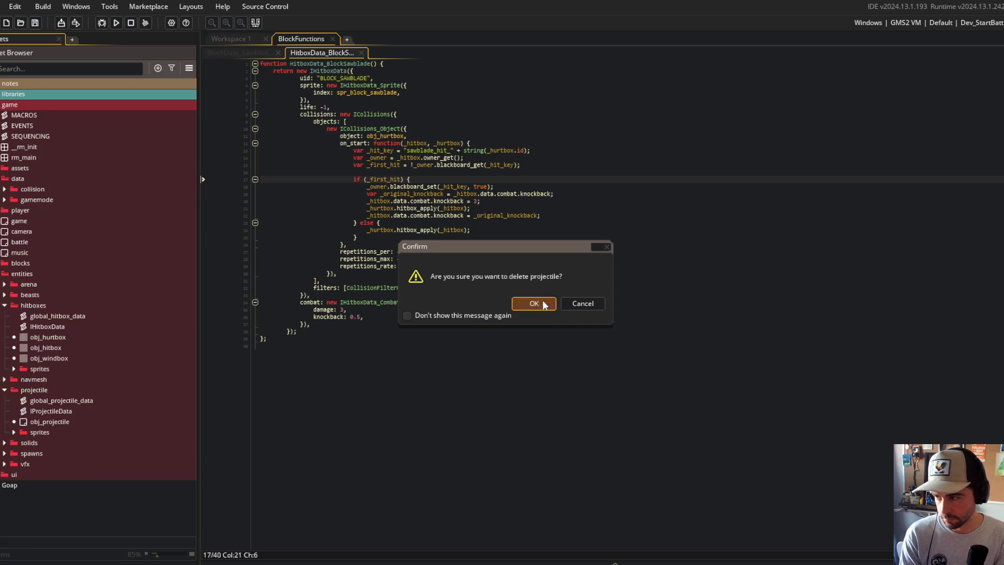
{"action": "left_click", "coordinate": [544, 303]}
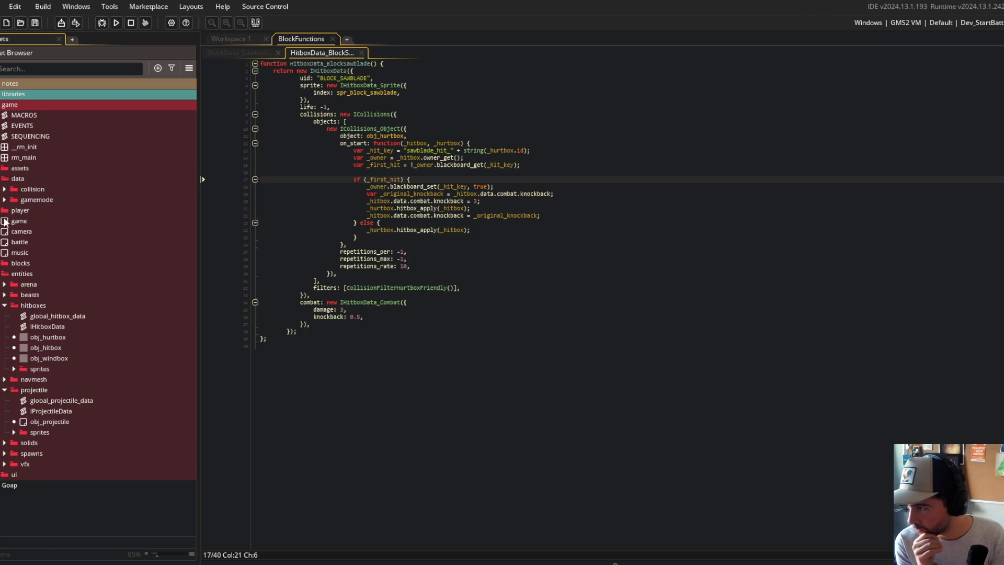
Collapse the projectile entity folder and expand the gamemode and collision data folders.
{"action": "left_click", "coordinate": [5, 200]}
{"action": "left_click", "coordinate": [5, 200]}
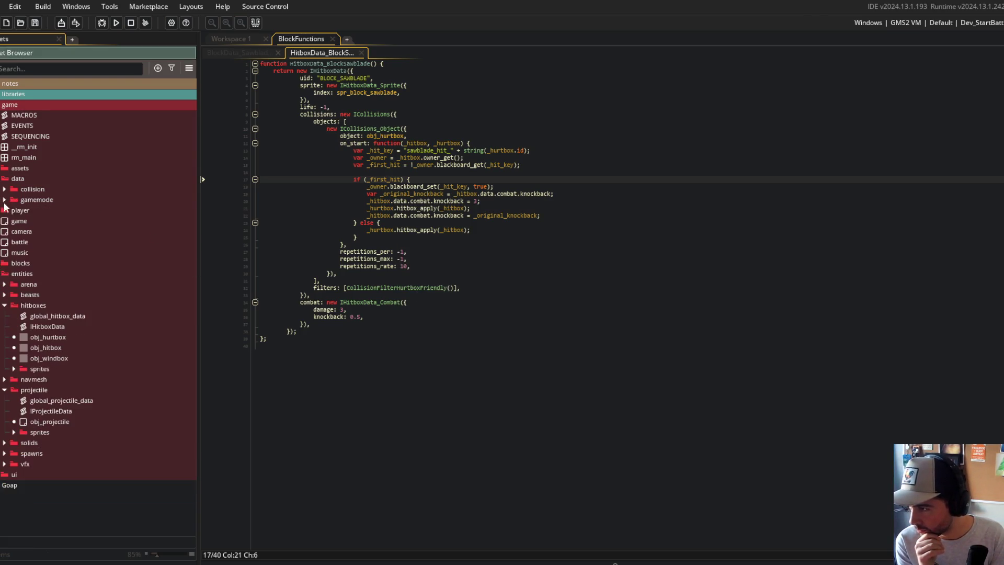
{"action": "left_click", "coordinate": [6, 390]}
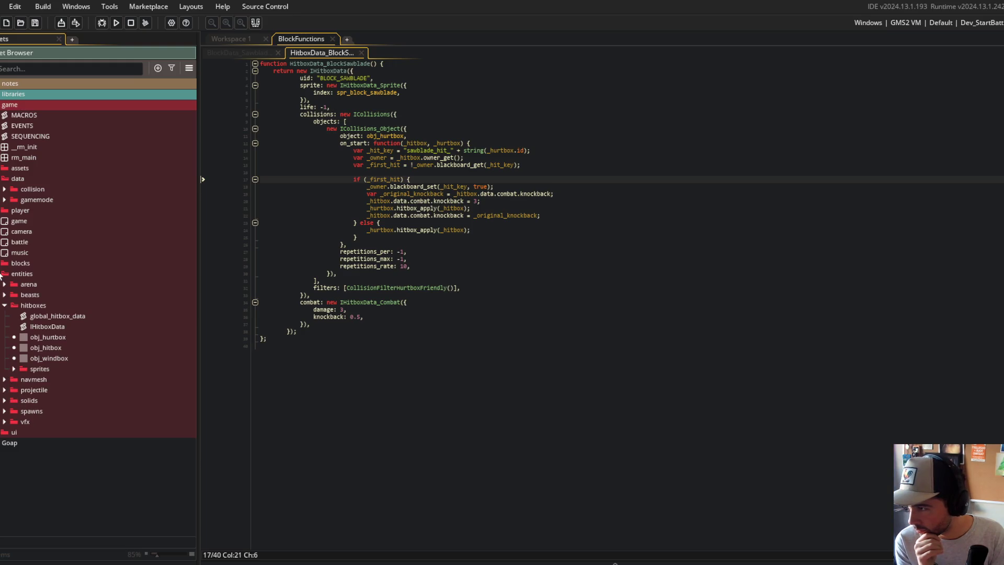
{"action": "left_click", "coordinate": [0, 276]}
{"action": "left_click", "coordinate": [1, 275]}
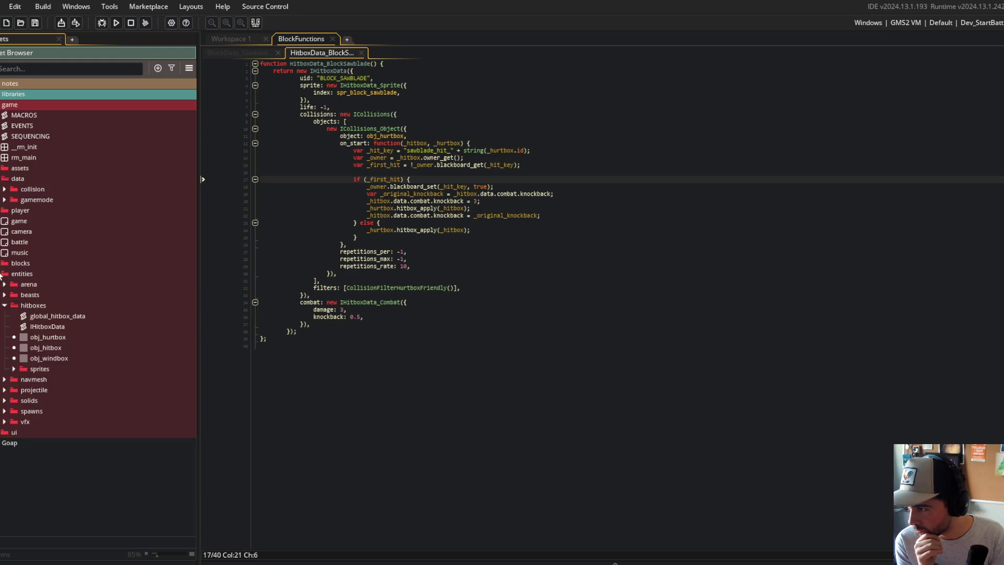
{"action": "left_click", "coordinate": [5, 199]}
{"action": "left_click", "coordinate": [4, 190]}
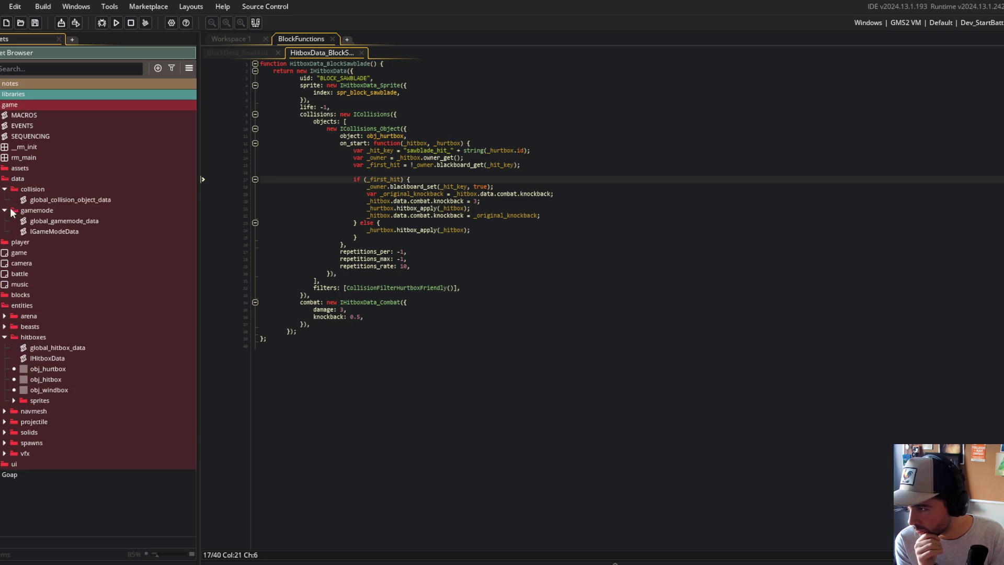
{"action": "left_click", "coordinate": [1, 242]}
{"action": "left_click", "coordinate": [2, 242]}
Review global_collision_object_data's code, then move it into the entities navmesh folder.
{"action": "double_click", "coordinate": [67, 200]}
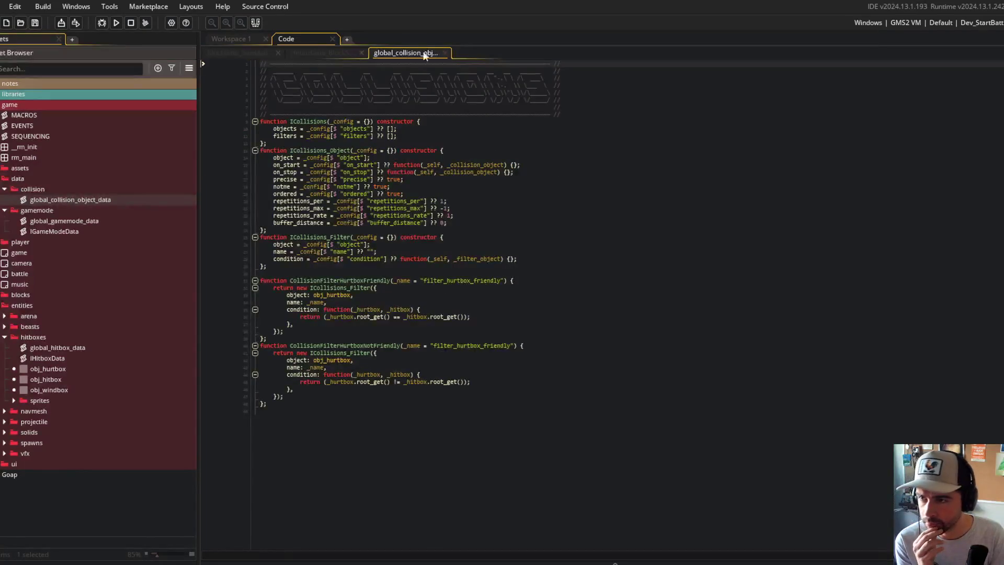
{"action": "middle_click", "coordinate": [397, 52]}
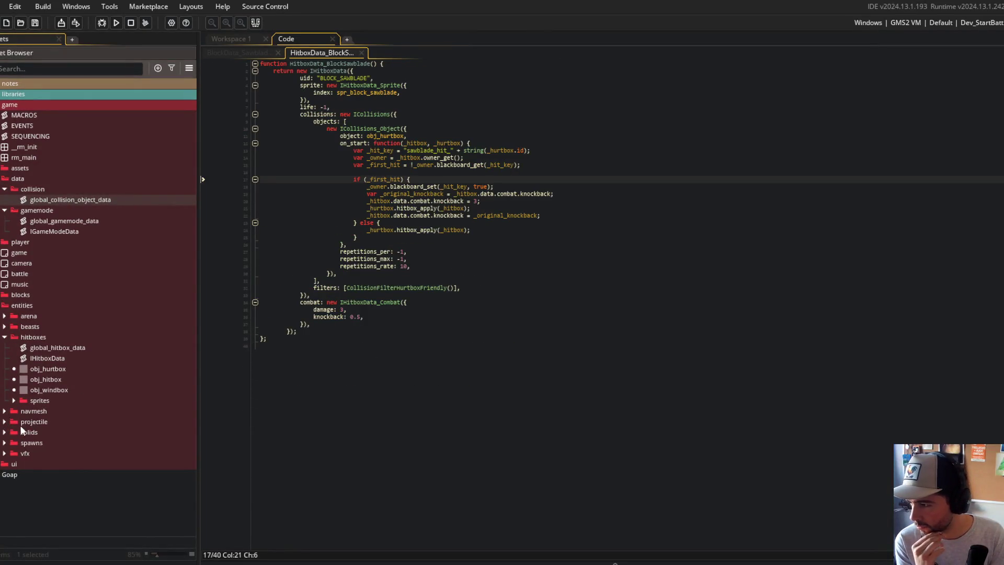
{"action": "left_click", "coordinate": [4, 411]}
{"action": "left_click_drag", "start_coordinate": [65, 421], "coordinate": [69, 421]}
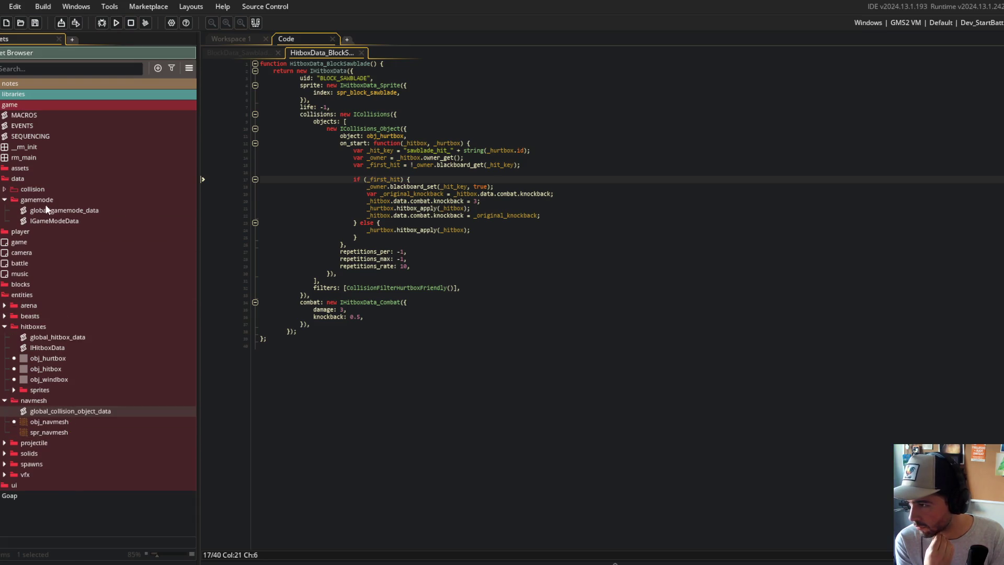
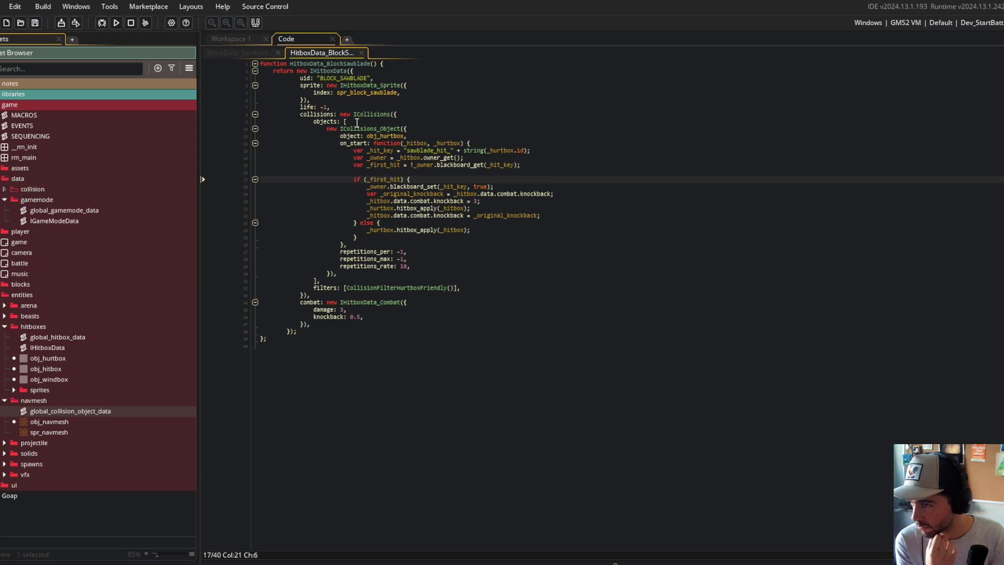
Open the global_collision_object_data and Behavior_Collisions scripts from libraries > behaviors.
{"action": "double_click", "coordinate": [109, 410]}
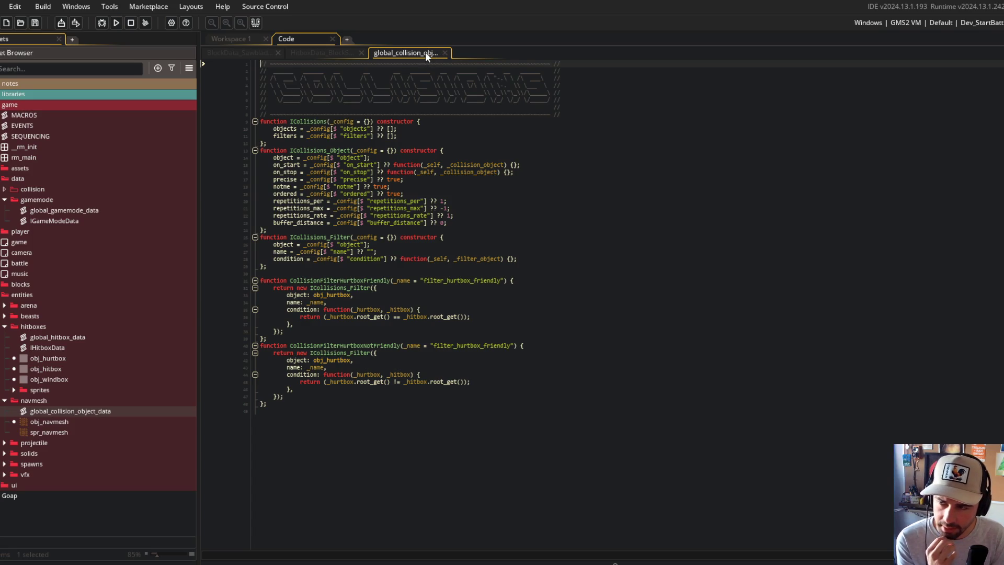
{"action": "left_click", "coordinate": [415, 139]}
{"action": "double_click", "coordinate": [16, 93]}
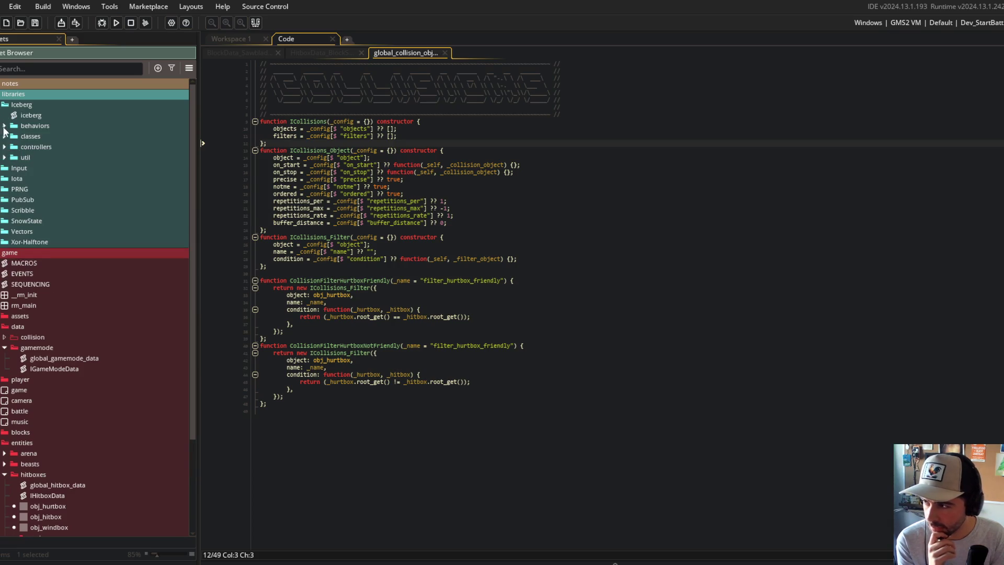
{"action": "left_click", "coordinate": [5, 126]}
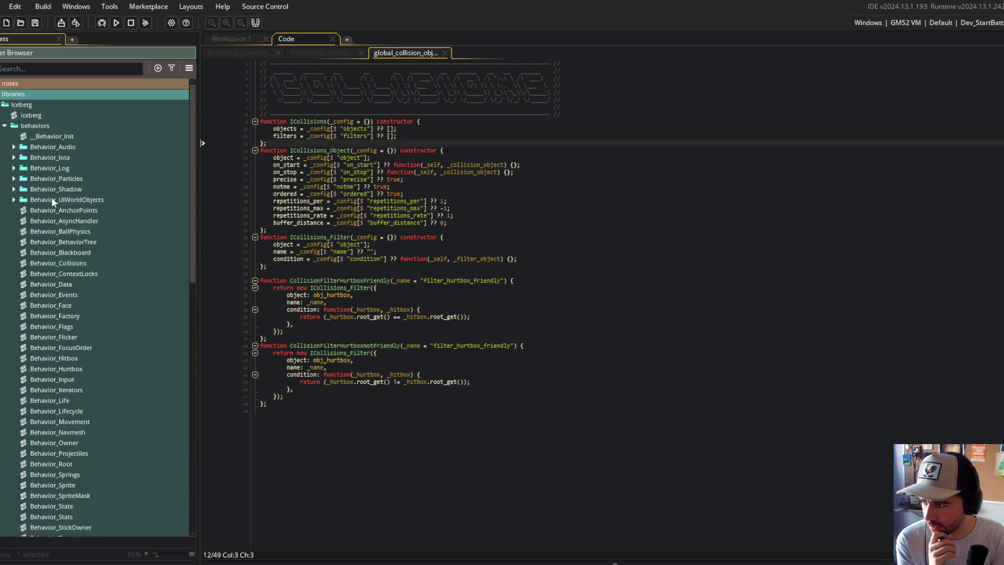
{"action": "double_click", "coordinate": [59, 262]}
Create a Behavior_Collisions group and move both collision scripts into it.
{"action": "right_click", "coordinate": [59, 262]}
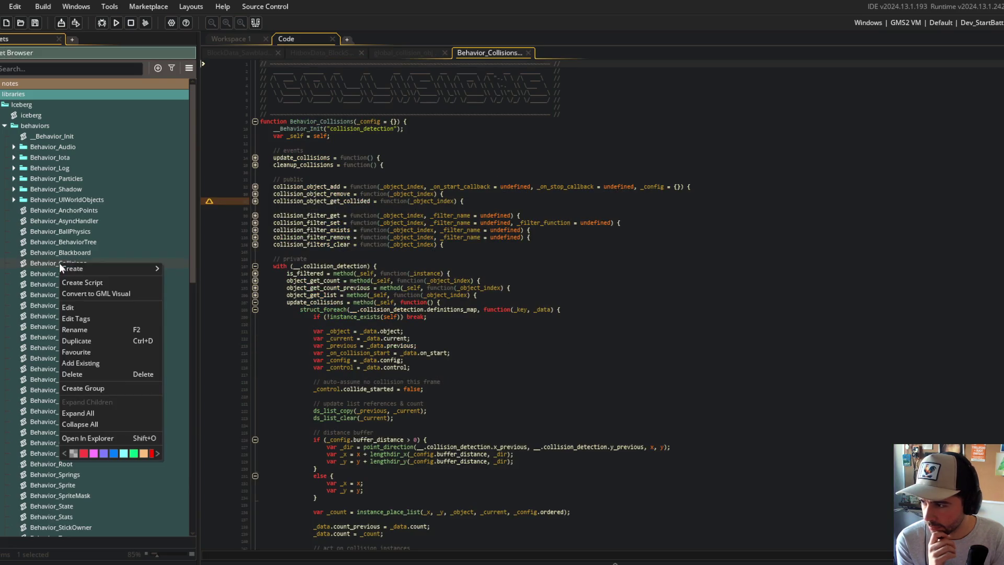
{"action": "left_click", "coordinate": [86, 391]}
{"action": "type", "text": "Behavior_Collisio"}
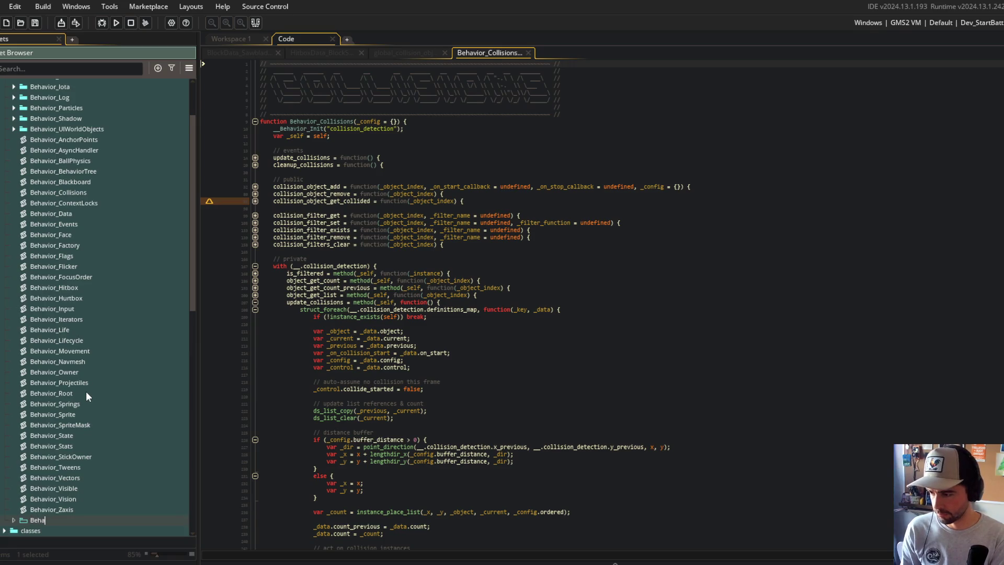
{"action": "type", "text": "ns"}
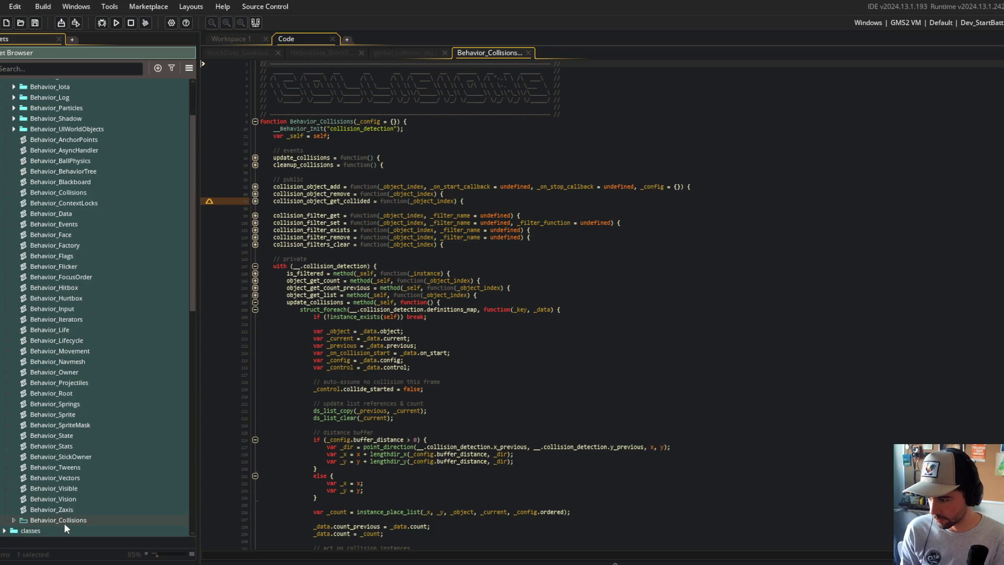
{"action": "left_click_drag", "start_coordinate": [74, 180], "coordinate": [74, 180]}
{"action": "scroll", "coordinate": [121, 251], "scroll_direction": "down", "scroll_amount": 10}
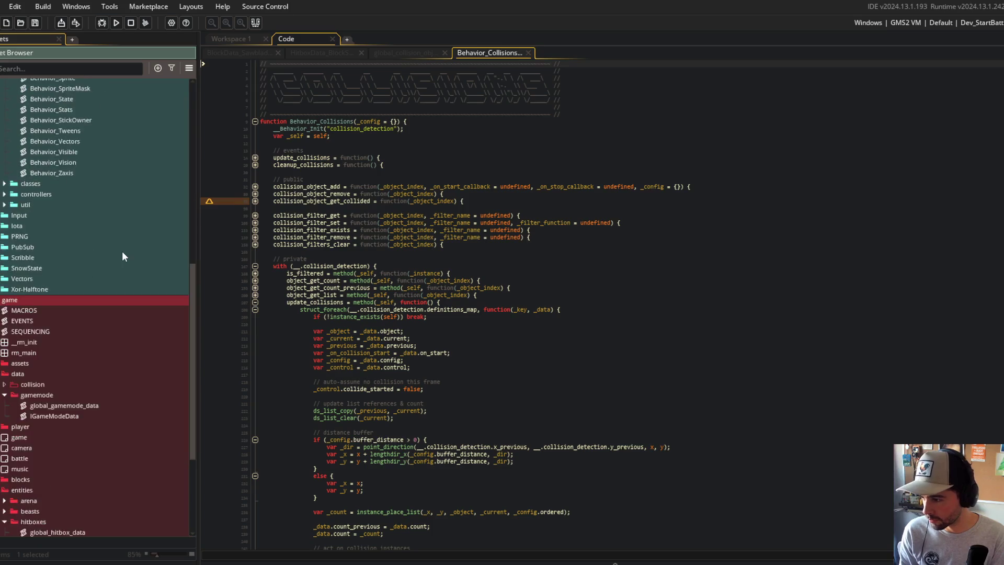
{"action": "scroll", "coordinate": [122, 255], "scroll_direction": "down", "scroll_amount": 5}
{"action": "mouse_move", "coordinate": [68, 452]}
{"action": "left_mouse_down"}
{"action": "mouse_move", "coordinate": [72, 78]}
{"action": "mouse_move", "coordinate": [88, 255]}
{"action": "mouse_move", "coordinate": [87, 234]}
{"action": "left_mouse_up"}
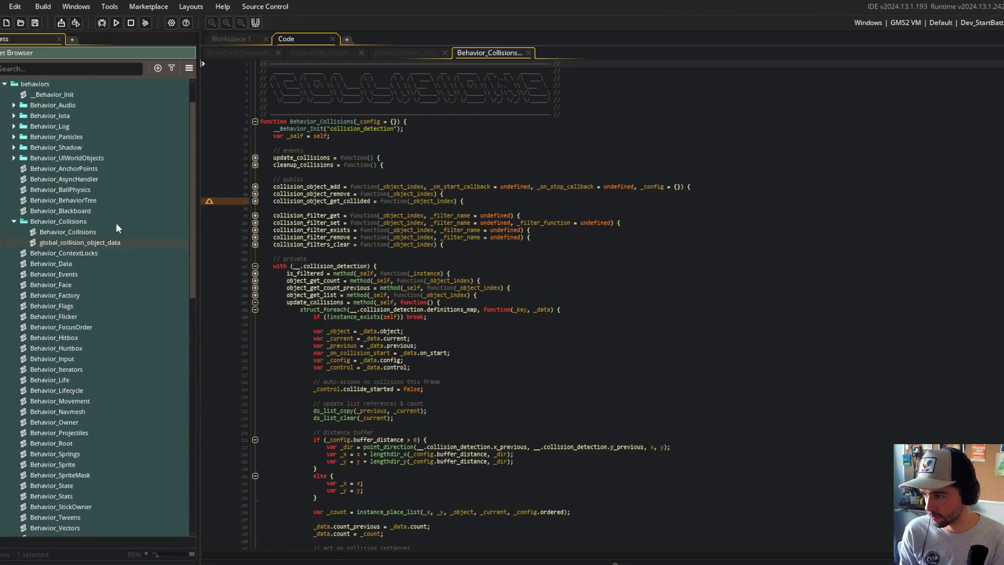
{"action": "left_click", "coordinate": [14, 222]}
Close the Behavior_Collisions and global_collision_object_data code tabs.
{"action": "middle_click", "coordinate": [491, 54]}
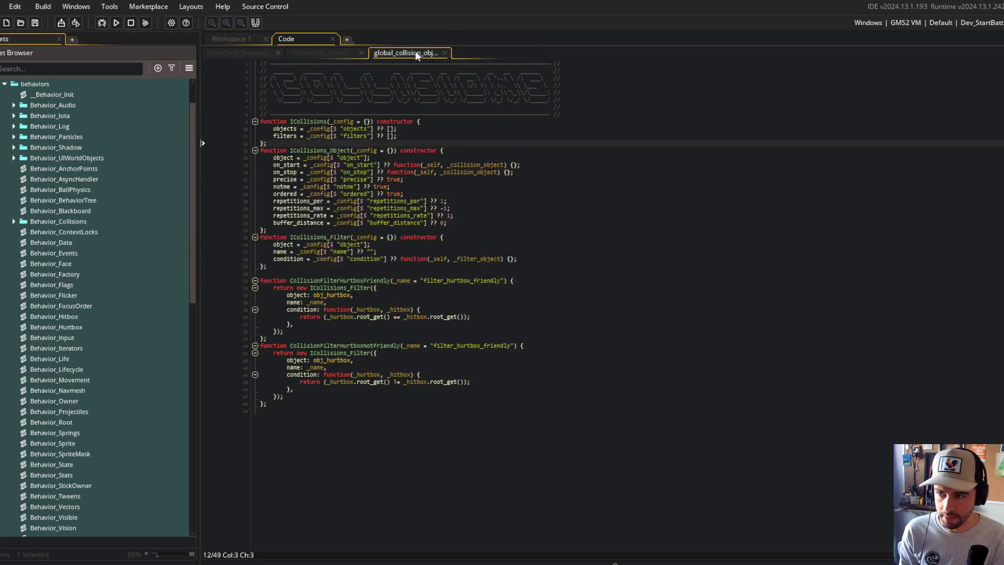
{"action": "middle_click", "coordinate": [412, 52]}
{"action": "scroll", "coordinate": [79, 122], "scroll_direction": "up", "scroll_amount": 2}
Collapse the library folders, return to the HitboxData_BlockSawblade code, and check Claude usage.
{"action": "left_click", "coordinate": [4, 125]}
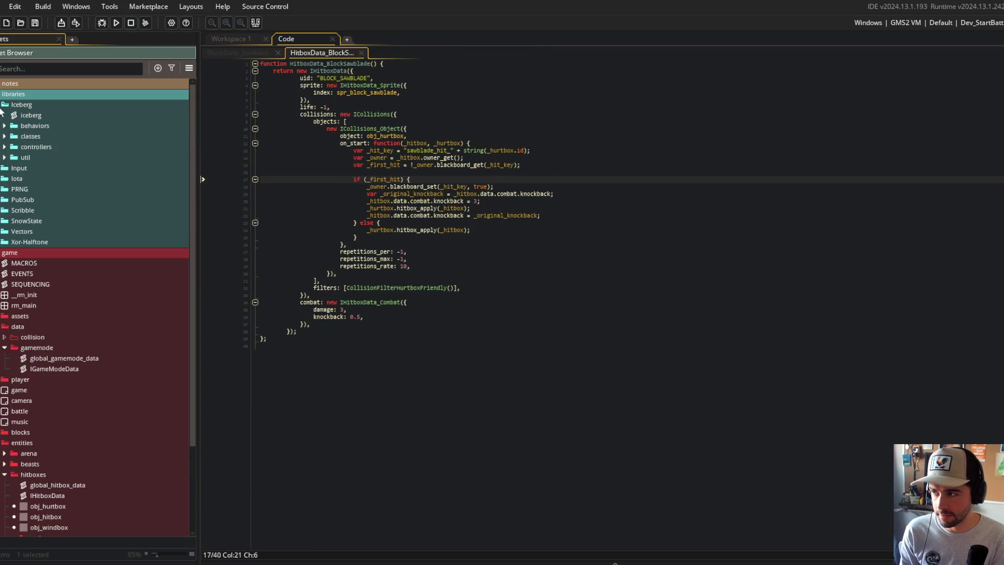
{"action": "left_click", "coordinate": [5, 105]}
{"action": "left_click", "coordinate": [13, 93]}
{"action": "left_click", "coordinate": [566, 102]}
{"action": "left_click", "coordinate": [479, 194]}
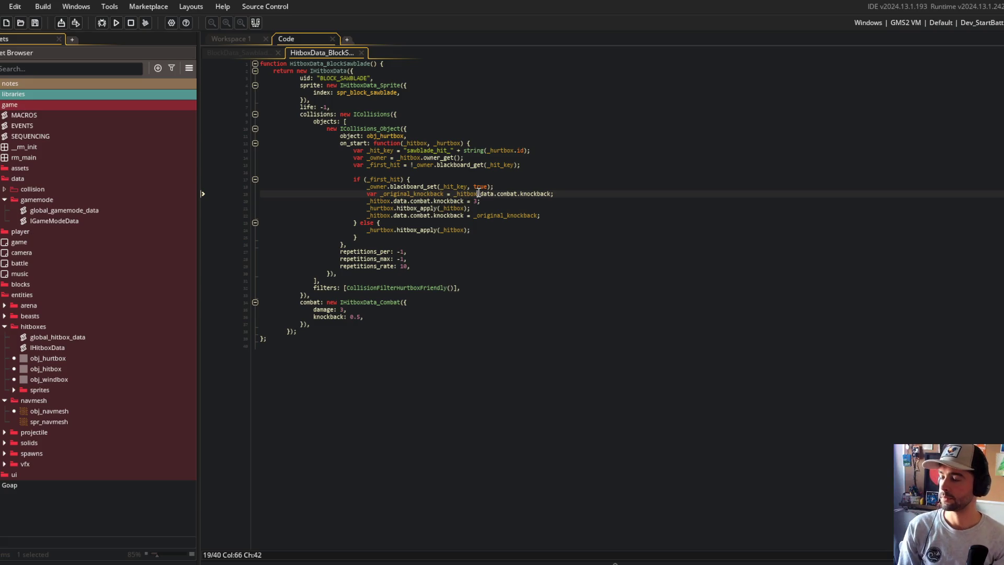
{"action": "left_click", "coordinate": [226, 563]}
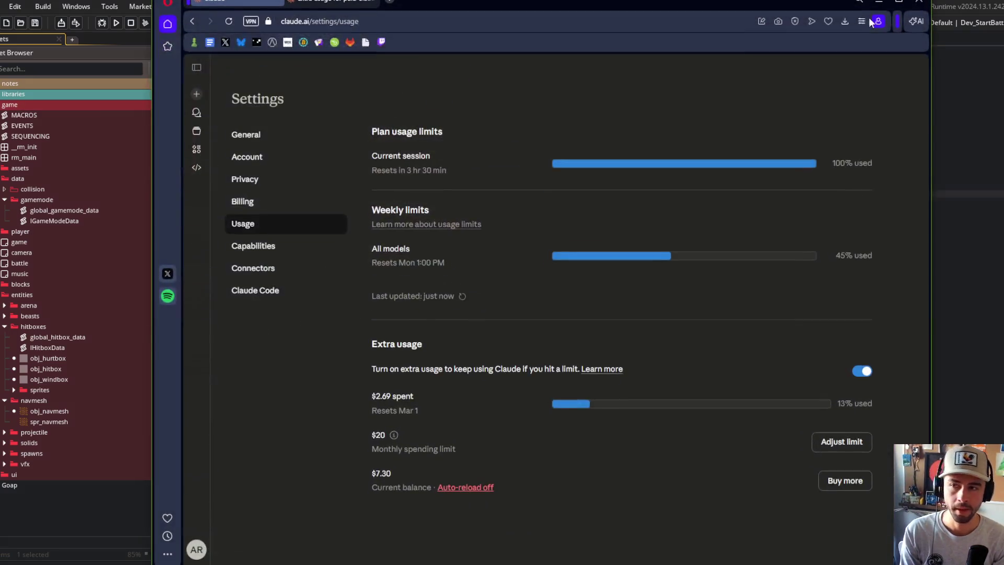
Bring the GameMaker editor back in front of the Claude usage page.
{"action": "left_click", "coordinate": [981, 96]}
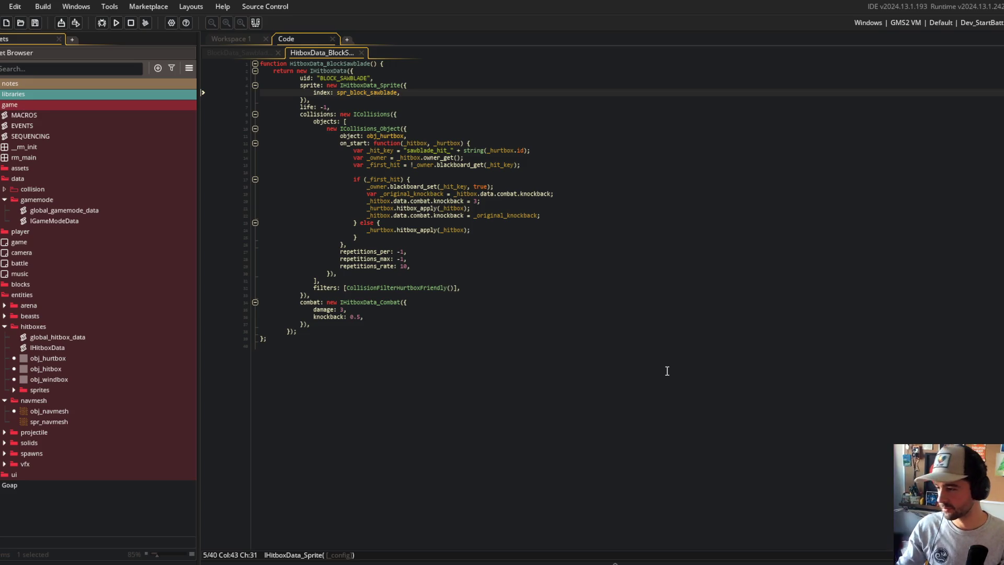
Collapse the navmesh, hitboxes, arena and entities folders in the asset tree.
{"action": "left_click", "coordinate": [5, 400]}
{"action": "left_click", "coordinate": [5, 327]}
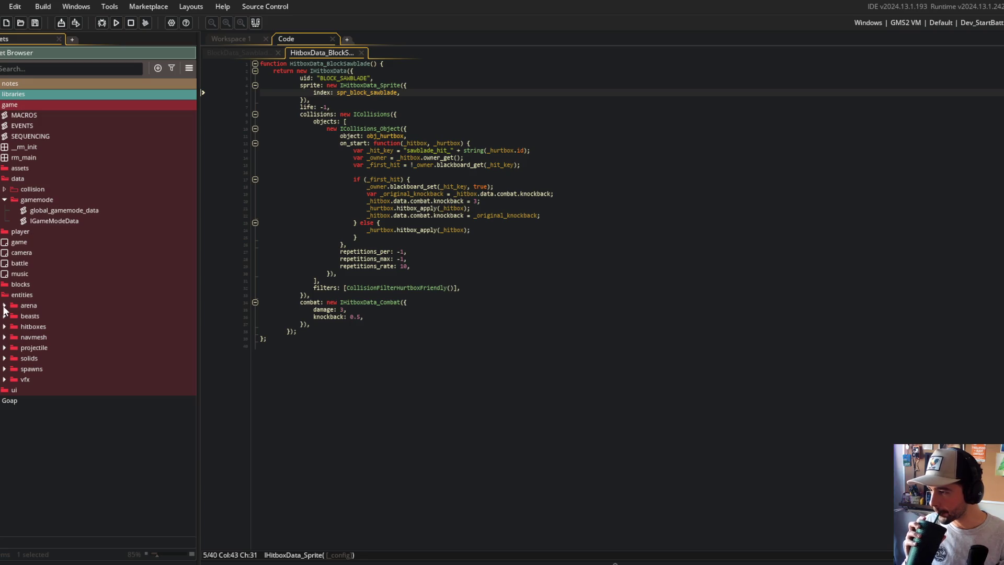
{"action": "left_click", "coordinate": [4, 305]}
{"action": "left_click", "coordinate": [5, 306]}
{"action": "left_click", "coordinate": [4, 294]}
{"action": "left_click", "coordinate": [4, 294]}
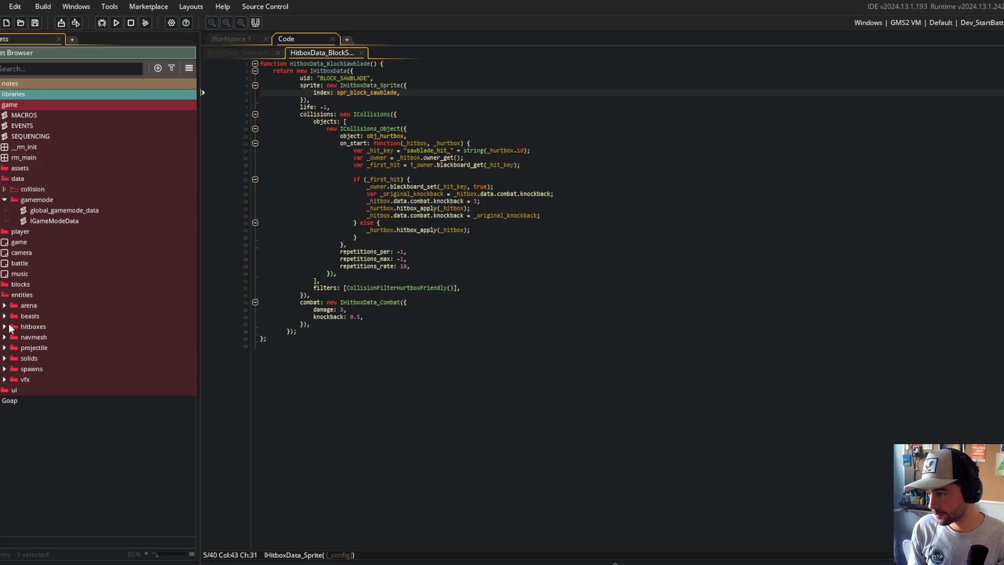
{"action": "left_click", "coordinate": [1, 296]}
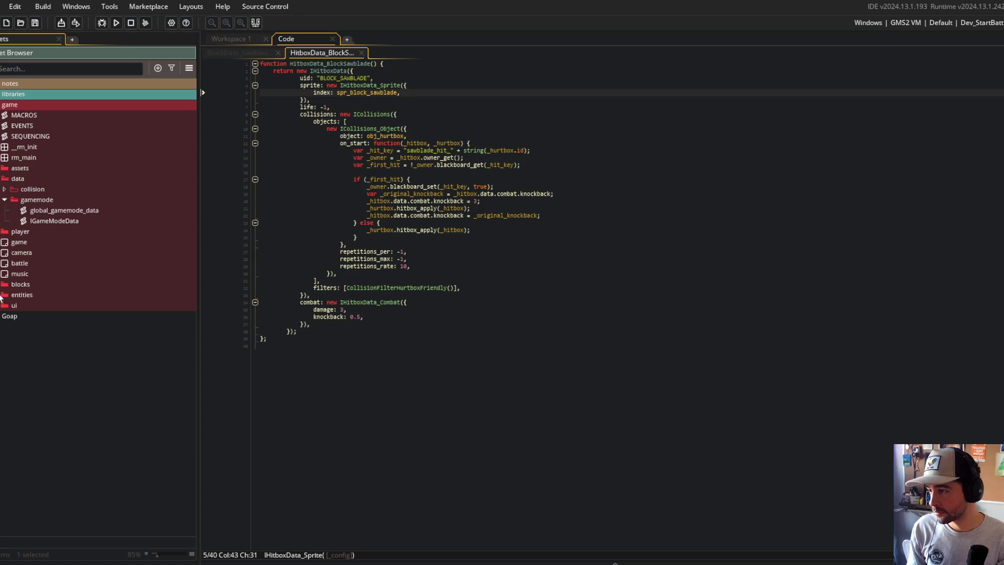
Delete the collision folder and open the global_gamemode_data script.
{"action": "left_click", "coordinate": [25, 188]}
{"action": "key", "text": "Delete"}
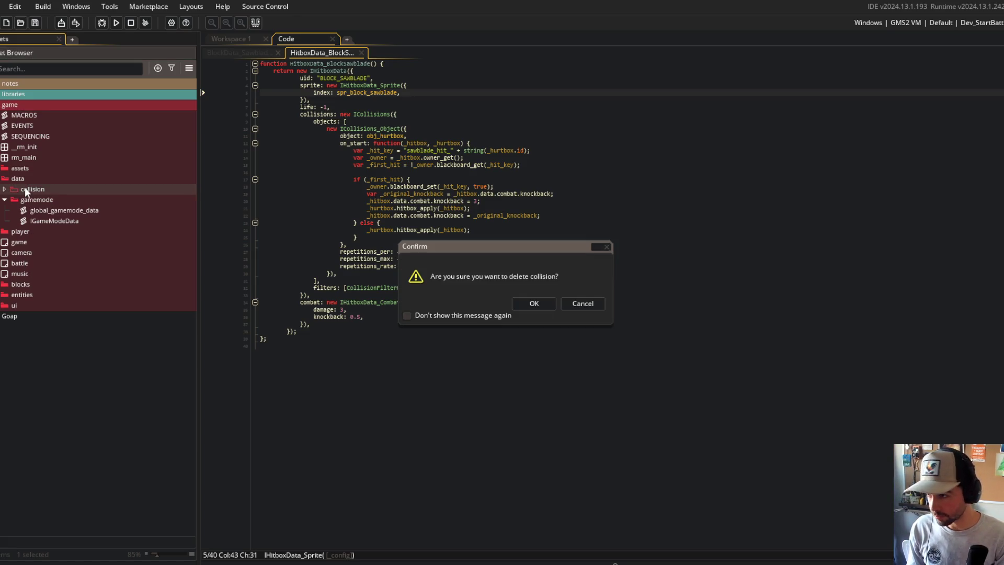
{"action": "key", "text": "Return"}
{"action": "left_click", "coordinate": [5, 189]}
{"action": "left_click", "coordinate": [4, 189]}
{"action": "double_click", "coordinate": [40, 200]}
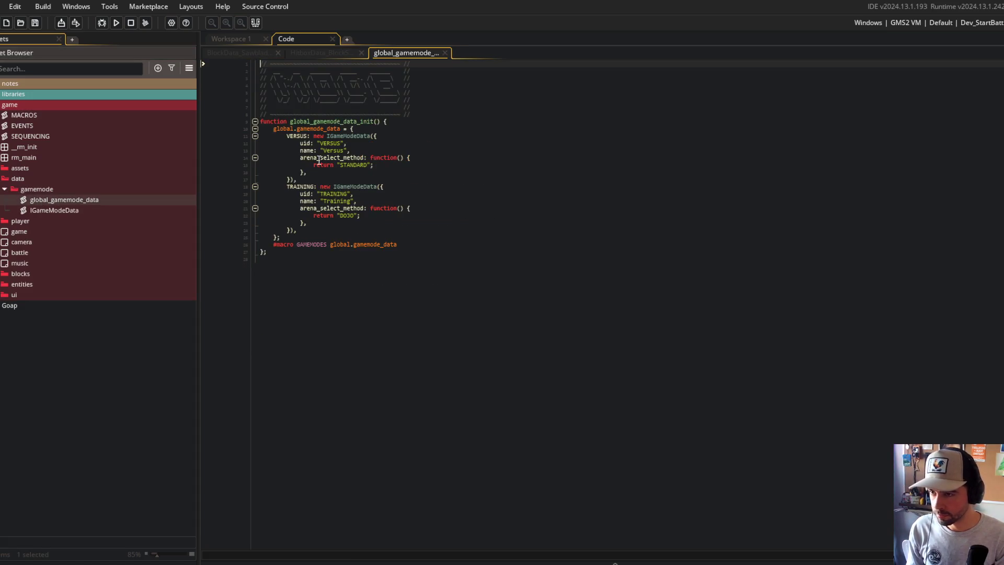
Open IGameModeData, return to global_gamemode_data, and move music above battle in game.
{"action": "double_click", "coordinate": [66, 209]}
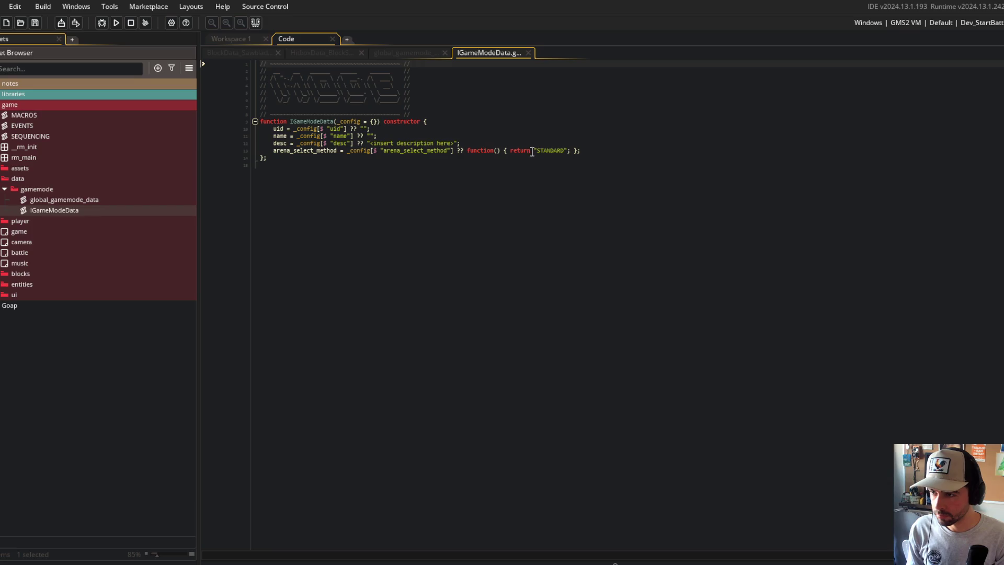
{"action": "left_click", "coordinate": [387, 52]}
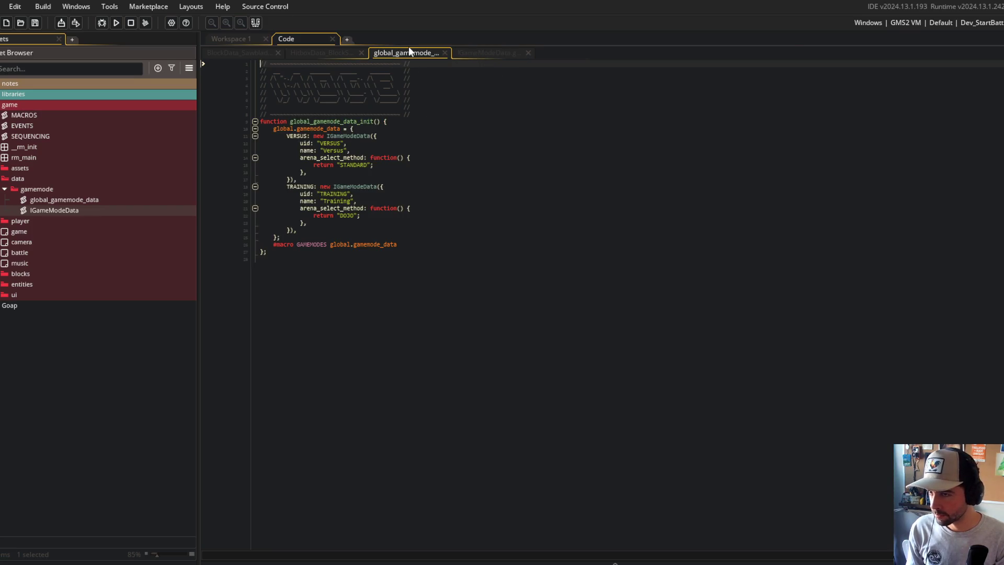
{"action": "left_click", "coordinate": [19, 252]}
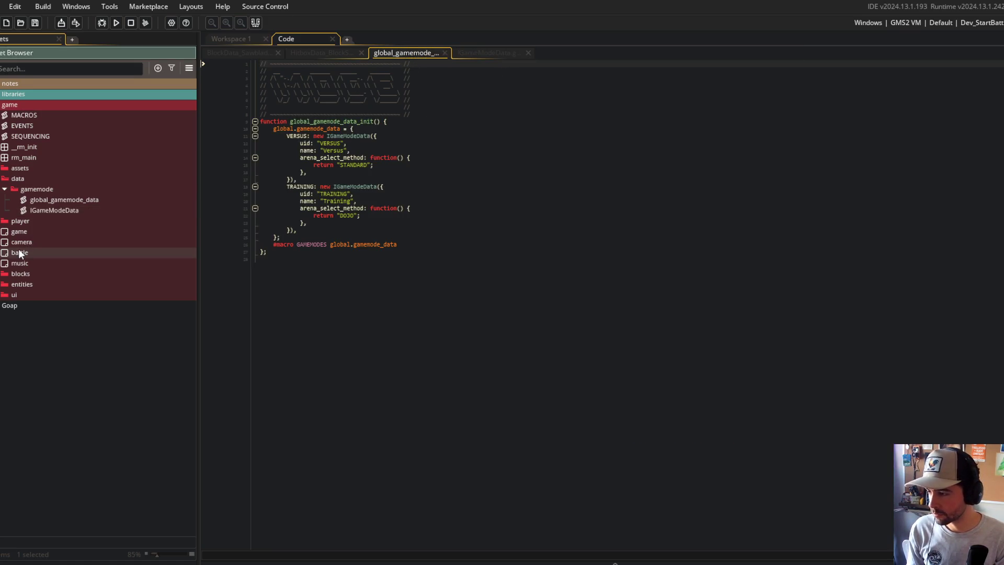
{"action": "left_click_drag", "start_coordinate": [20, 263], "coordinate": [21, 247]}
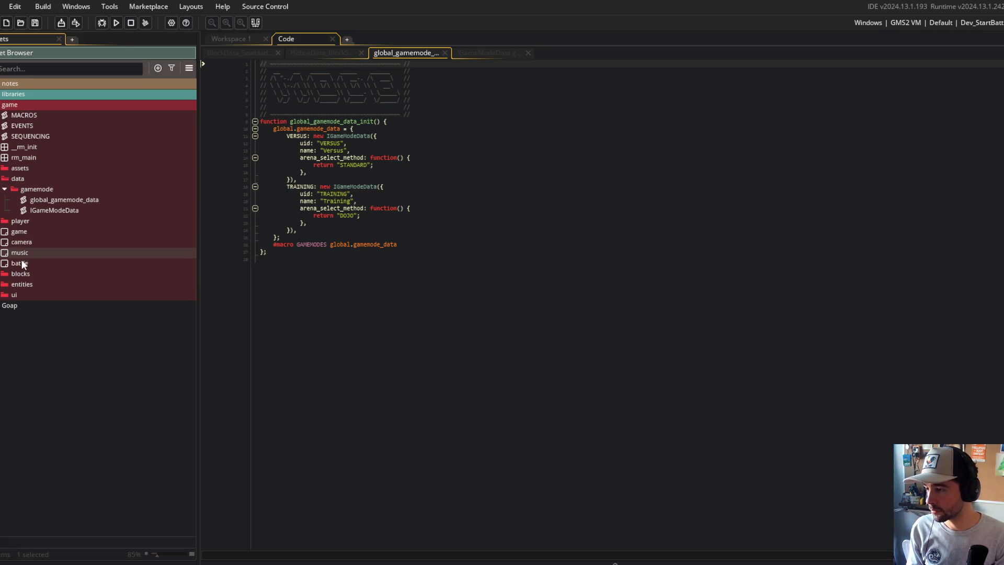
Create a battle group in game holding the battle object, global_gamemode_data and IGameModeData.
{"action": "left_click", "coordinate": [18, 232]}
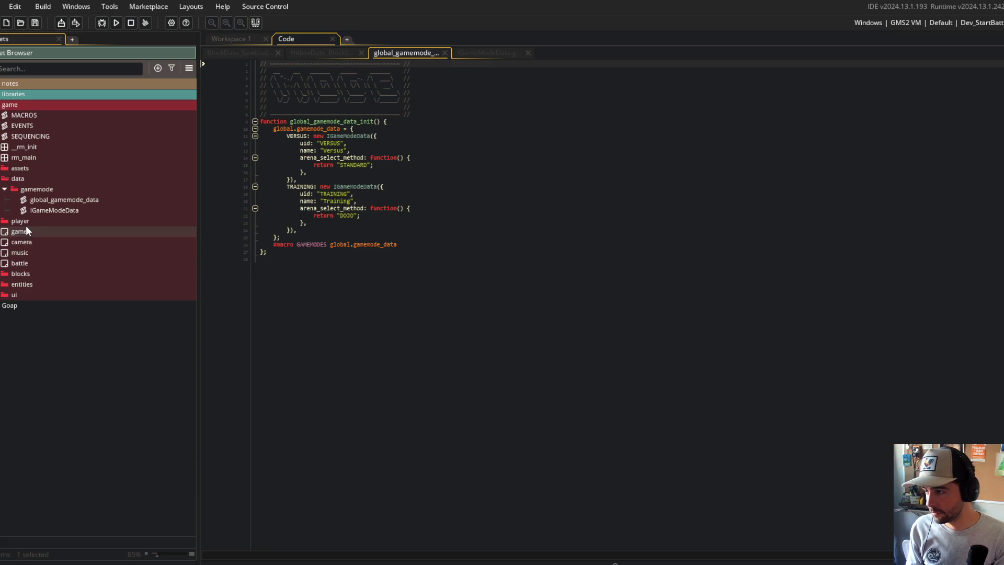
{"action": "right_click", "coordinate": [27, 230]}
{"action": "left_click", "coordinate": [61, 352]}
{"action": "type", "text": "battle"}
{"action": "left_click_drag", "start_coordinate": [28, 305], "coordinate": [34, 276]}
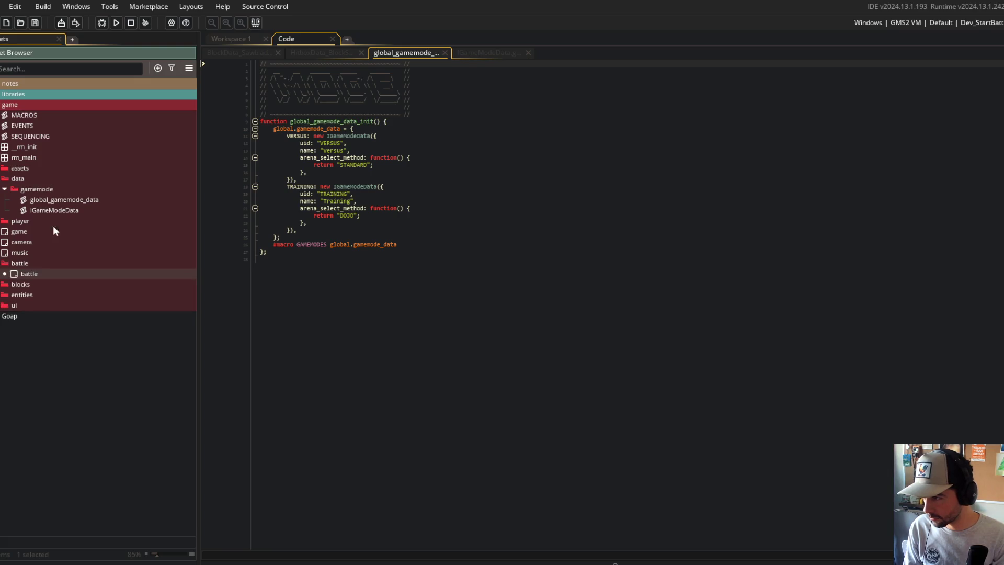
{"action": "left_click", "coordinate": [57, 201]}
{"action": "left_click", "coordinate": [58, 209], "text": "shift"}
{"action": "left_click_drag", "start_coordinate": [58, 209], "coordinate": [32, 269]}
Delete the old data folder along with its gamemode folder.
{"action": "left_click", "coordinate": [25, 178]}
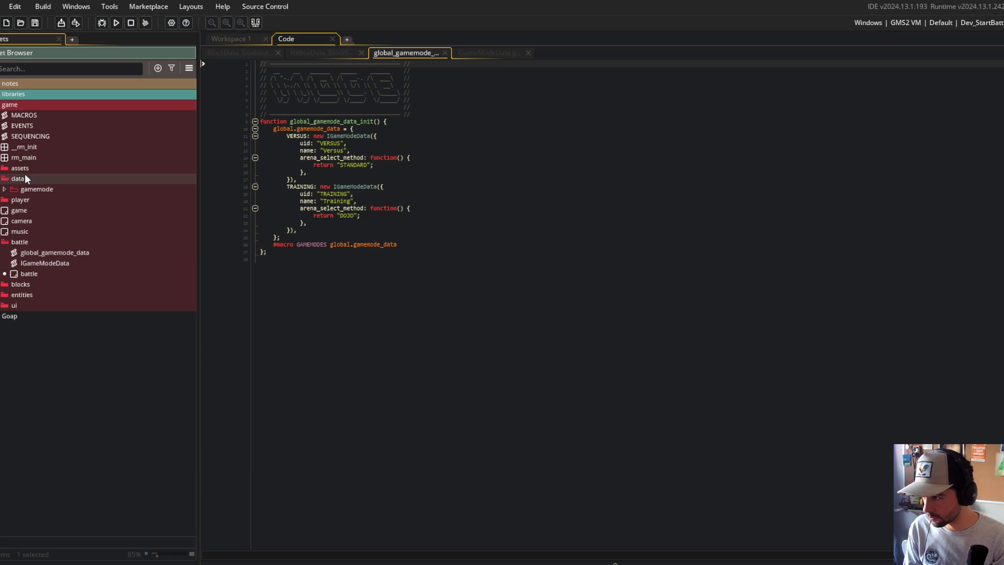
{"action": "key", "text": "Delete"}
{"action": "key", "text": "Return"}
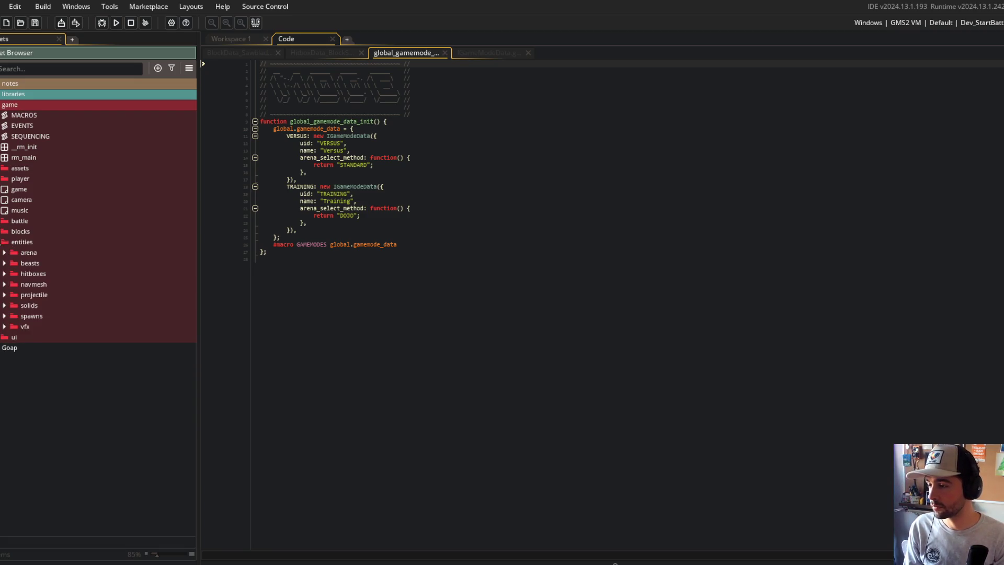
File the blocks folder inside entities and put assets back at the top of game.
{"action": "left_click_drag", "start_coordinate": [27, 230], "coordinate": [35, 265]}
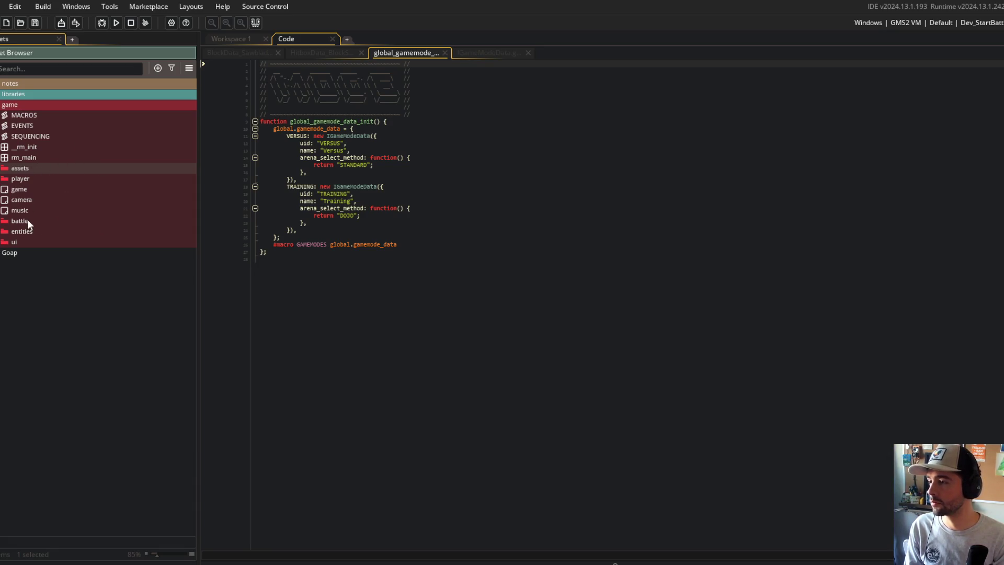
{"action": "mouse_move", "coordinate": [23, 169]}
{"action": "left_mouse_down"}
{"action": "mouse_move", "coordinate": [27, 253]}
{"action": "mouse_move", "coordinate": [21, 239]}
{"action": "mouse_move", "coordinate": [64, 225]}
{"action": "mouse_move", "coordinate": [25, 164]}
{"action": "left_mouse_up"}
{"action": "double_click", "coordinate": [21, 241]}
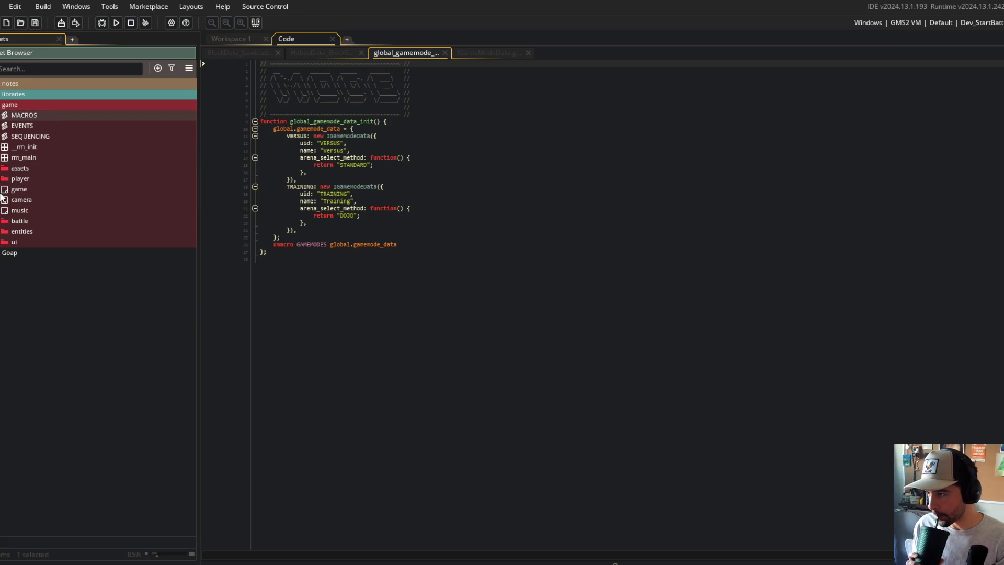
Expand the battle folder and reopen the global_gamemode_data script.
{"action": "left_click", "coordinate": [1, 221]}
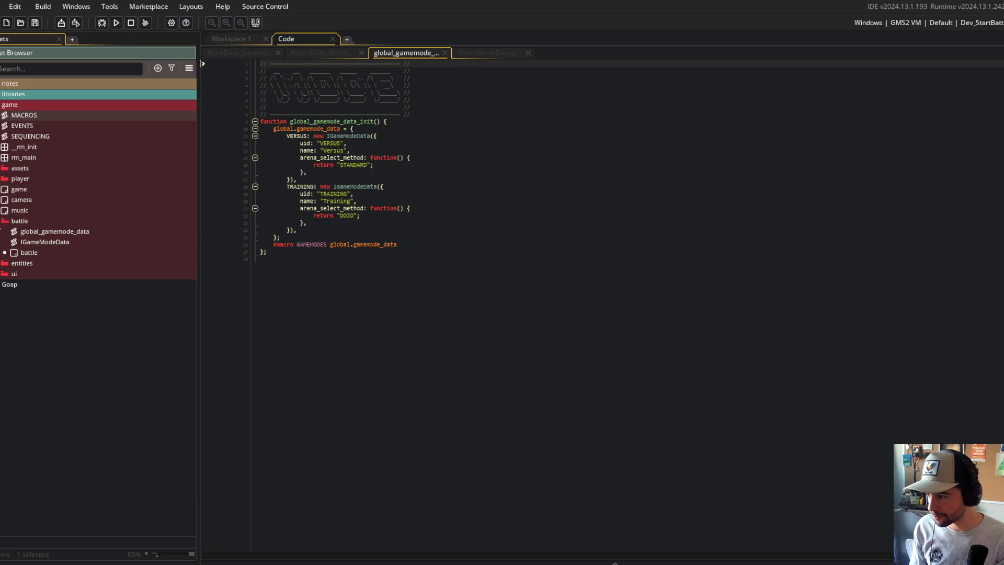
{"action": "double_click", "coordinate": [45, 230]}
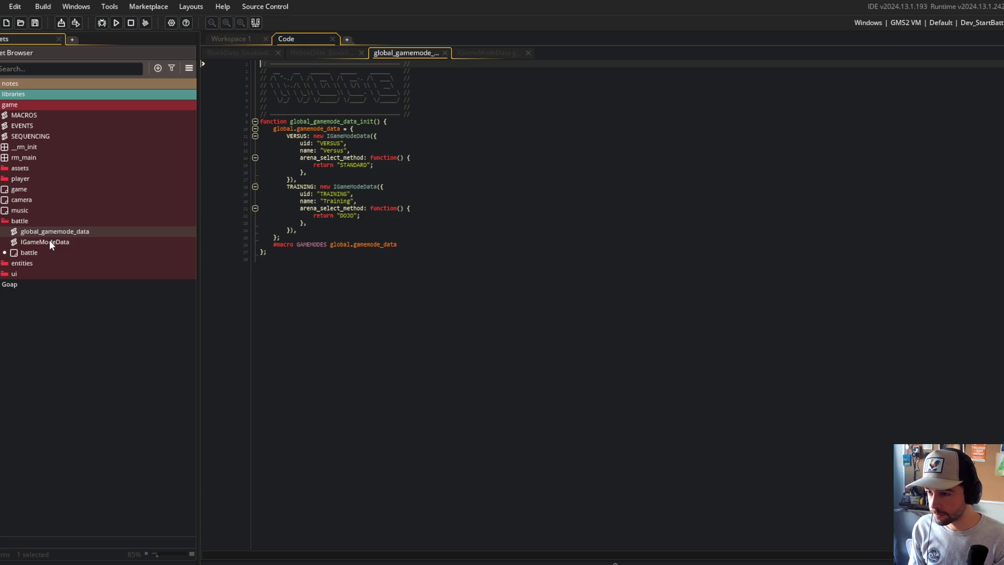
{"action": "left_click", "coordinate": [3, 222]}
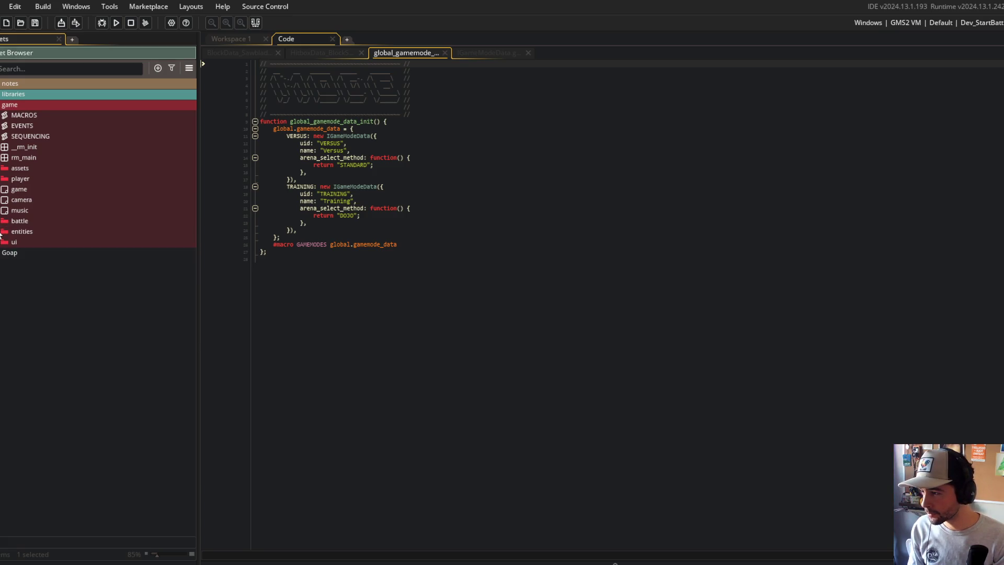
Browse the entities subfolders arena, beasts and blocks.
{"action": "left_click", "coordinate": [2, 233]}
{"action": "left_click", "coordinate": [4, 243]}
{"action": "left_click", "coordinate": [4, 242]}
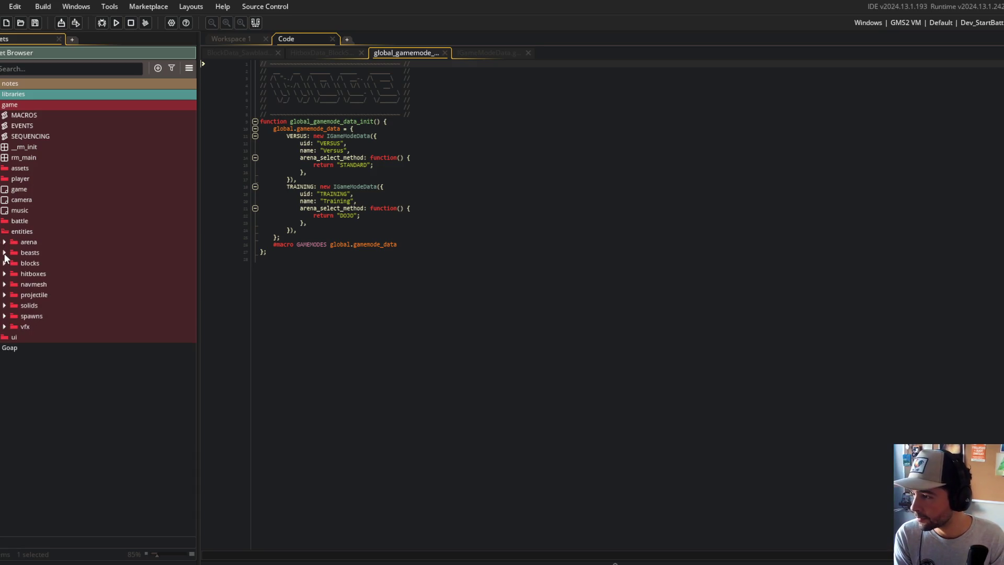
{"action": "left_click", "coordinate": [5, 254]}
{"action": "left_click", "coordinate": [4, 253]}
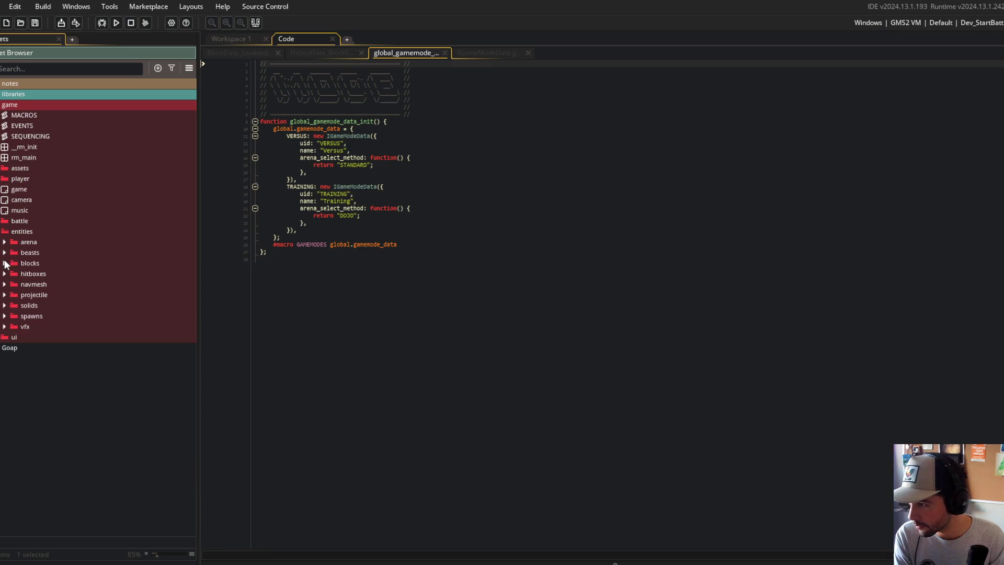
{"action": "left_click", "coordinate": [5, 262]}
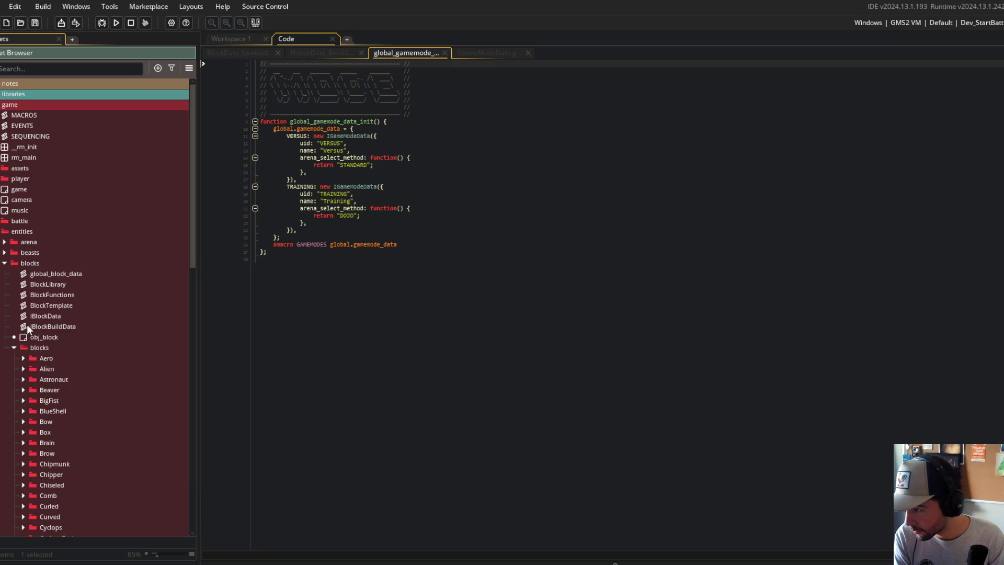
{"action": "left_click", "coordinate": [14, 347]}
{"action": "left_click", "coordinate": [5, 263]}
{"action": "left_click", "coordinate": [5, 253]}
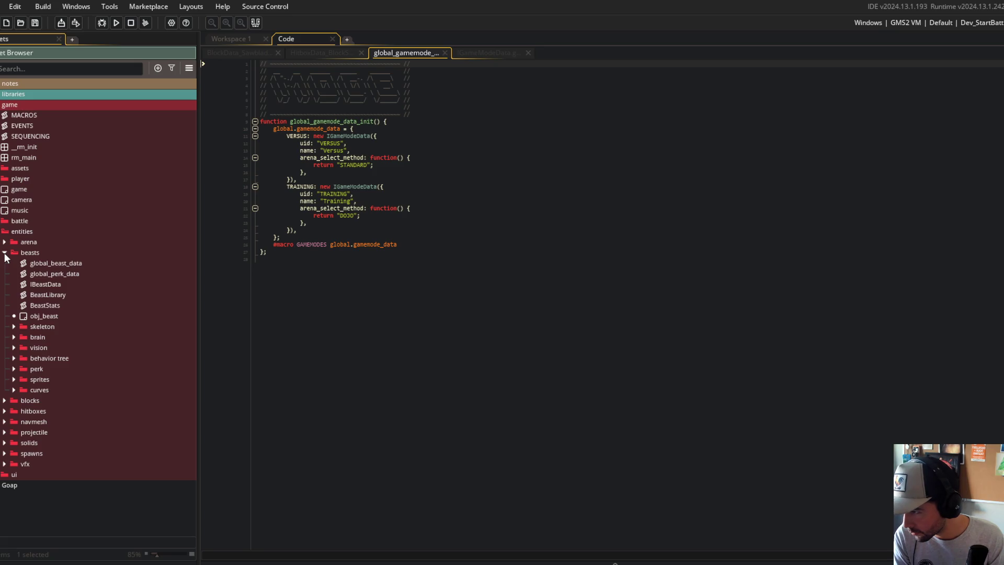
{"action": "left_click", "coordinate": [5, 252]}
{"action": "left_click", "coordinate": [5, 263]}
{"action": "left_click", "coordinate": [5, 263]}
Check hitboxes and blocks, then expand beasts and its behavior tree folder.
{"action": "left_click", "coordinate": [5, 273]}
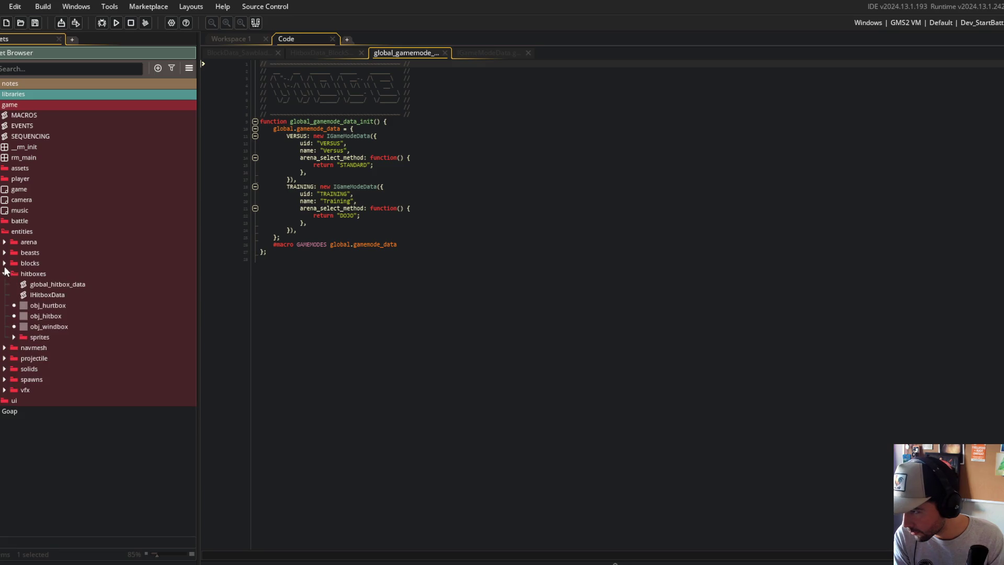
{"action": "left_click", "coordinate": [5, 263]}
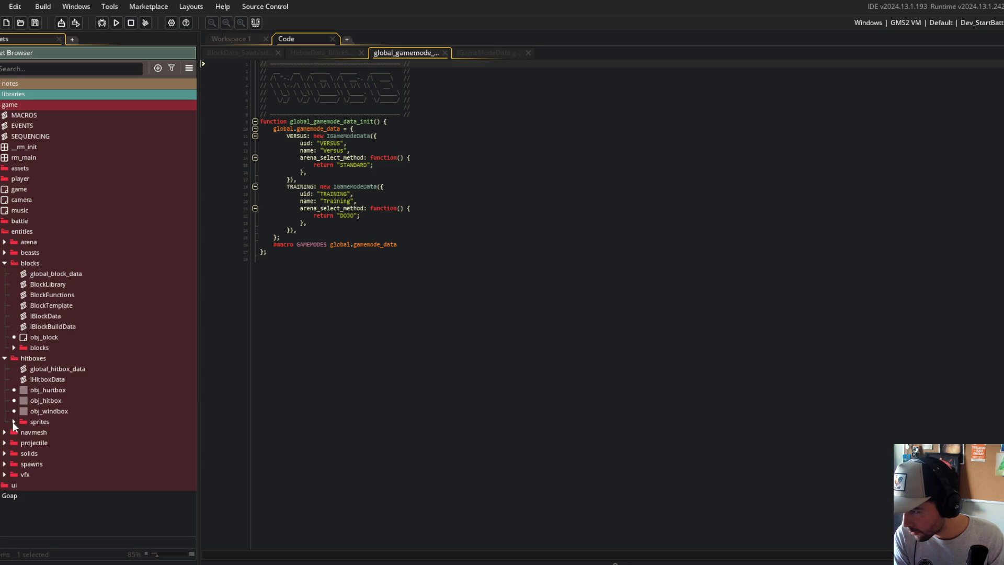
{"action": "left_click", "coordinate": [4, 358]}
{"action": "left_click", "coordinate": [5, 264]}
{"action": "left_click", "coordinate": [4, 254]}
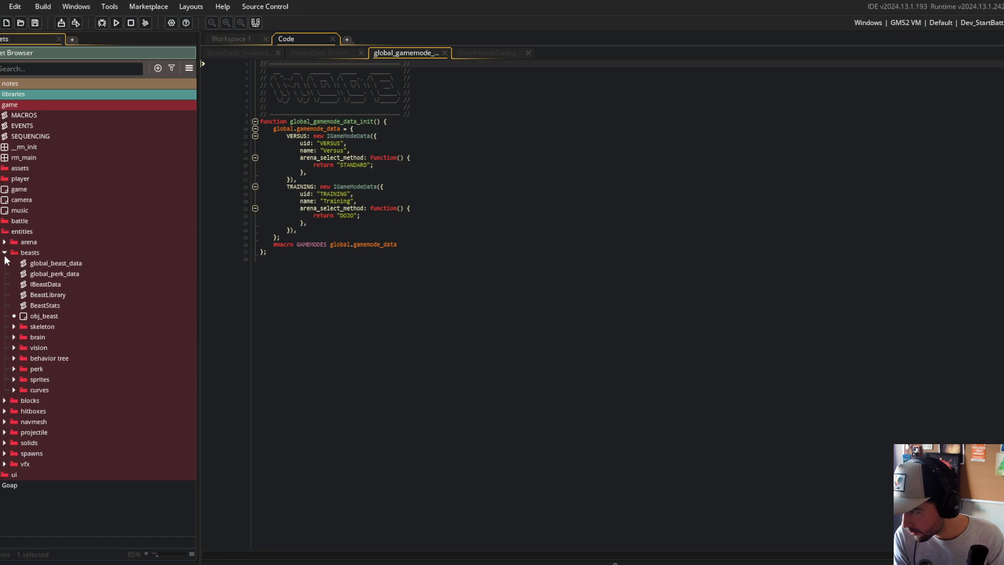
{"action": "left_click", "coordinate": [4, 254]}
{"action": "left_click", "coordinate": [5, 274]}
{"action": "left_click", "coordinate": [4, 274]}
{"action": "left_click", "coordinate": [4, 264]}
{"action": "left_click", "coordinate": [5, 263]}
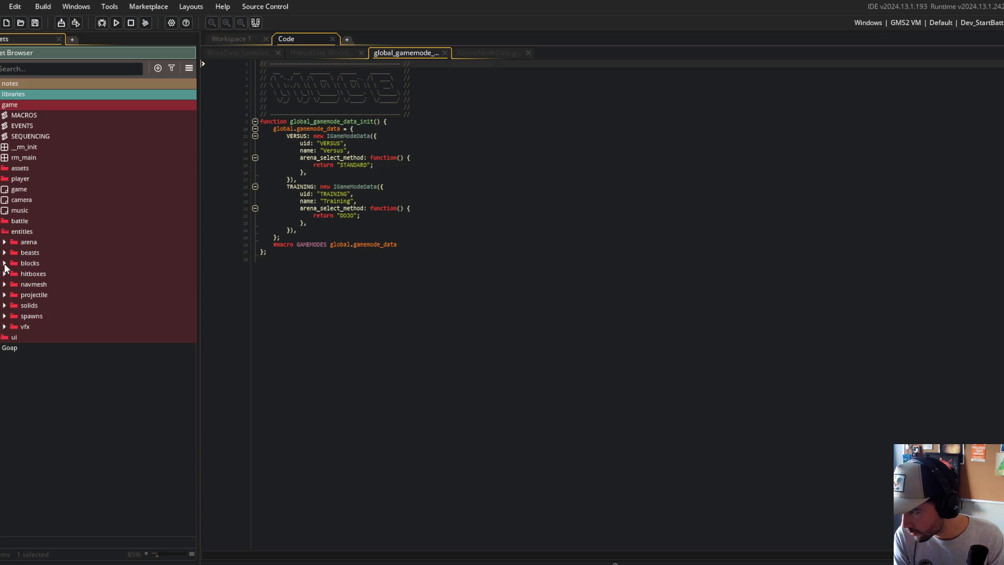
{"action": "left_click", "coordinate": [5, 252]}
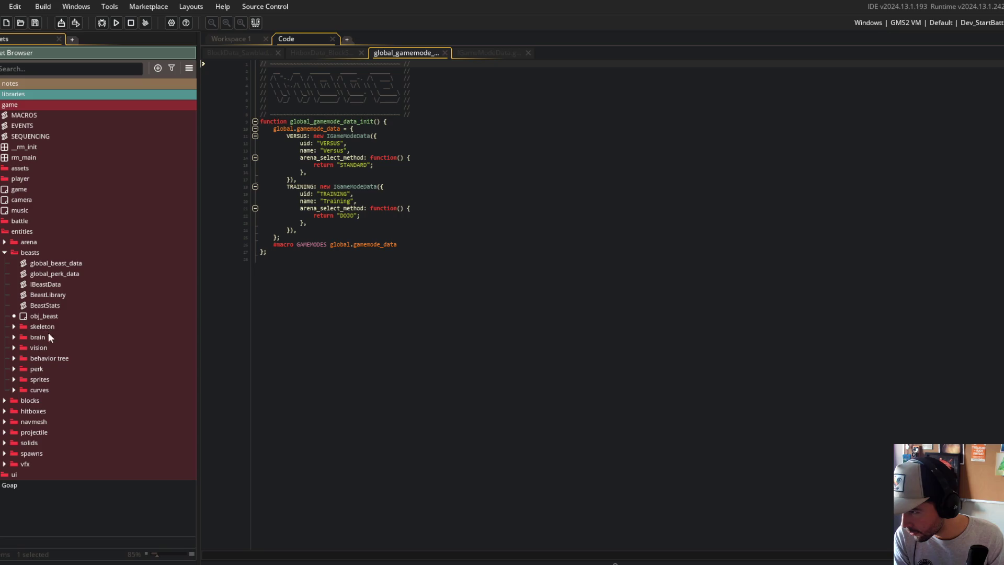
{"action": "left_click", "coordinate": [14, 358]}
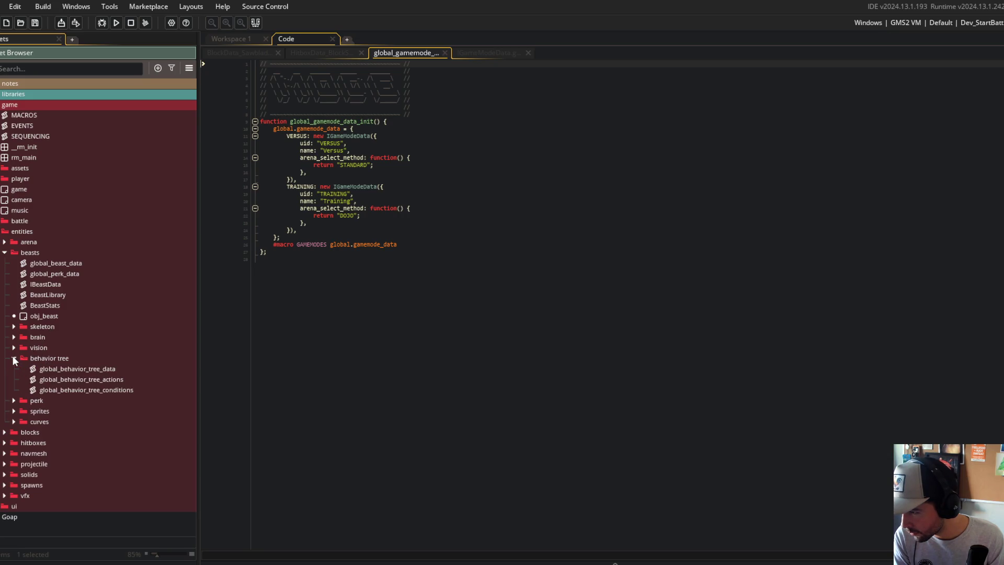
Open the three global_behavior_tree scripts (data, actions, conditions), then close them all.
{"action": "left_click", "coordinate": [14, 359]}
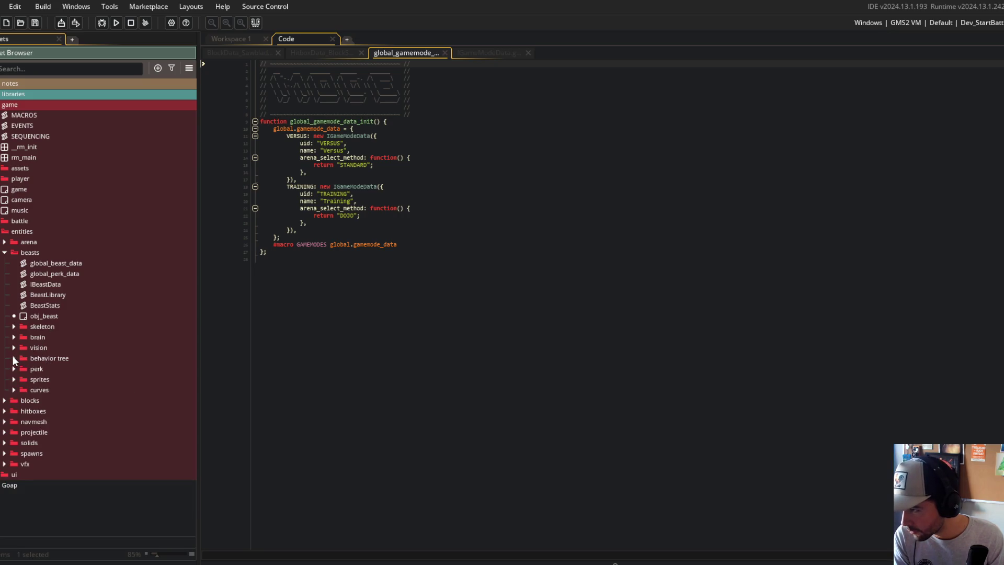
{"action": "left_click", "coordinate": [13, 358]}
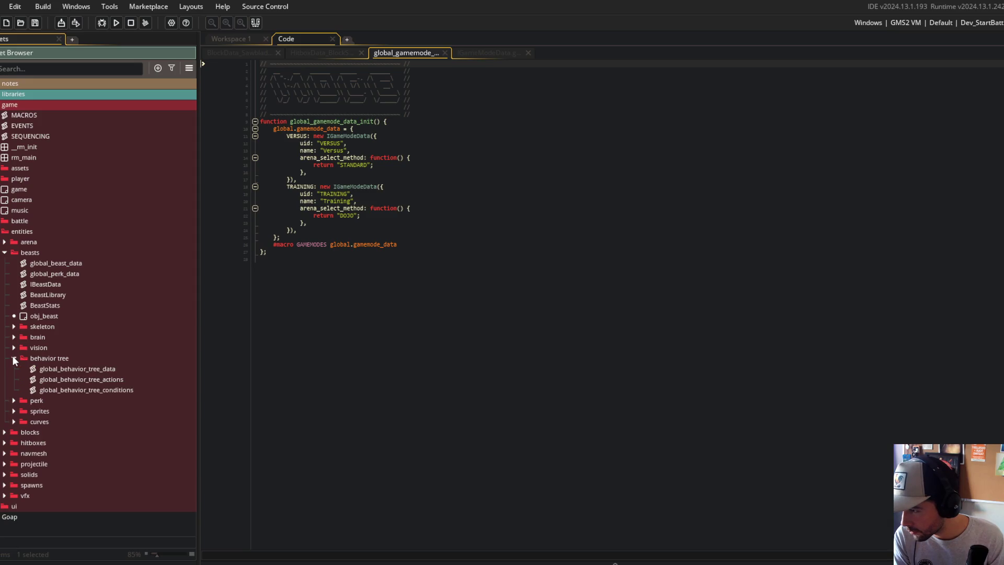
{"action": "double_click", "coordinate": [47, 370]}
{"action": "double_click", "coordinate": [119, 380]}
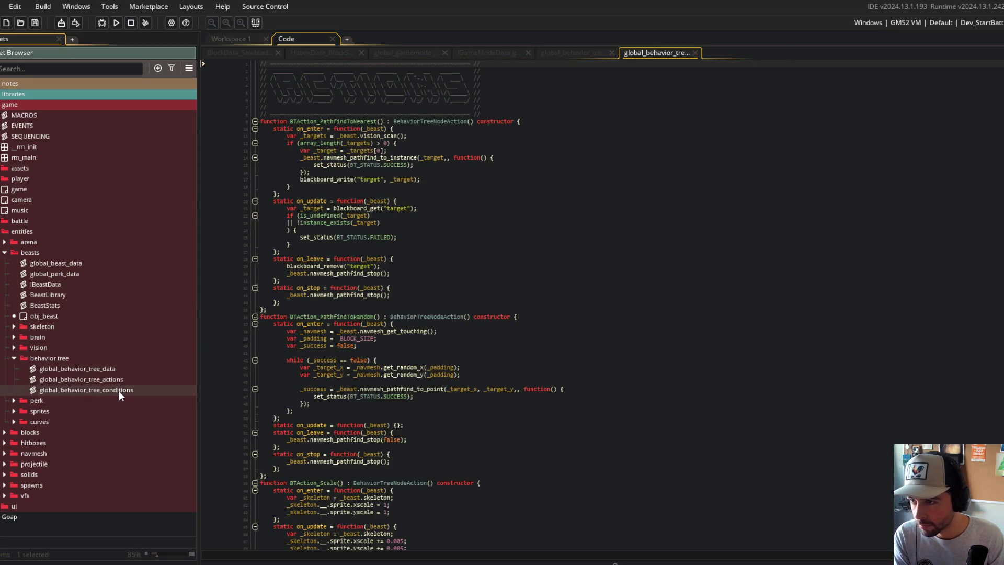
{"action": "double_click", "coordinate": [118, 390]}
{"action": "middle_click", "coordinate": [726, 52]}
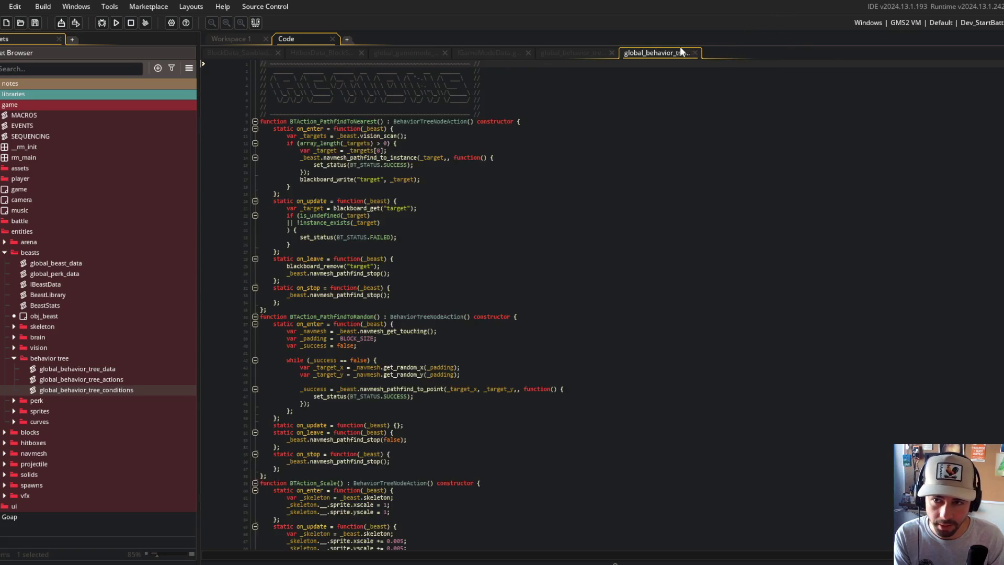
{"action": "middle_click", "coordinate": [679, 52]}
{"action": "middle_click", "coordinate": [590, 53]}
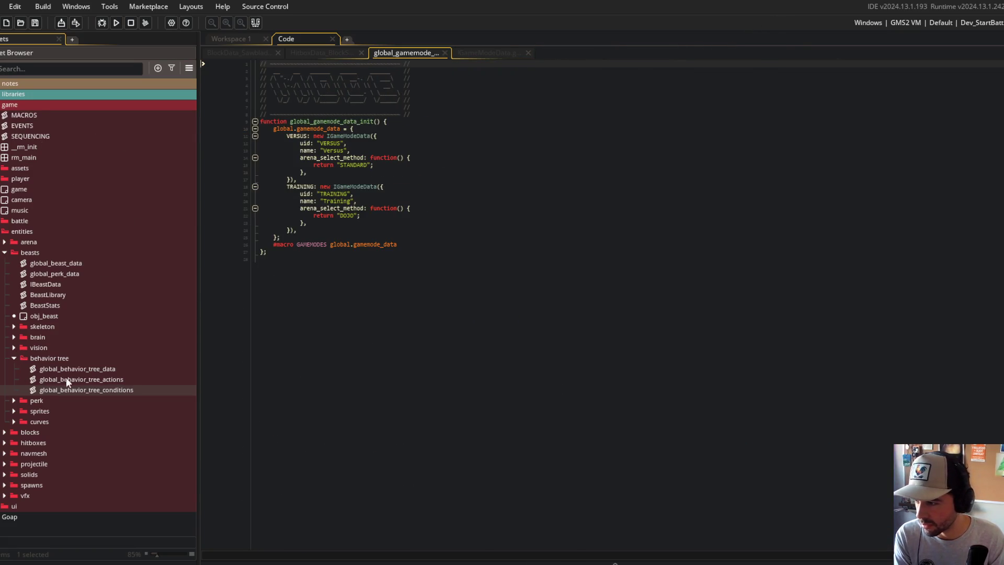
Reopen global_behavior_tree_data and review the PathfindToRandom and Scale actions code.
{"action": "double_click", "coordinate": [75, 369]}
{"action": "double_click", "coordinate": [83, 379]}
{"action": "scroll", "coordinate": [362, 213], "scroll_direction": "down", "scroll_amount": 5}
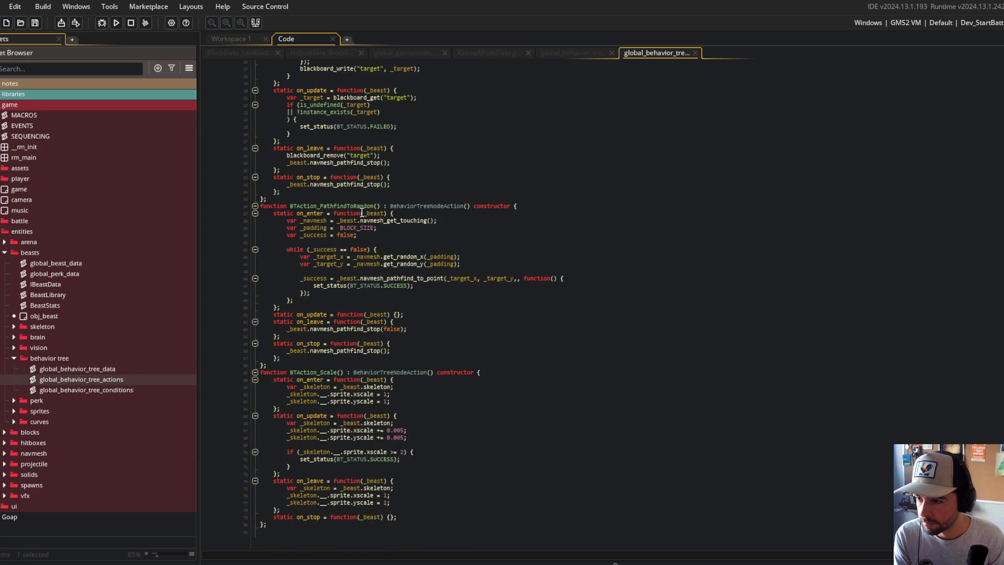
{"action": "mouse_move", "coordinate": [383, 225]}
{"action": "left_mouse_down"}
{"action": "mouse_move", "coordinate": [471, 277]}
{"action": "mouse_move", "coordinate": [553, 499]}
{"action": "left_mouse_up"}
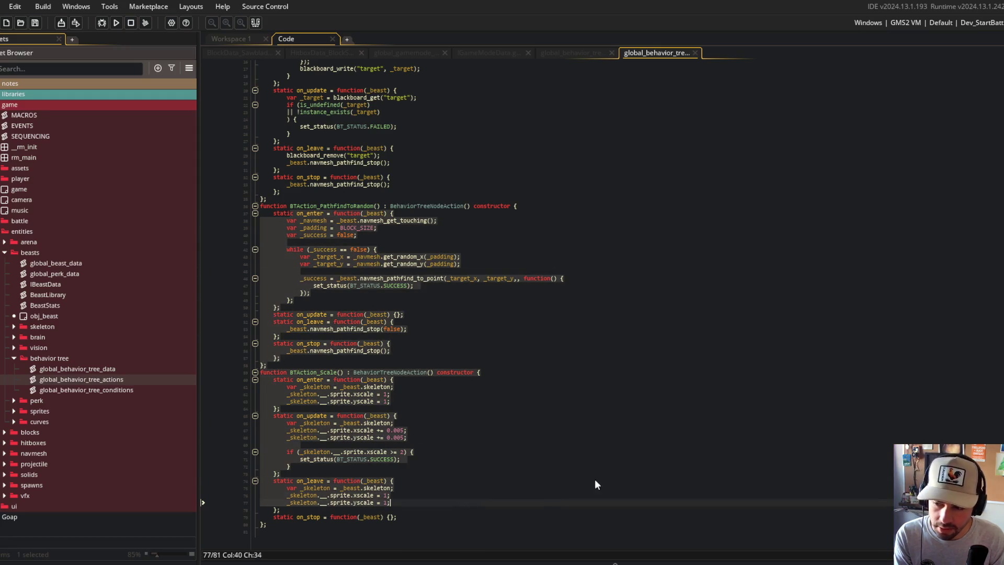
{"action": "left_click", "coordinate": [695, 53]}
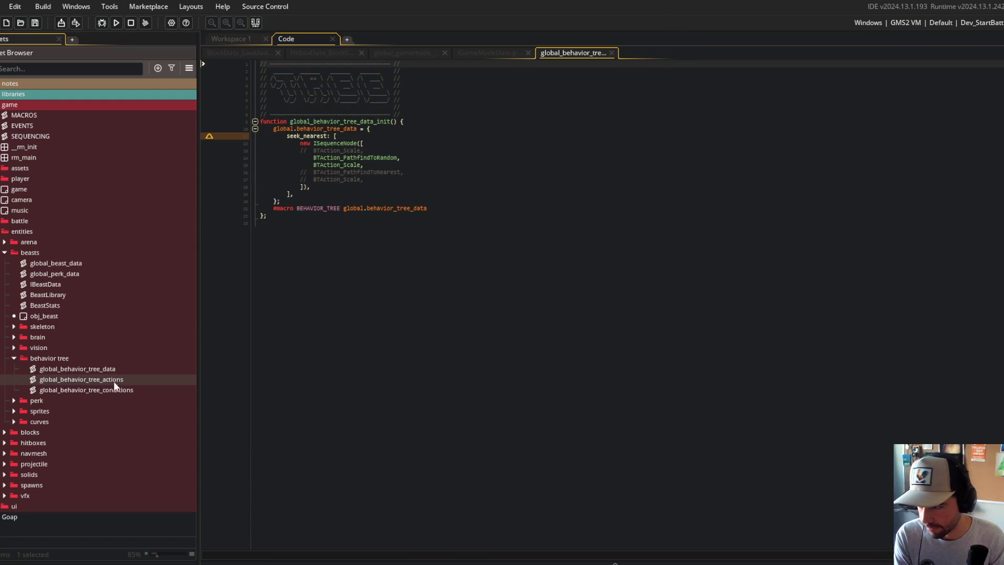
{"action": "left_click", "coordinate": [12, 356]}
{"action": "left_click", "coordinate": [13, 390]}
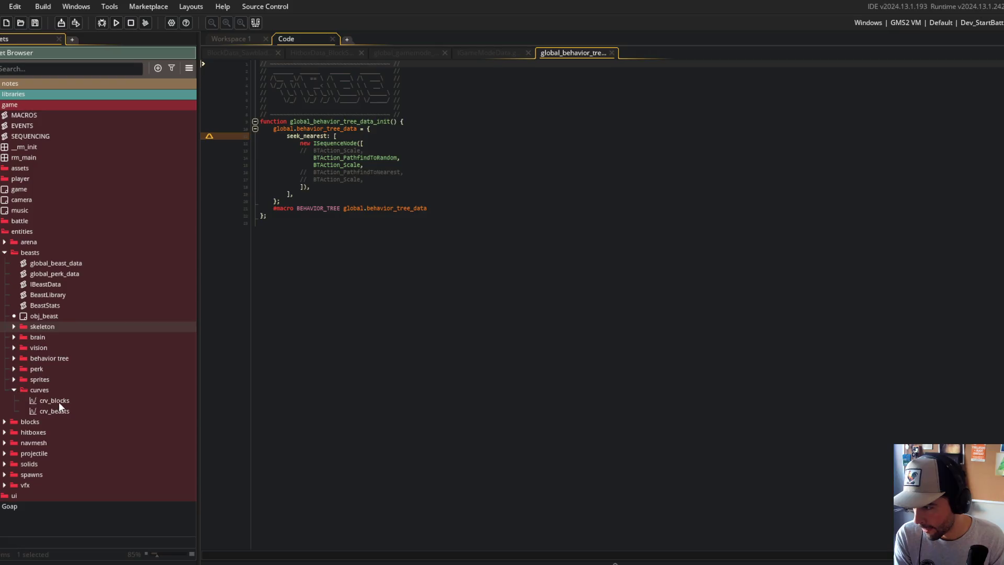
Move crv_beasts into beasts and crv_blocks into blocks, then delete the empty curves folder.
{"action": "double_click", "coordinate": [54, 400]}
{"action": "mouse_move", "coordinate": [52, 411]}
{"action": "left_mouse_down"}
{"action": "mouse_move", "coordinate": [43, 319]}
{"action": "mouse_move", "coordinate": [64, 441]}
{"action": "mouse_move", "coordinate": [59, 428]}
{"action": "left_mouse_up"}
{"action": "left_click", "coordinate": [5, 422]}
{"action": "scroll", "coordinate": [50, 405], "scroll_direction": "down", "scroll_amount": 3}
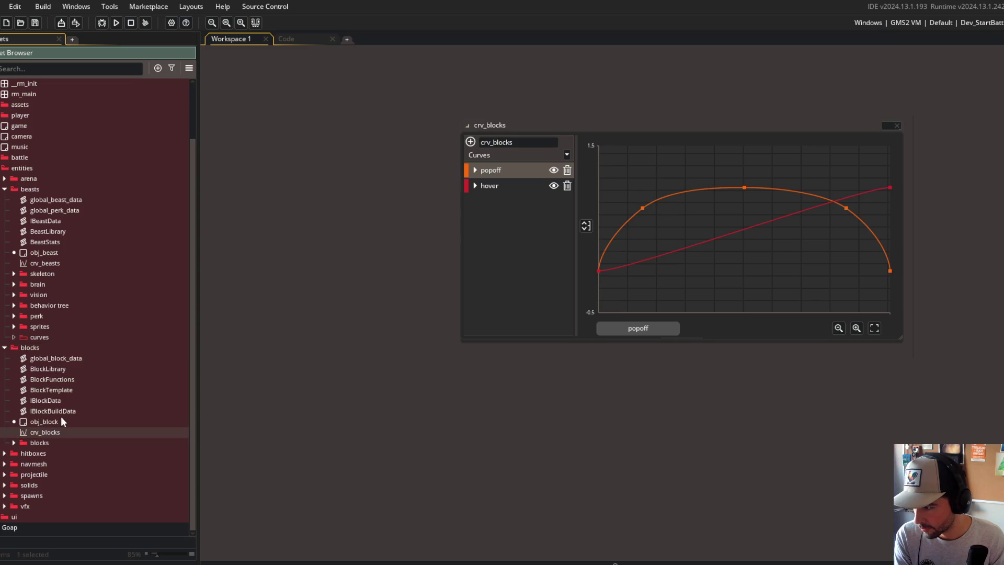
{"action": "left_click", "coordinate": [37, 337]}
{"action": "key", "text": "Delete"}
{"action": "key", "text": "Return"}
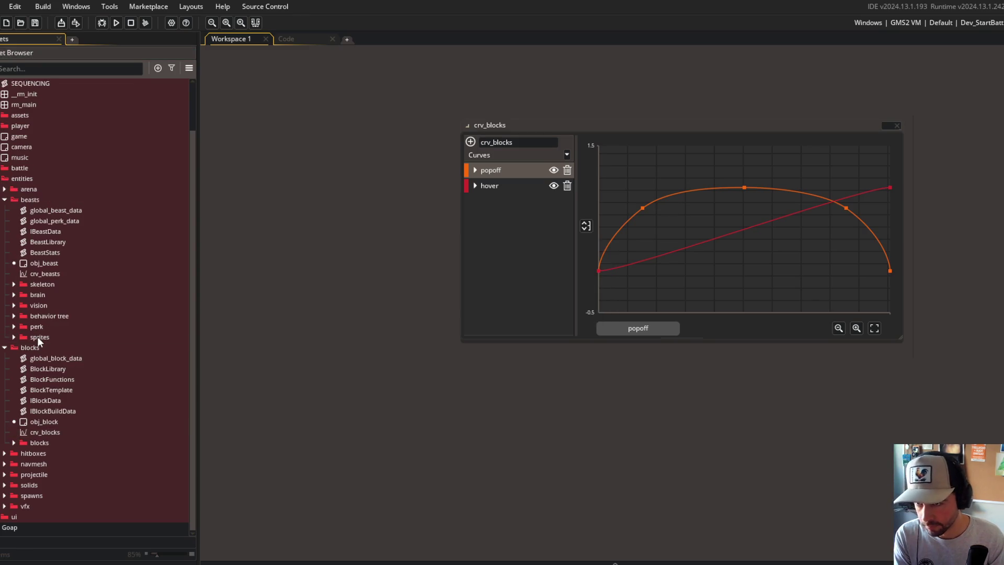
Inspect the crv_blocks curve editor and its popoff curve points.
{"action": "left_click_drag", "start_coordinate": [793, 120], "coordinate": [727, 118]}
{"action": "right_click", "coordinate": [730, 120]}
{"action": "right_click", "coordinate": [745, 124]}
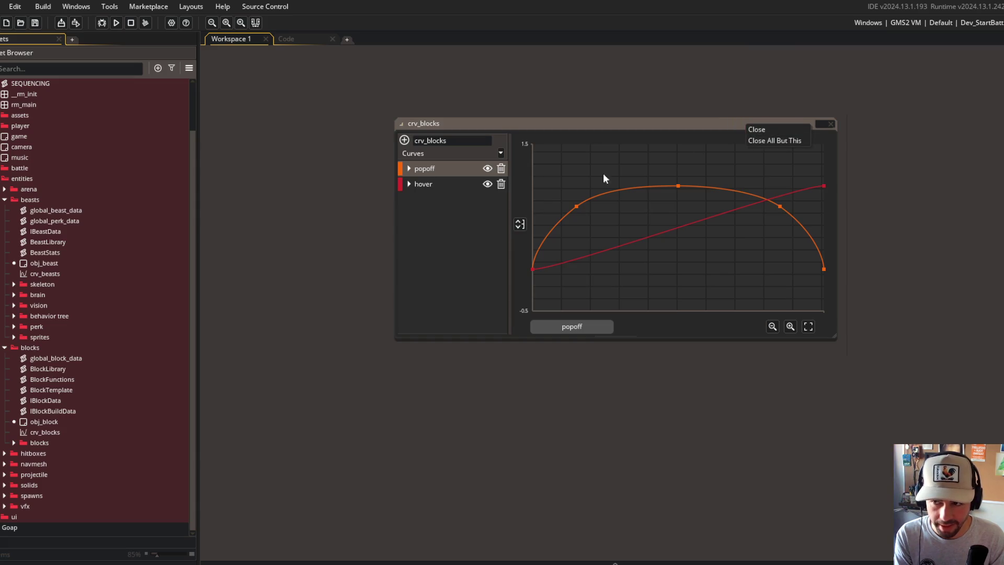
{"action": "left_click", "coordinate": [453, 199]}
{"action": "left_click", "coordinate": [409, 169]}
{"action": "left_click", "coordinate": [409, 169]}
{"action": "left_click_drag", "start_coordinate": [581, 92], "coordinate": [476, 96]}
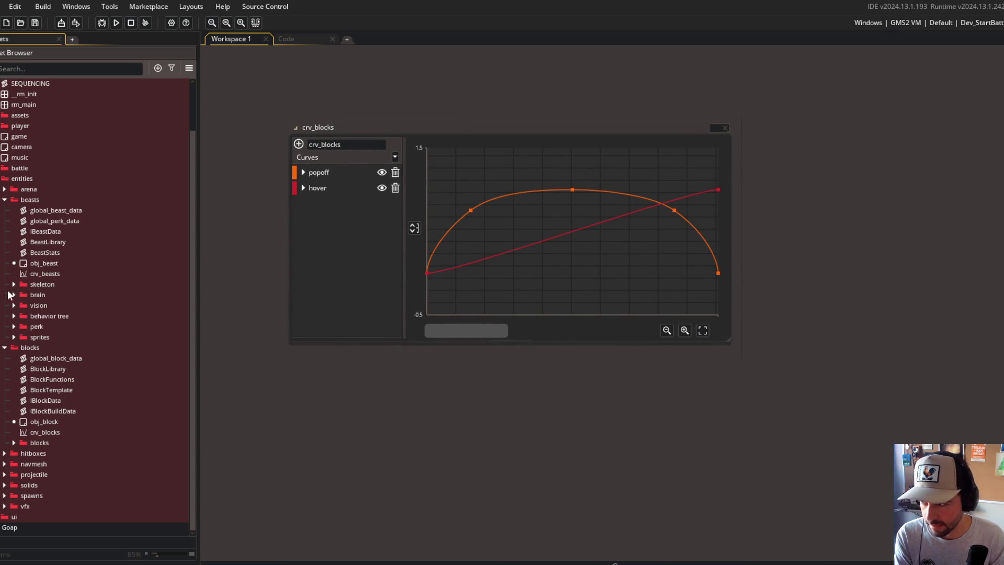
Open crv_beasts alongside crv_blocks, then close both curve editors.
{"action": "double_click", "coordinate": [42, 273]}
{"action": "left_click_drag", "start_coordinate": [524, 192], "coordinate": [639, 312]}
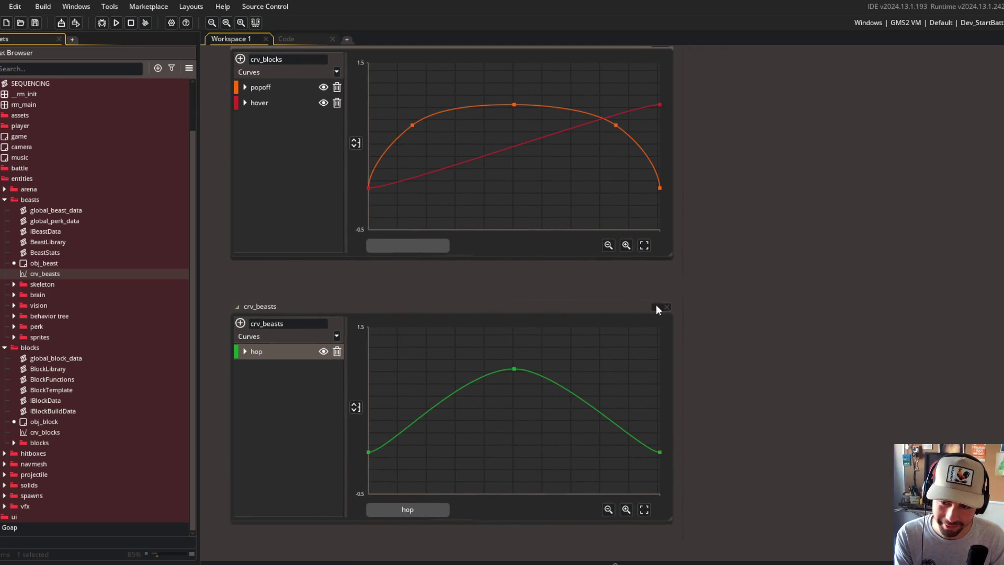
{"action": "left_click", "coordinate": [653, 307]}
{"action": "left_click", "coordinate": [669, 150]}
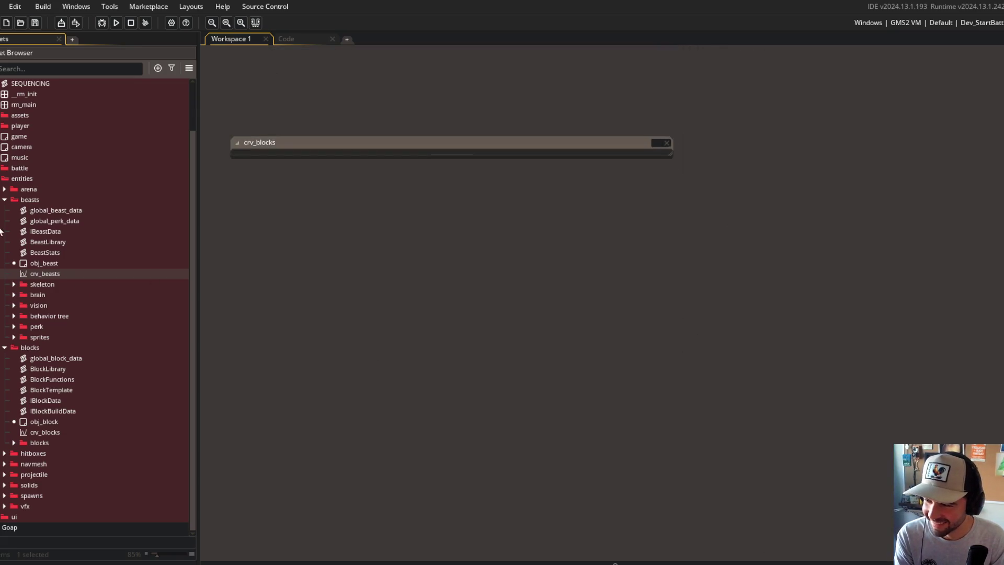
{"action": "left_click", "coordinate": [4, 347]}
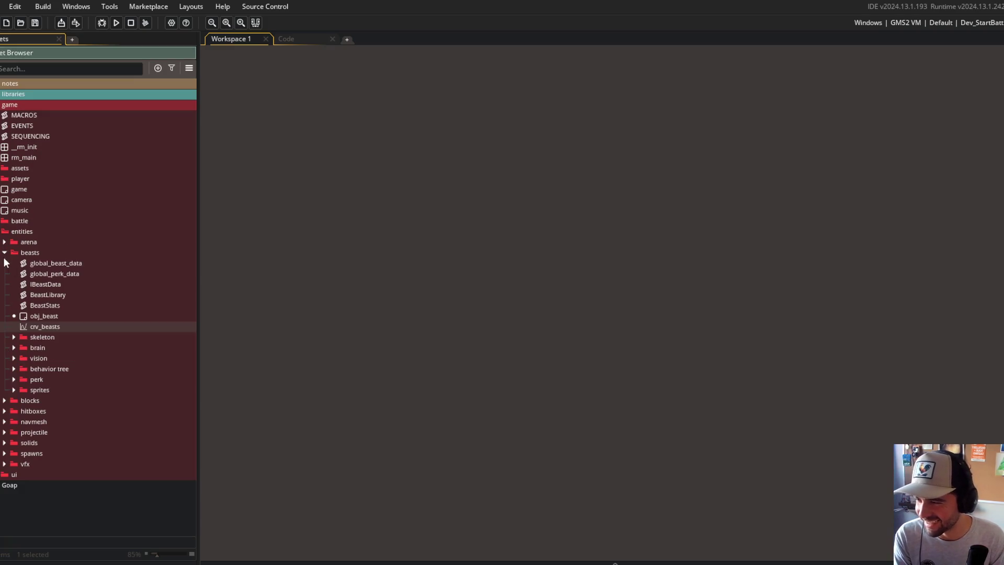
Collapse beasts, glance through ui and vfx, and expand the spawns and arena folders.
{"action": "left_click", "coordinate": [4, 252]}
{"action": "left_click", "coordinate": [5, 337]}
{"action": "left_click", "coordinate": [5, 337]}
{"action": "left_click", "coordinate": [4, 326]}
{"action": "left_click", "coordinate": [4, 327]}
{"action": "left_click", "coordinate": [5, 315]}
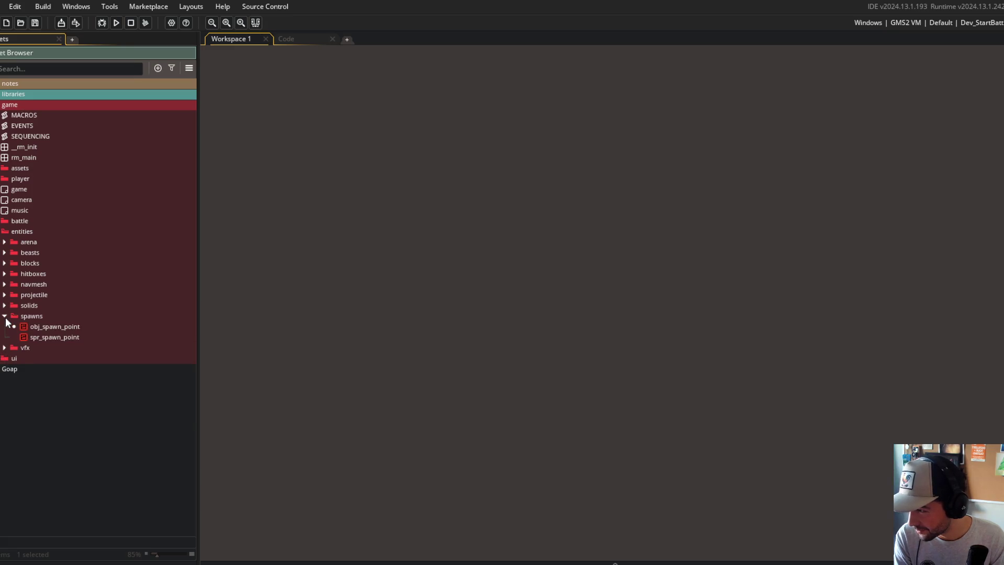
{"action": "left_click", "coordinate": [4, 242]}
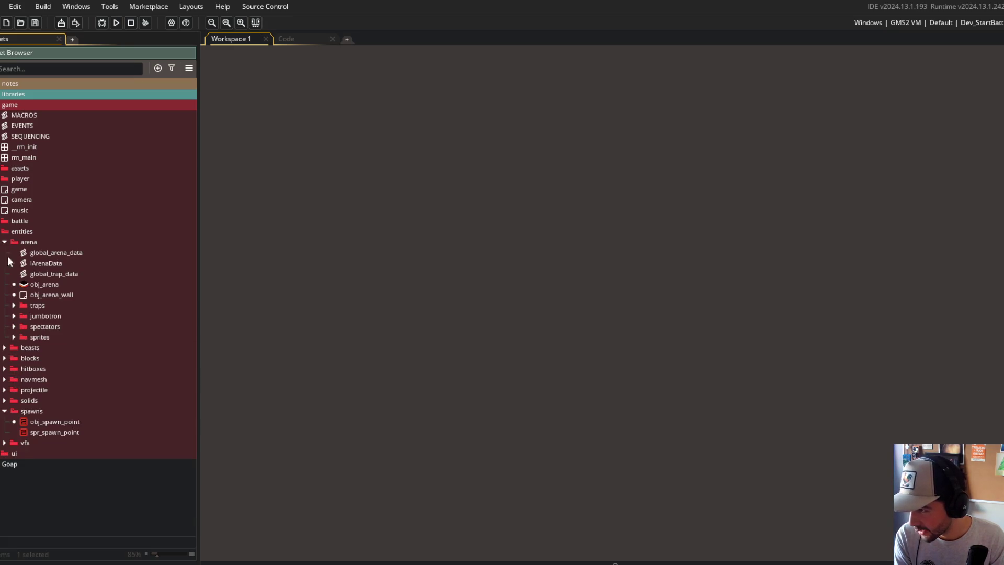
Move spawns and solids into arena, with spawns placed directly under solids.
{"action": "left_click_drag", "start_coordinate": [31, 410], "coordinate": [54, 334]}
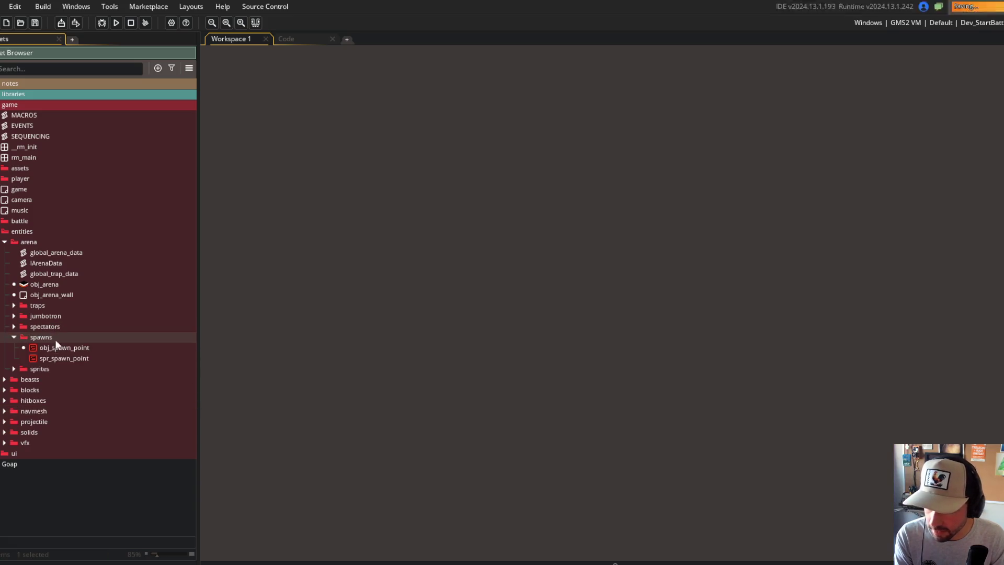
{"action": "left_click", "coordinate": [5, 432]}
{"action": "mouse_move", "coordinate": [18, 431]}
{"action": "left_mouse_down"}
{"action": "mouse_move", "coordinate": [68, 348]}
{"action": "mouse_move", "coordinate": [52, 308]}
{"action": "left_mouse_up"}
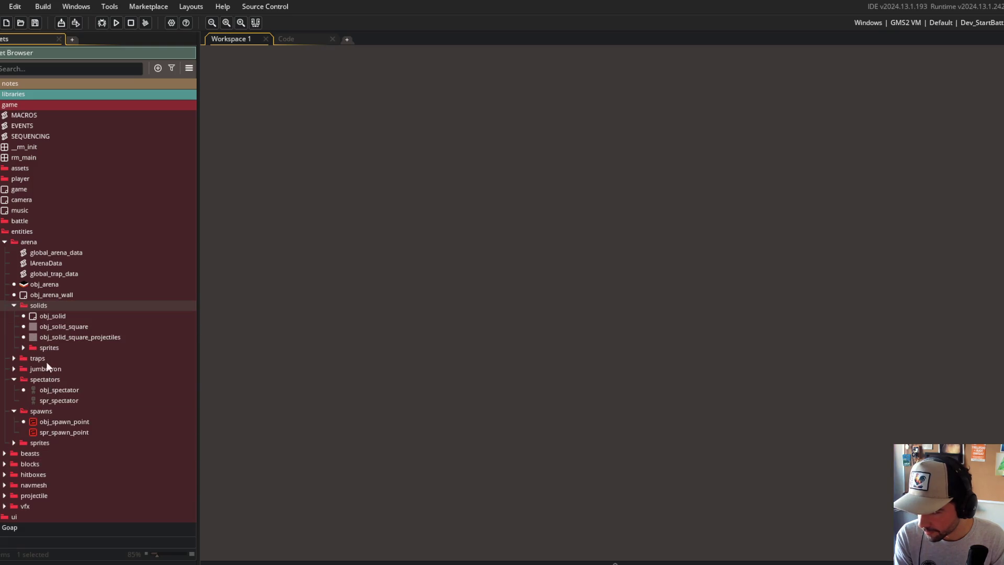
{"action": "left_click", "coordinate": [14, 306]}
{"action": "left_click", "coordinate": [15, 337]}
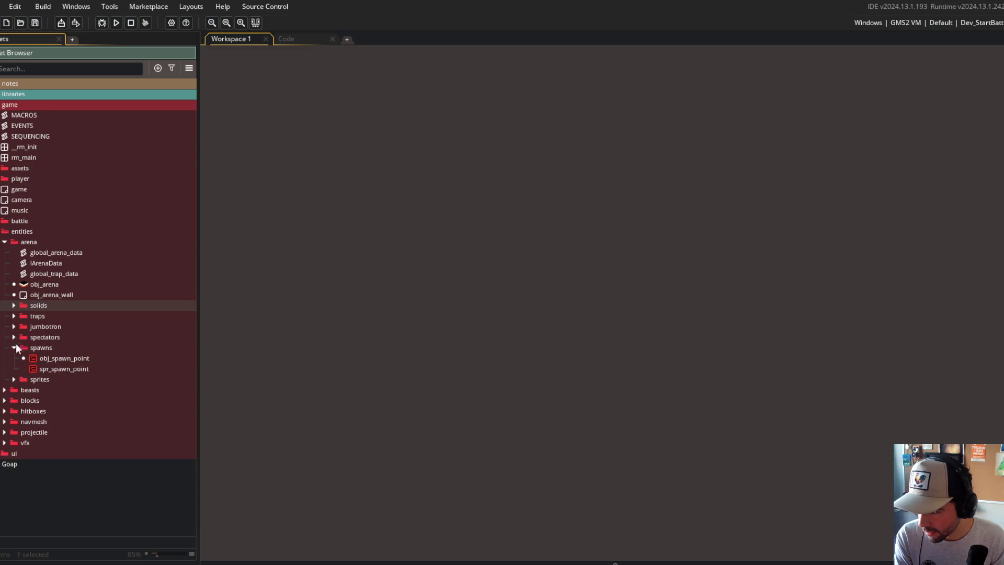
{"action": "left_click_drag", "start_coordinate": [43, 346], "coordinate": [48, 311]}
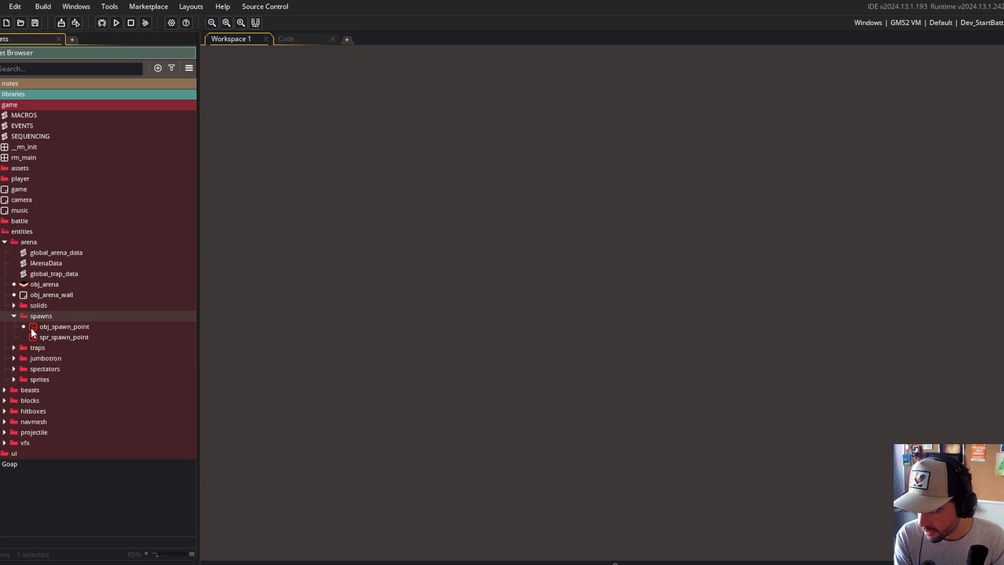
{"action": "left_click", "coordinate": [14, 315]}
Move spr_jumbotron and spr_jumbotron_fill_meter into arena's sprites, then delete the jumbotron folder.
{"action": "left_click", "coordinate": [14, 339]}
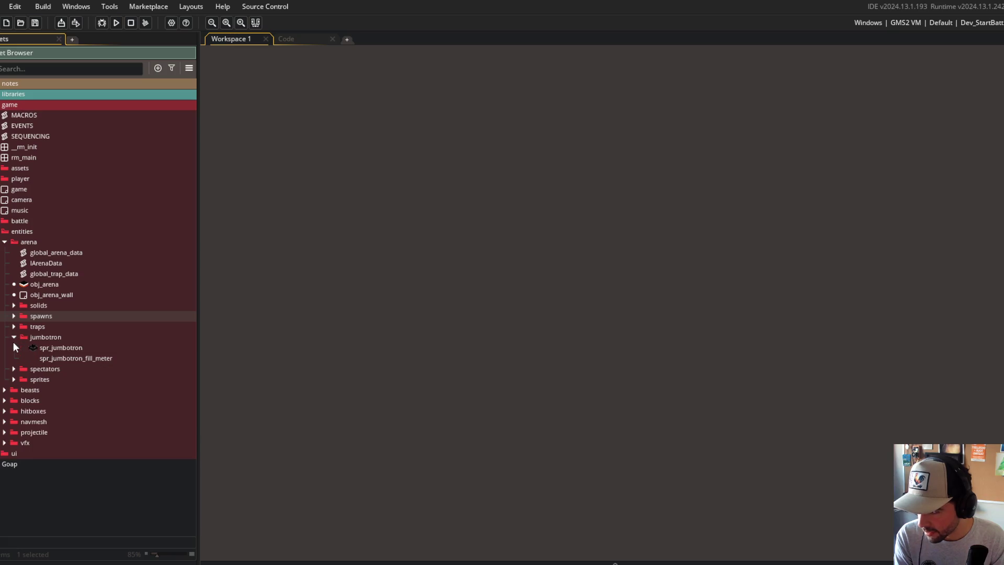
{"action": "left_click", "coordinate": [14, 379]}
{"action": "left_click", "coordinate": [62, 348]}
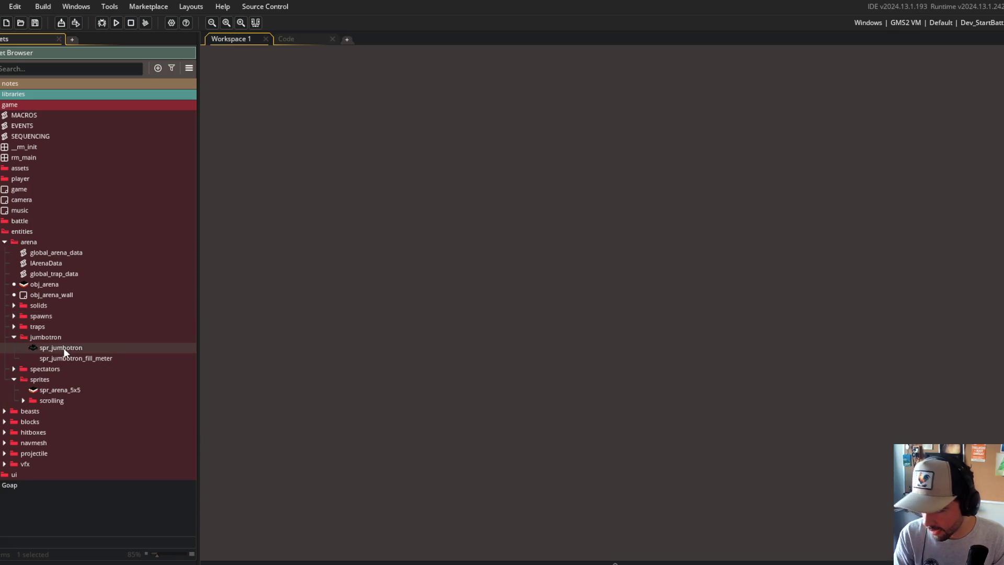
{"action": "left_click", "coordinate": [64, 358], "text": "shift"}
{"action": "left_click_drag", "start_coordinate": [64, 358], "coordinate": [66, 393]}
{"action": "left_click", "coordinate": [42, 336]}
{"action": "key", "text": "Delete"}
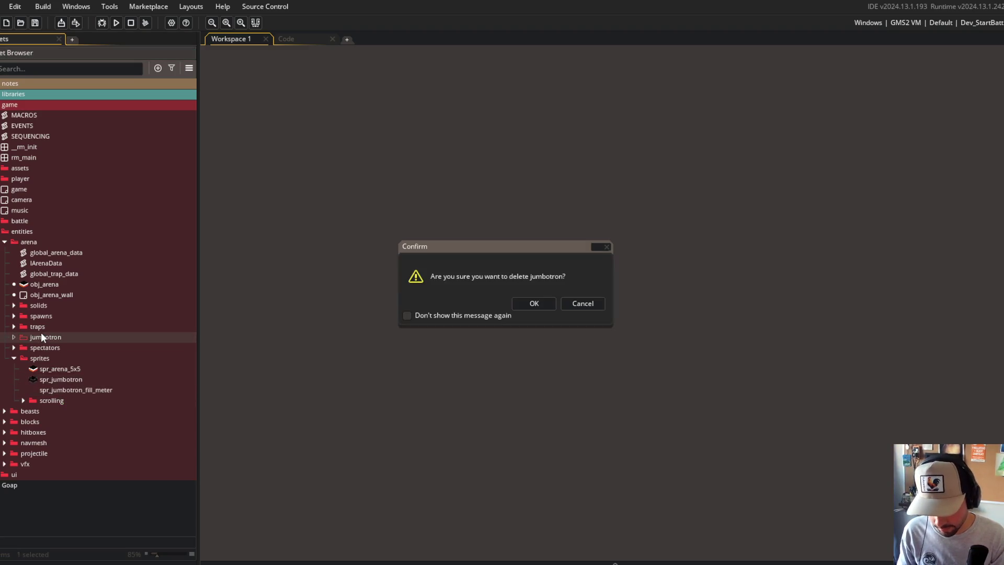
Confirm deletion of the empty jumbotron folder from arena.
{"action": "key", "text": "Return"}
{"action": "left_click", "coordinate": [14, 337]}
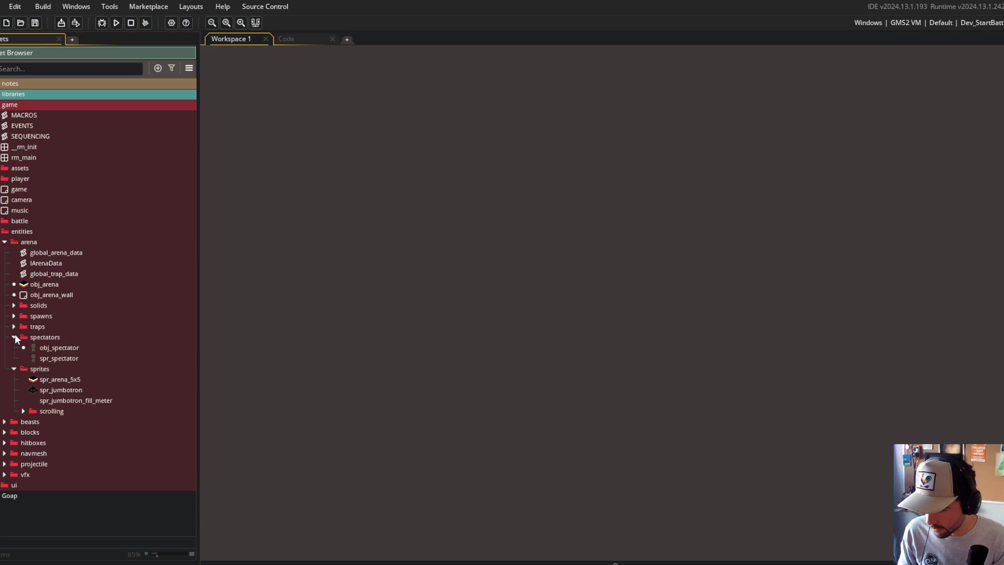
{"action": "left_click", "coordinate": [14, 337]}
{"action": "left_click", "coordinate": [13, 347]}
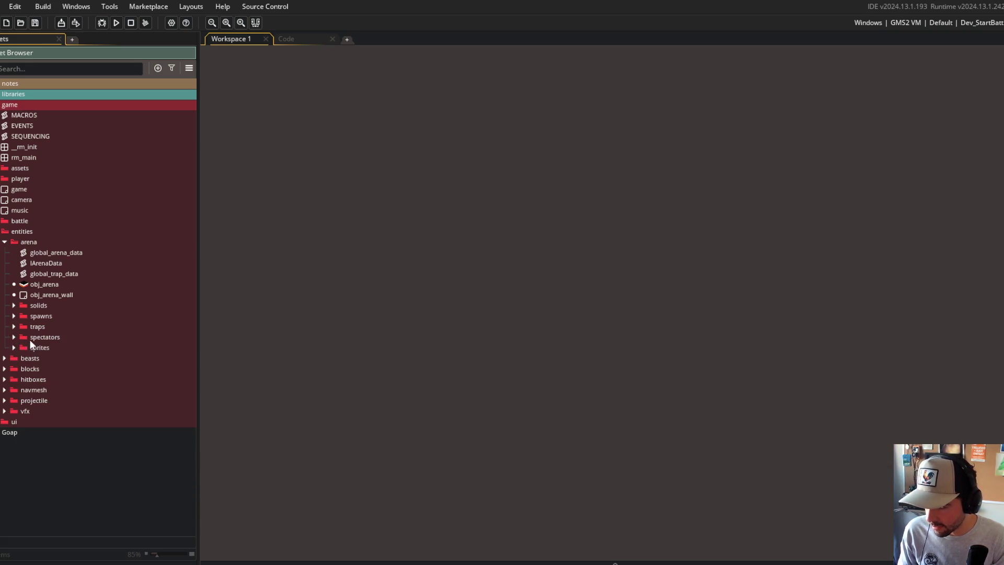
{"action": "left_click", "coordinate": [13, 338]}
{"action": "left_click", "coordinate": [13, 338]}
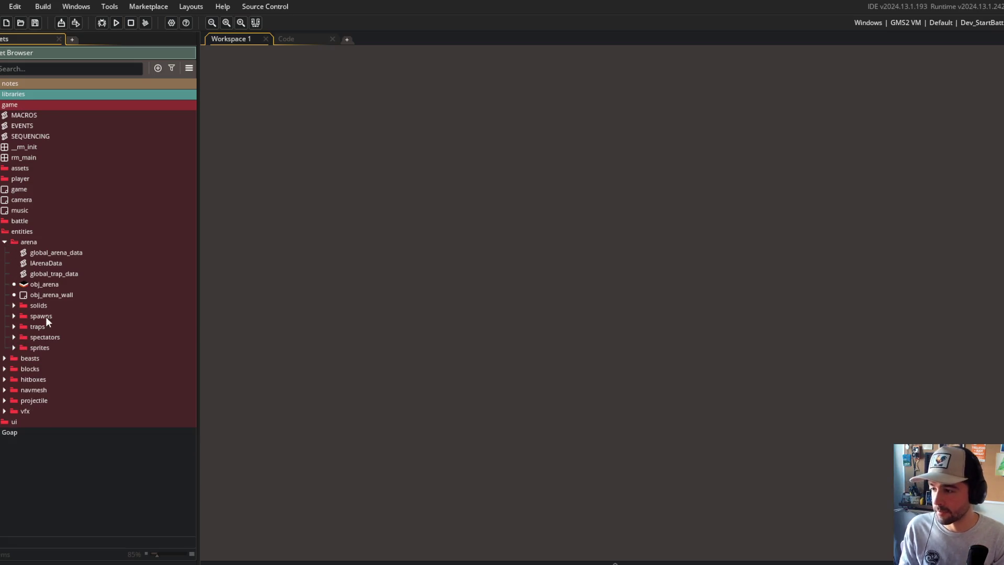
Rename the spectators folder to crowd.
{"action": "left_click", "coordinate": [49, 337]}
{"action": "type", "text": "crowd"}
{"action": "key", "text": "Return"}
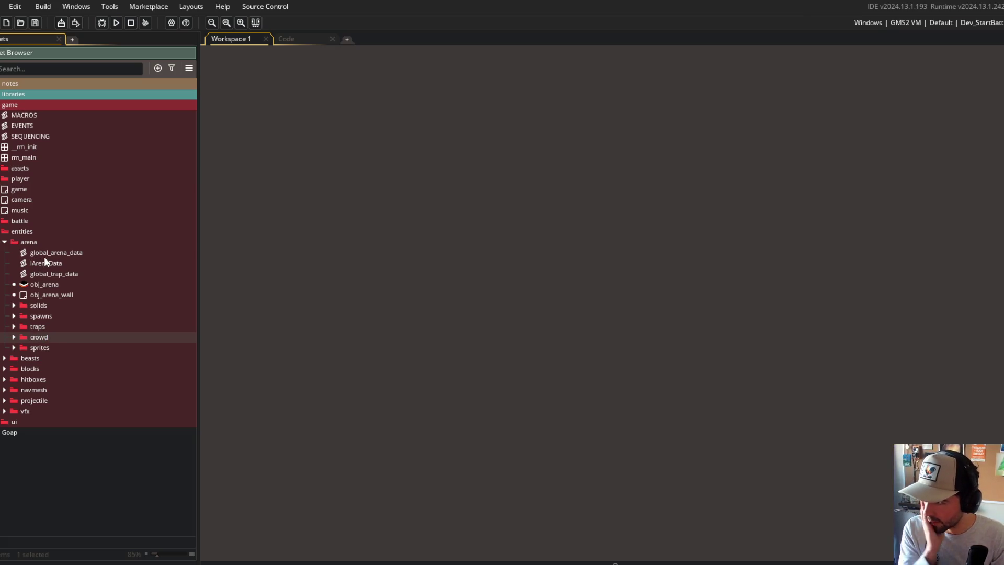
{"action": "left_click", "coordinate": [5, 243]}
Create a new group named sprites inside the crowd folder.
{"action": "left_click", "coordinate": [5, 244]}
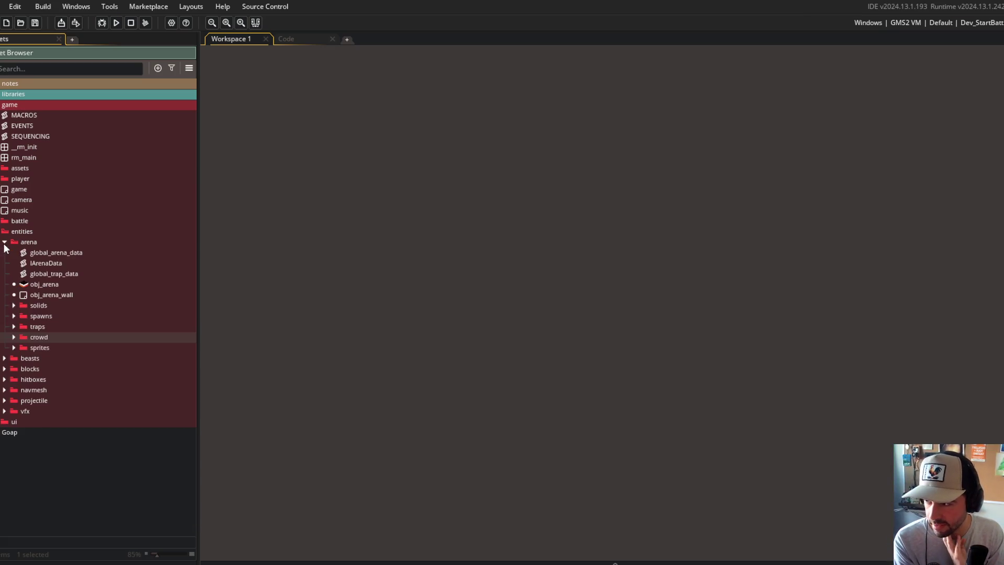
{"action": "left_click", "coordinate": [14, 337]}
{"action": "right_click", "coordinate": [58, 347]}
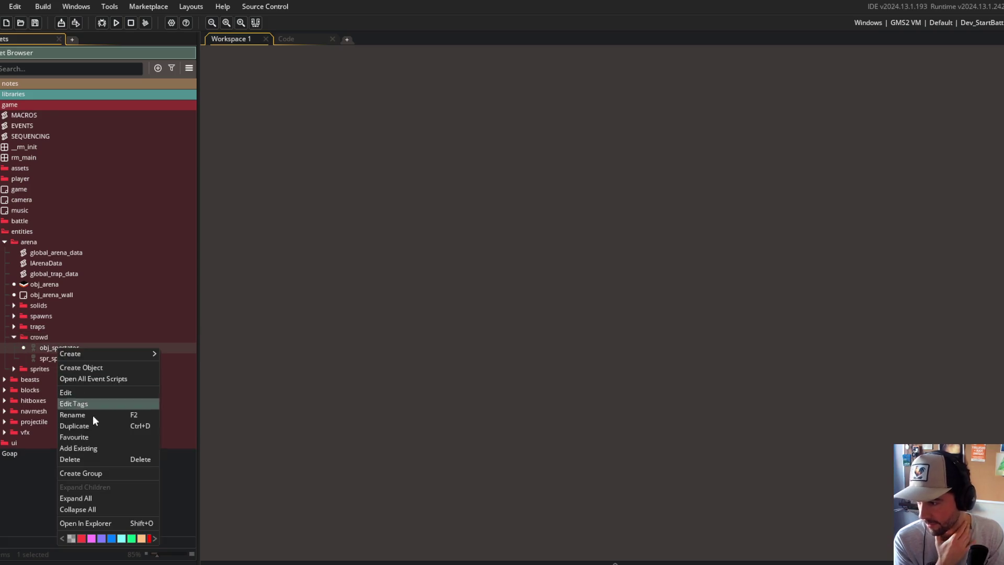
{"action": "left_click", "coordinate": [99, 476]}
{"action": "type", "text": "sprites"}
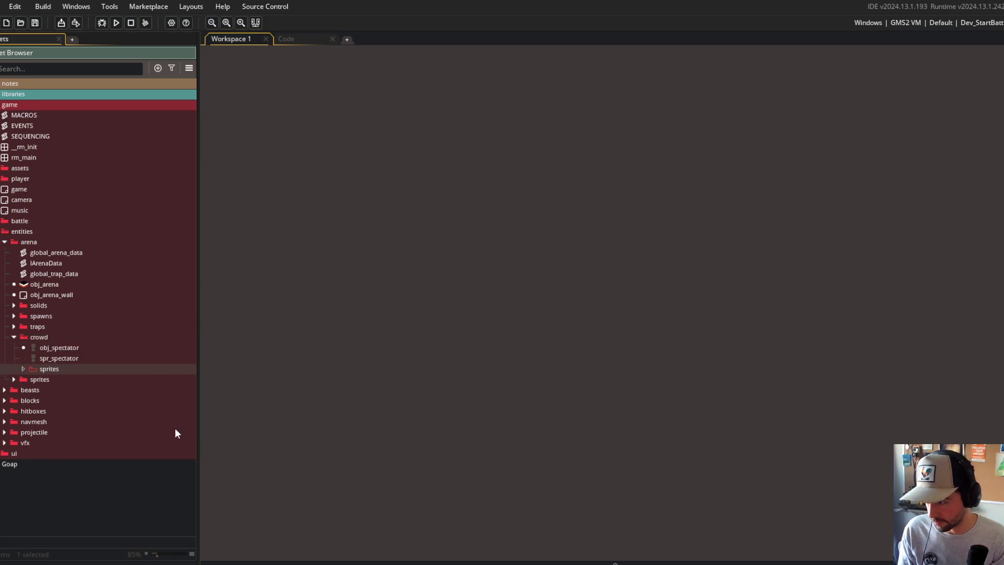
Move spr_spectator into the crowd sprites group, leaving obj_spectator beside it.
{"action": "left_click_drag", "start_coordinate": [71, 357], "coordinate": [58, 370]}
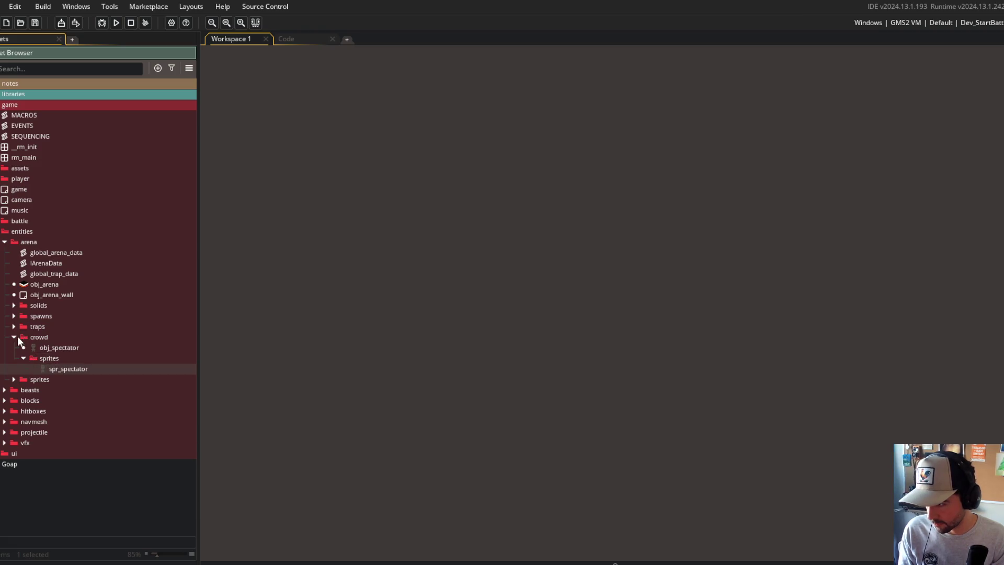
{"action": "left_click", "coordinate": [12, 337]}
{"action": "left_click", "coordinate": [14, 336]}
{"action": "left_click", "coordinate": [20, 358]}
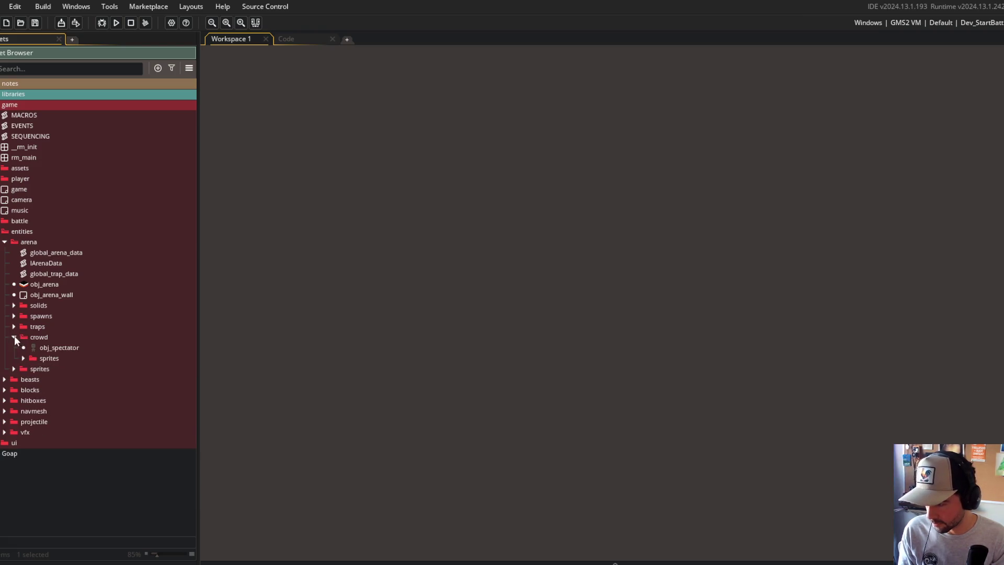
{"action": "left_click", "coordinate": [14, 337]}
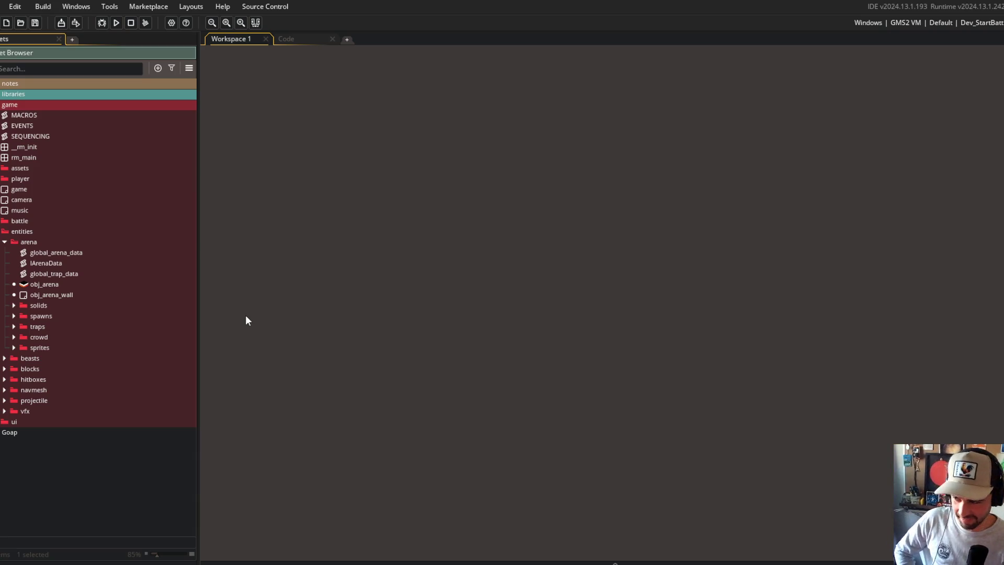
Expand navmesh and arena to show obj_navmesh, spr_navmesh and arena's subfolders.
{"action": "left_click", "coordinate": [5, 241]}
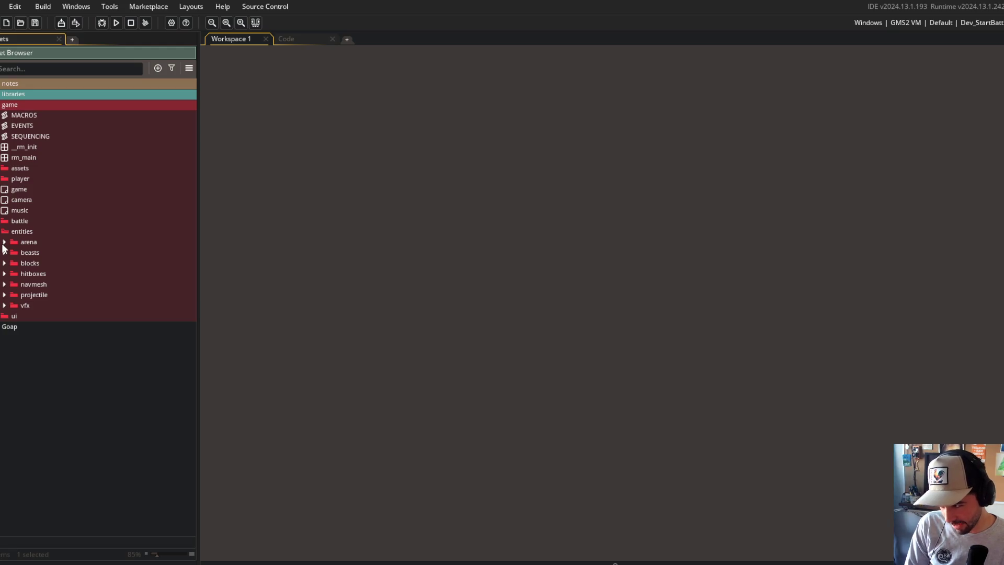
{"action": "left_click", "coordinate": [1, 236]}
{"action": "left_click", "coordinate": [1, 236]}
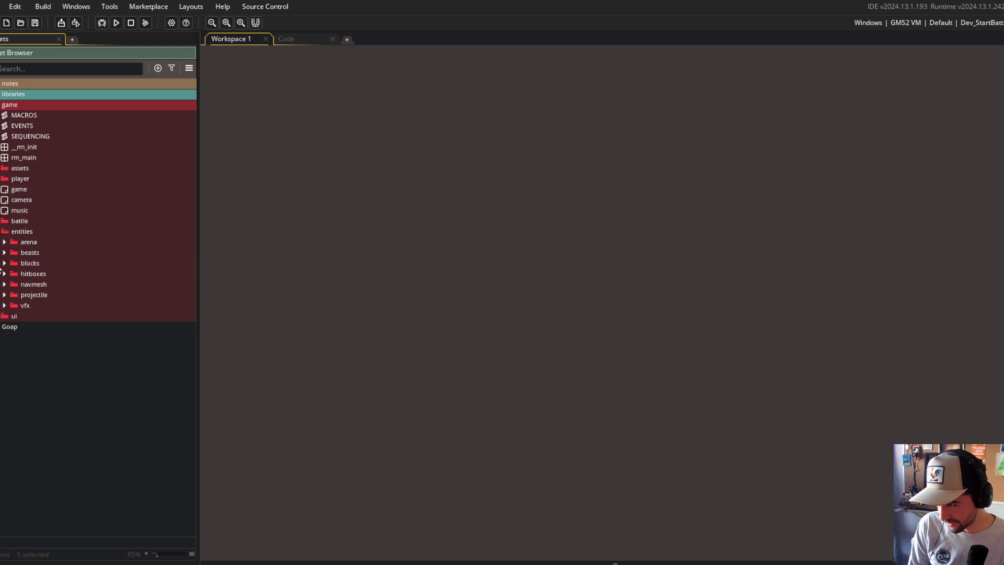
{"action": "left_click", "coordinate": [5, 295]}
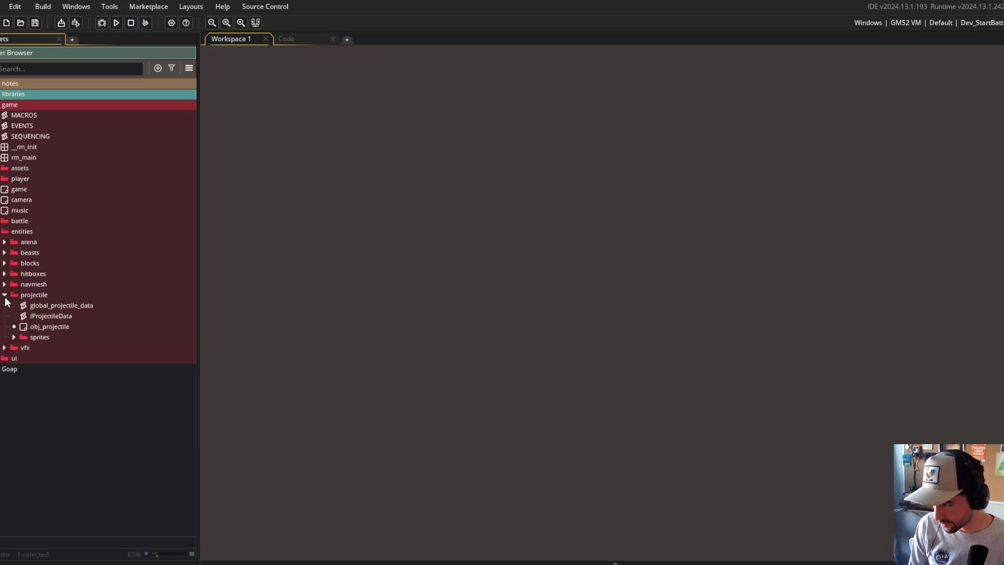
{"action": "left_click", "coordinate": [4, 295]}
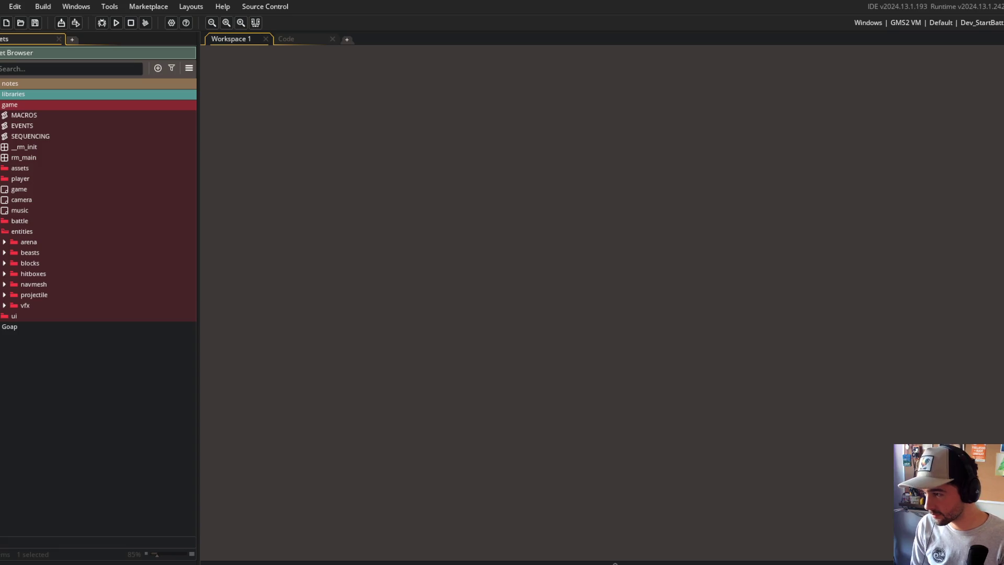
{"action": "left_click", "coordinate": [5, 284]}
{"action": "left_click", "coordinate": [4, 241]}
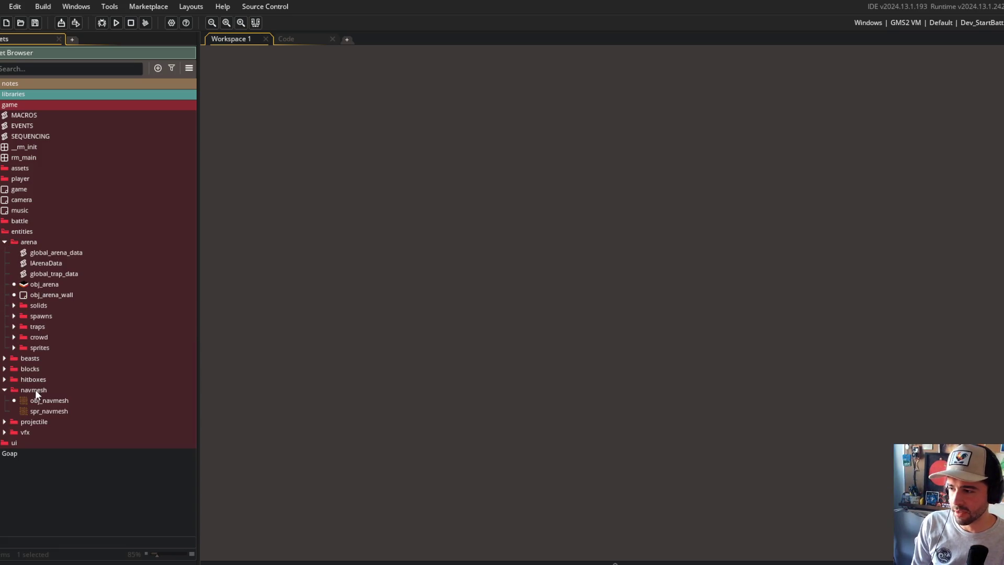
Move the navmesh folder into the arena folder.
{"action": "mouse_move", "coordinate": [30, 390]}
{"action": "left_mouse_down"}
{"action": "mouse_move", "coordinate": [68, 348]}
{"action": "mouse_move", "coordinate": [53, 312]}
{"action": "left_mouse_up"}
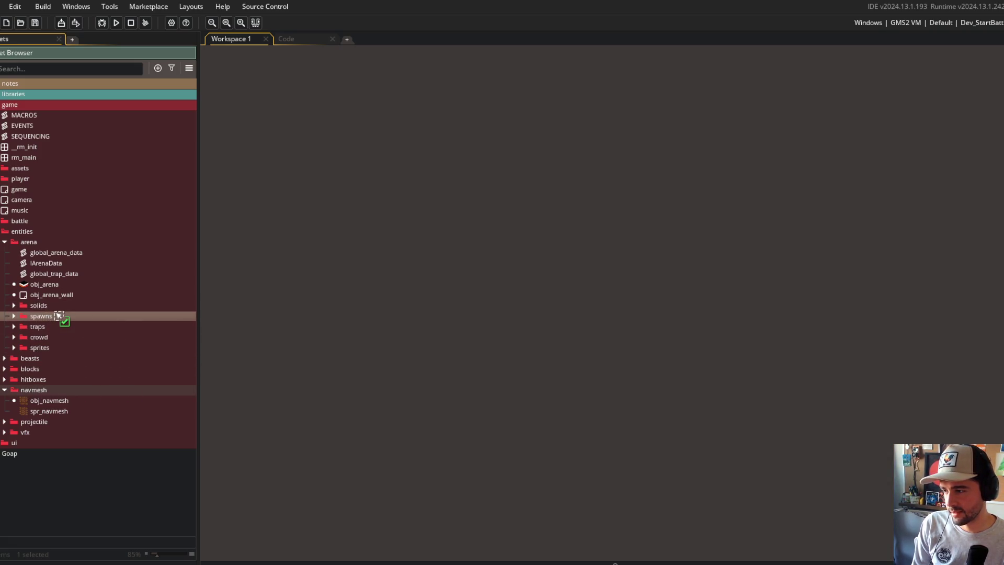
{"action": "left_click", "coordinate": [14, 316]}
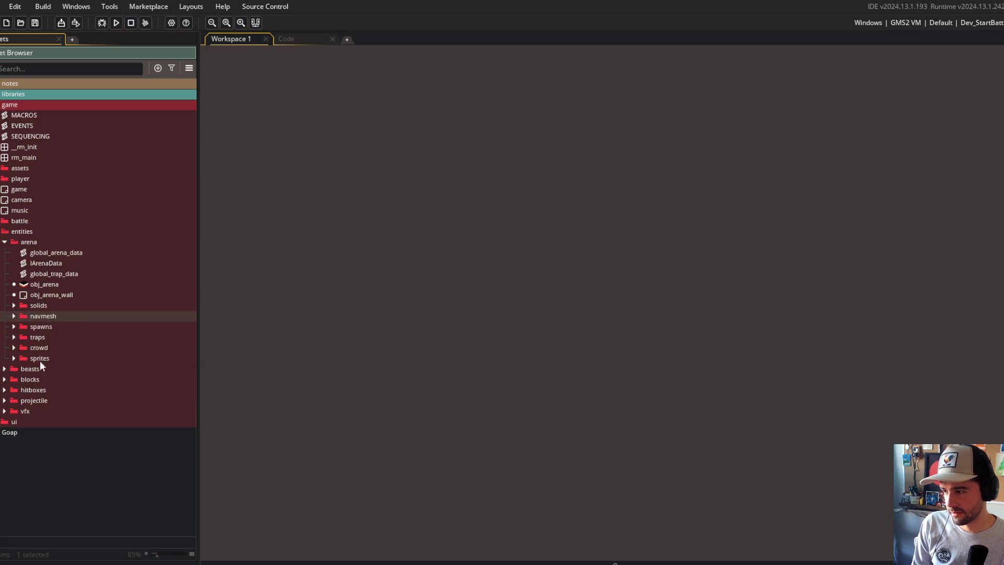
{"action": "left_click", "coordinate": [4, 243]}
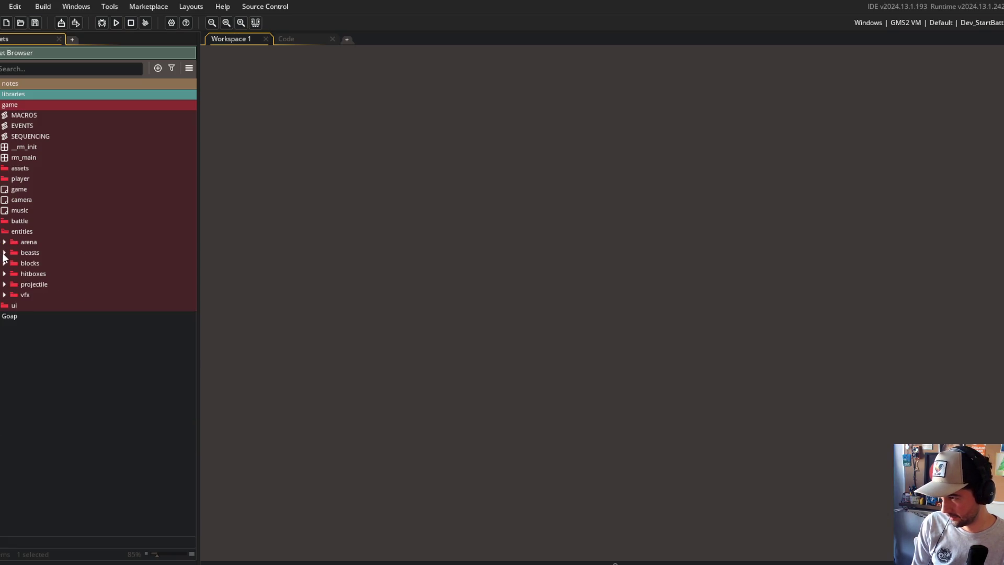
{"action": "left_click", "coordinate": [4, 285]}
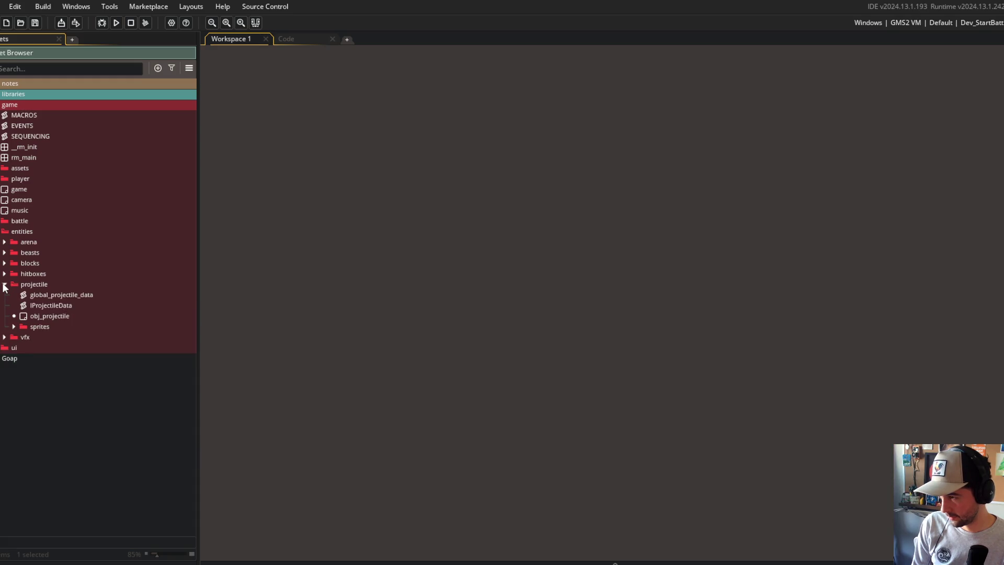
{"action": "left_click", "coordinate": [4, 285]}
{"action": "left_click", "coordinate": [4, 295]}
{"action": "left_click", "coordinate": [5, 295]}
Expand entities > blocks to show the block-type subfolders such as Aero.
{"action": "left_click", "coordinate": [1, 231]}
{"action": "left_click", "coordinate": [1, 221]}
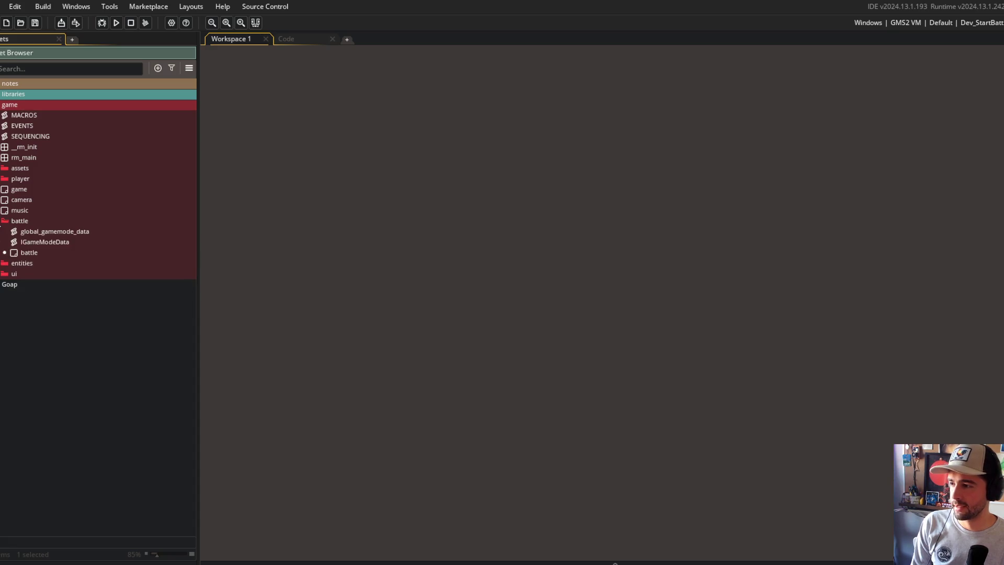
{"action": "left_click", "coordinate": [1, 222]}
{"action": "left_click", "coordinate": [1, 233]}
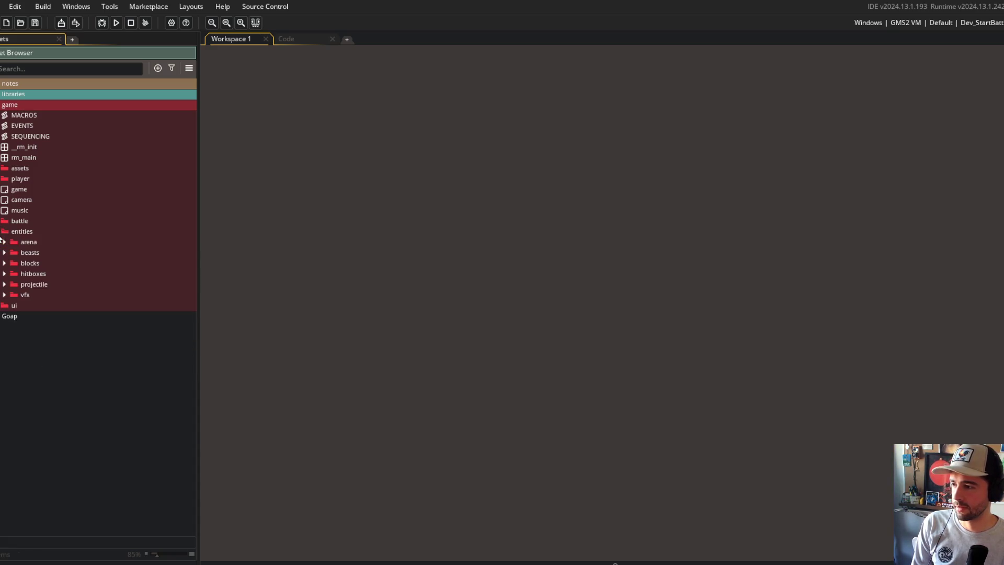
{"action": "left_click", "coordinate": [4, 263]}
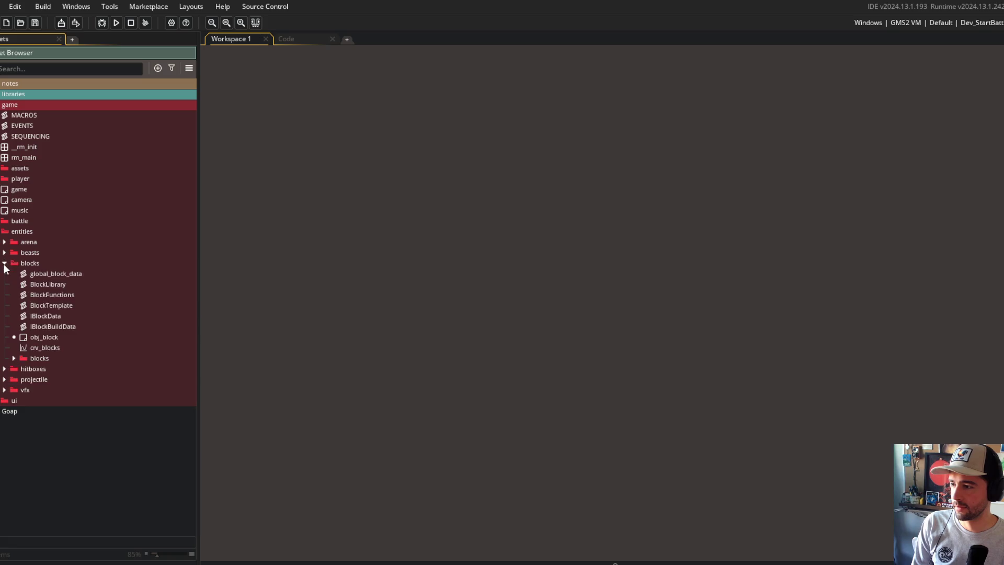
{"action": "left_click", "coordinate": [15, 358]}
{"action": "scroll", "coordinate": [26, 354], "scroll_direction": "down", "scroll_amount": 4}
{"action": "left_click", "coordinate": [23, 234]}
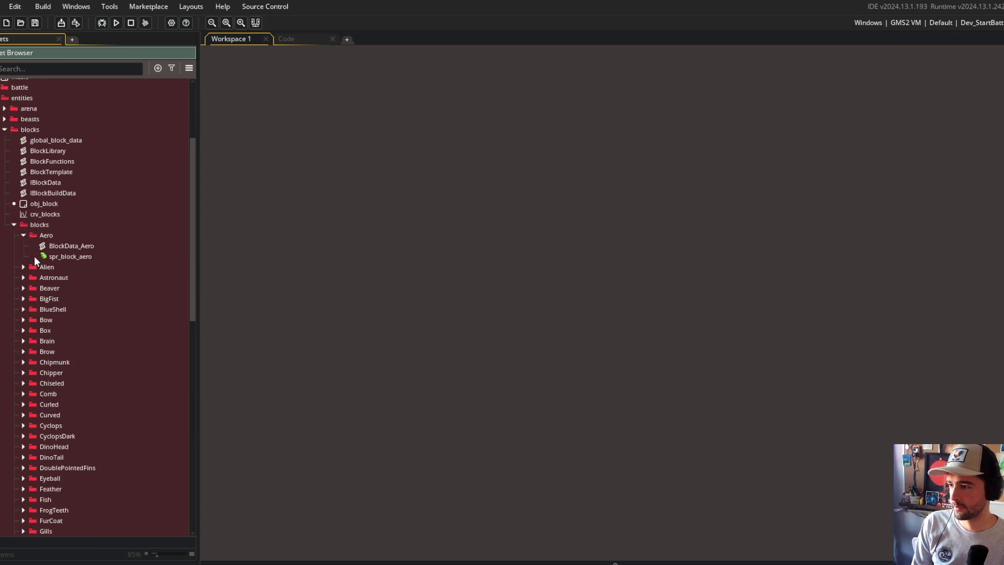
{"action": "left_click", "coordinate": [23, 234]}
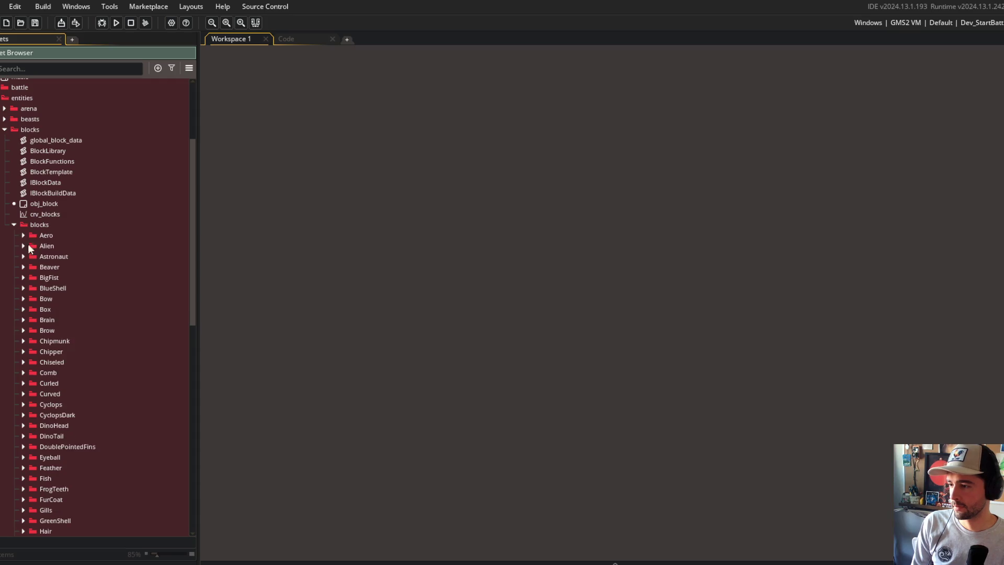
{"action": "scroll", "coordinate": [28, 245], "scroll_direction": "down", "scroll_amount": 5}
{"action": "scroll", "coordinate": [34, 243], "scroll_direction": "up", "scroll_amount": 4}
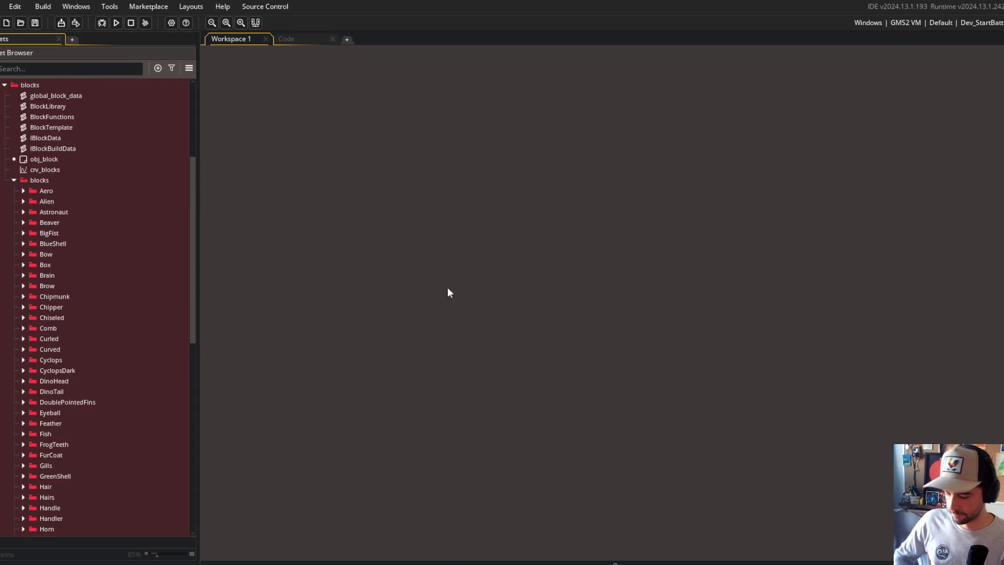
{"action": "key", "text": "alt+Tab"}
Stage all changes, commit as "massive asset reorganization", and git push to the remote.
{"action": "left_click", "coordinate": [563, 310]}
{"action": "type", "text": "git add ."}
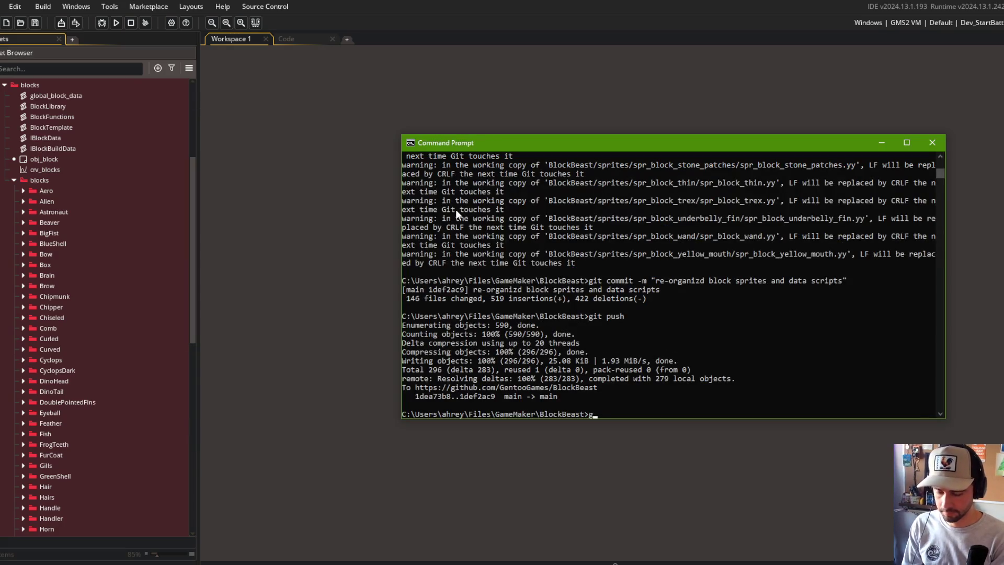
{"action": "key", "text": "Return"}
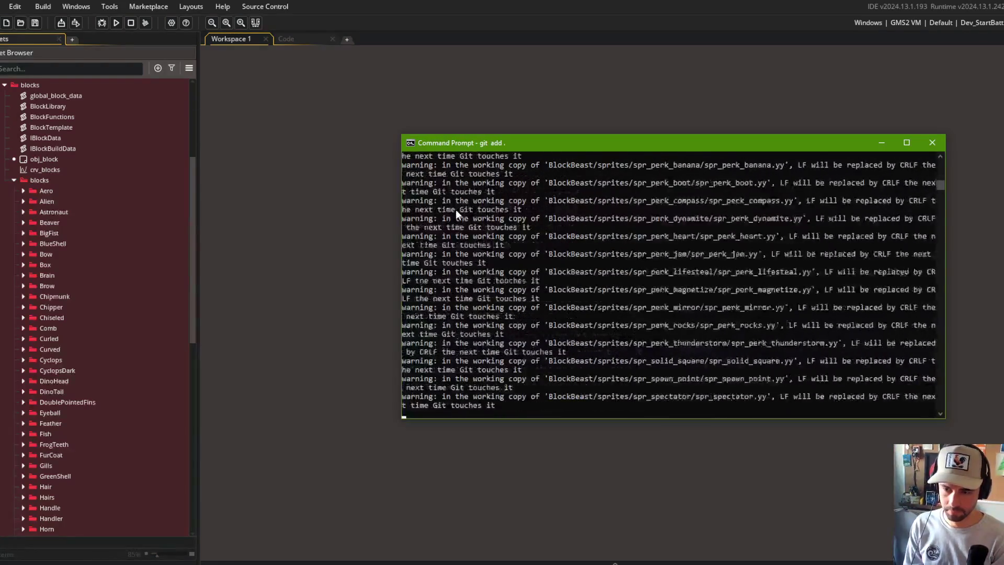
{"action": "type", "text": "git commit -"}
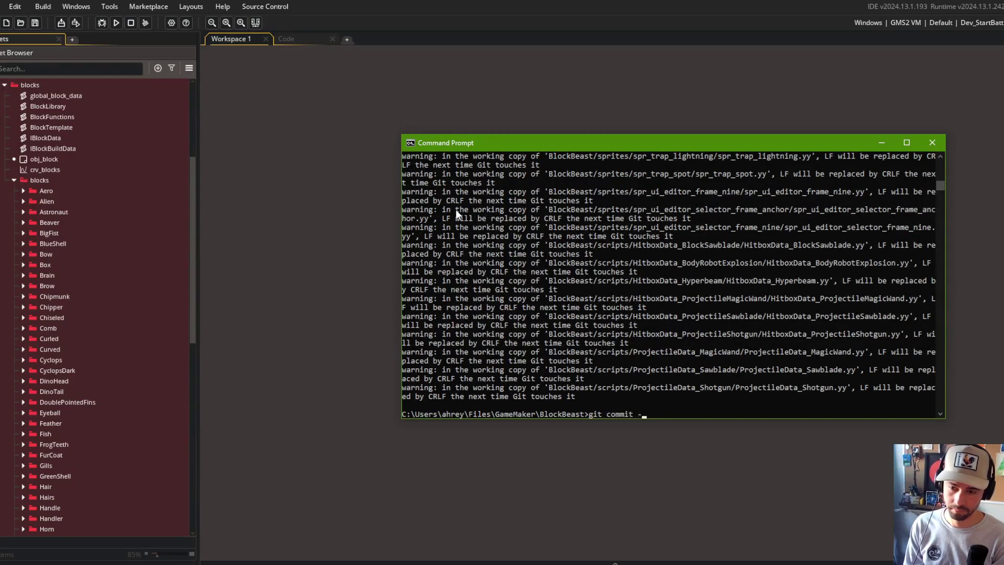
{"action": "type", "text": "m \"massive asset re"}
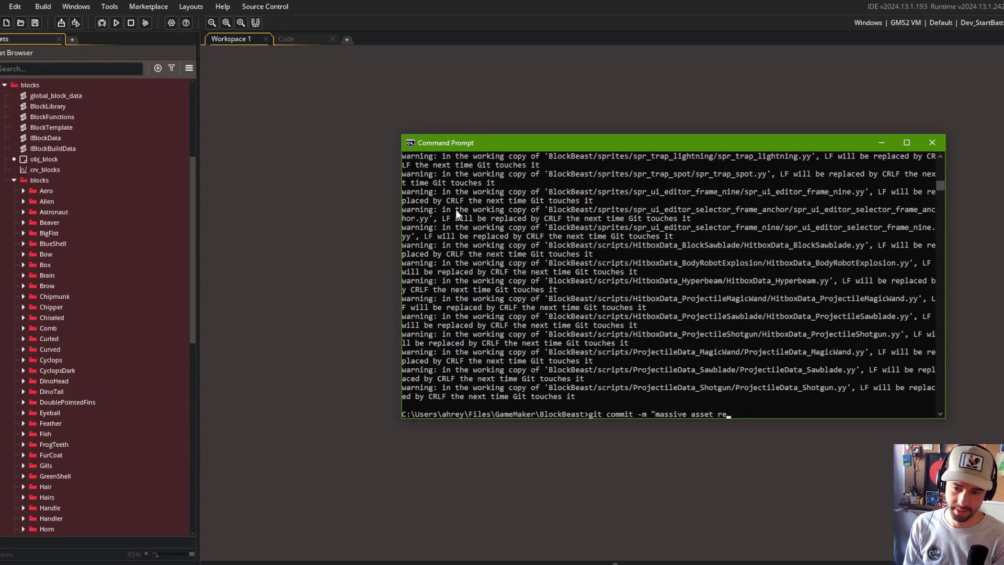
{"action": "type", "text": "organization\""}
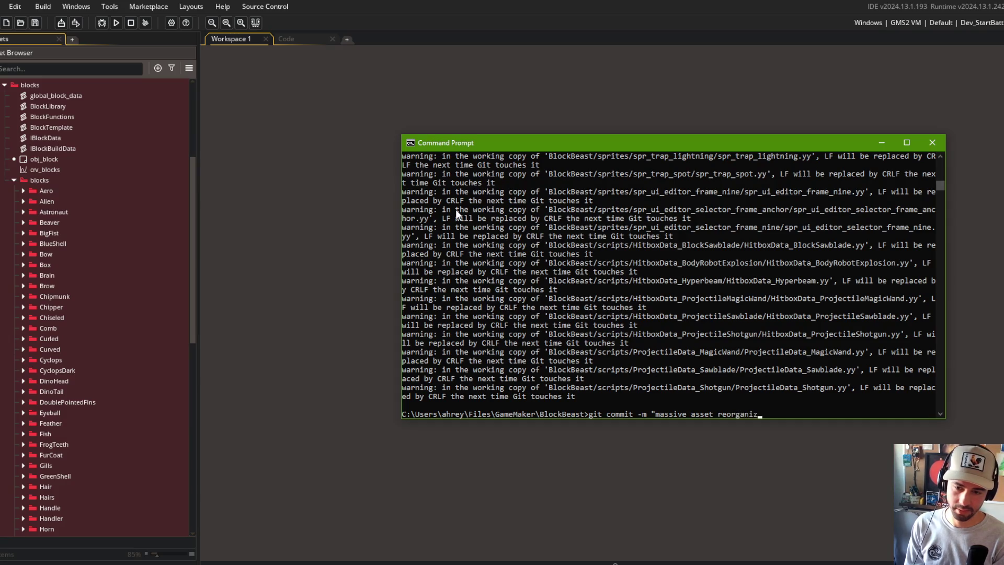
{"action": "key", "text": "Return"}
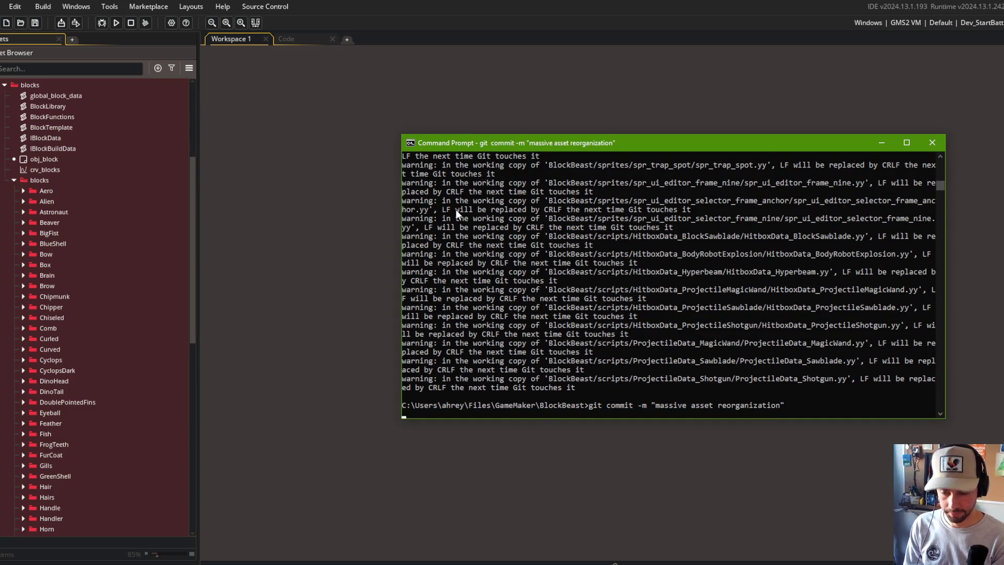
{"action": "type", "text": "git push"}
{"action": "key", "text": "Return"}
Close the global_behavior_tree, IGameModeData and global_gamemode tabs and the Code workspace.
{"action": "left_click", "coordinate": [371, 136]}
{"action": "left_click", "coordinate": [280, 39]}
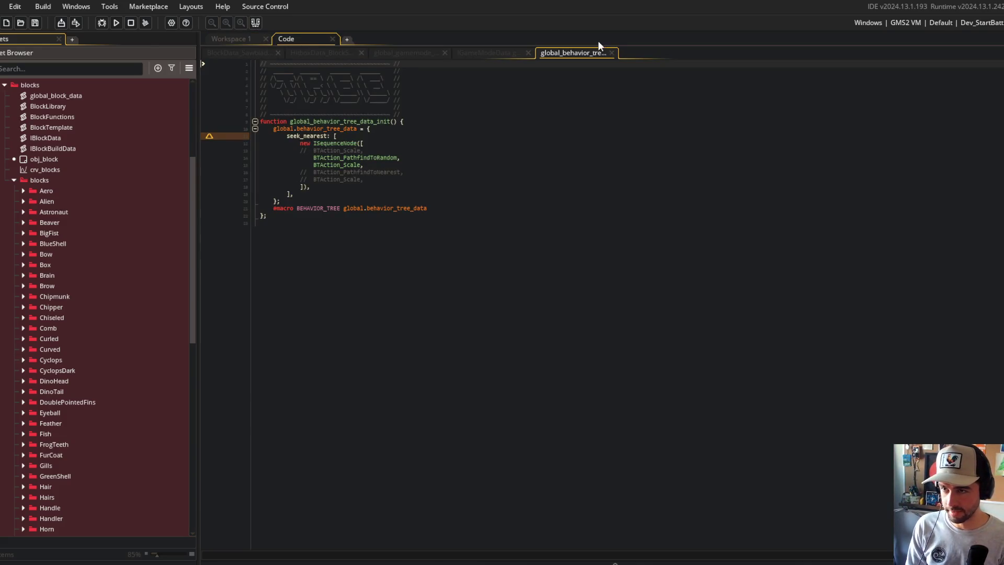
{"action": "left_click", "coordinate": [612, 52]}
{"action": "left_click", "coordinate": [527, 52]}
{"action": "left_click", "coordinate": [444, 52]}
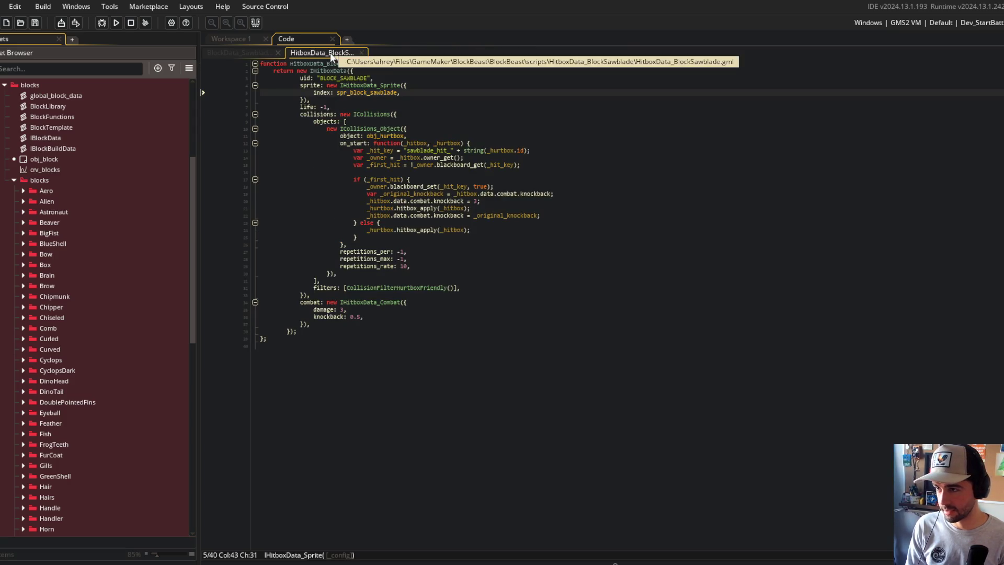
{"action": "middle_click", "coordinate": [301, 37]}
{"action": "scroll", "coordinate": [87, 221], "scroll_direction": "down", "scroll_amount": 15}
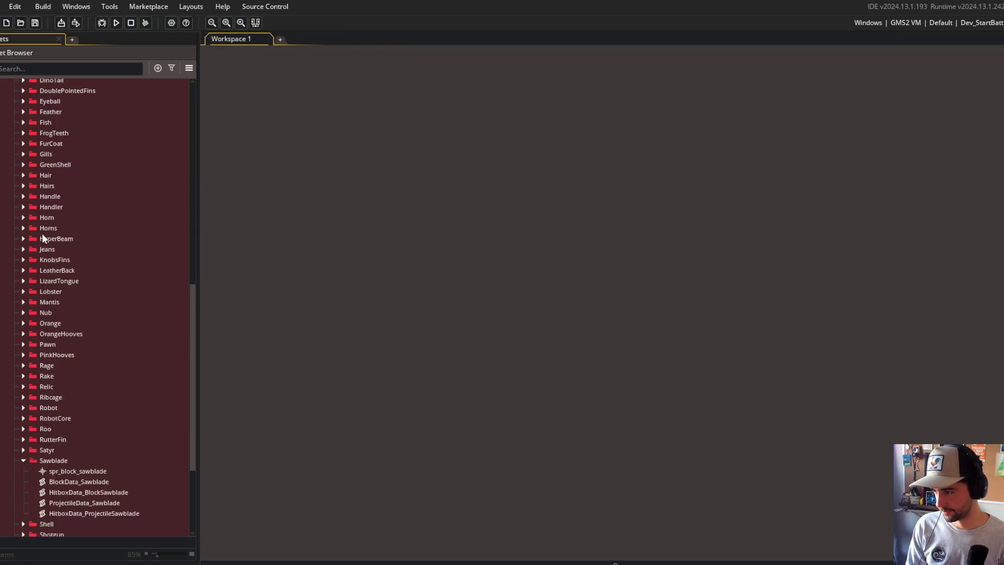
Open the four Sawblade scripts together and review each, ending on BlockData_Sawblade.
{"action": "left_click", "coordinate": [101, 337]}
{"action": "left_click", "coordinate": [93, 369], "text": "shift"}
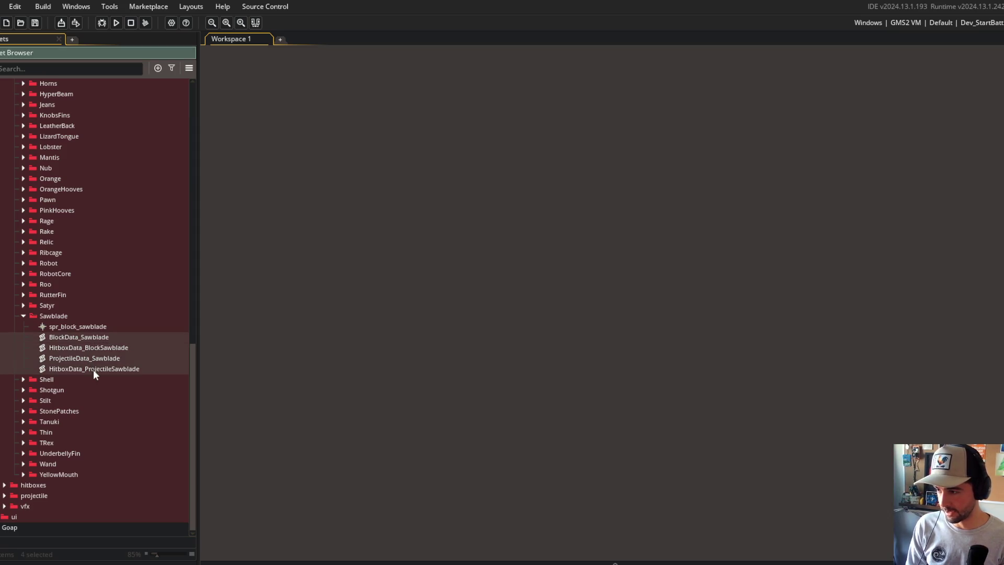
{"action": "right_click", "coordinate": [95, 350]}
{"action": "left_click", "coordinate": [164, 371]}
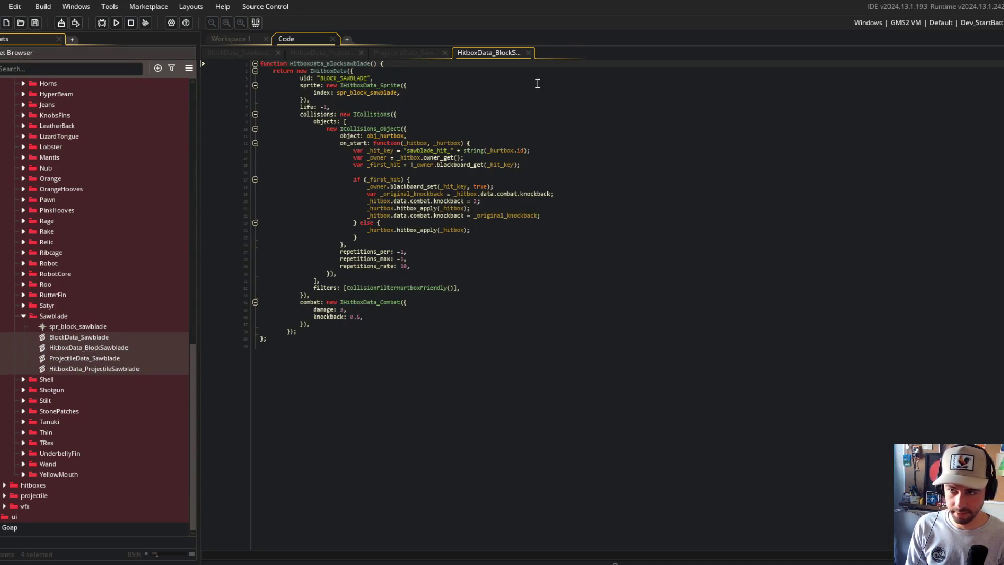
{"action": "left_click", "coordinate": [272, 53]}
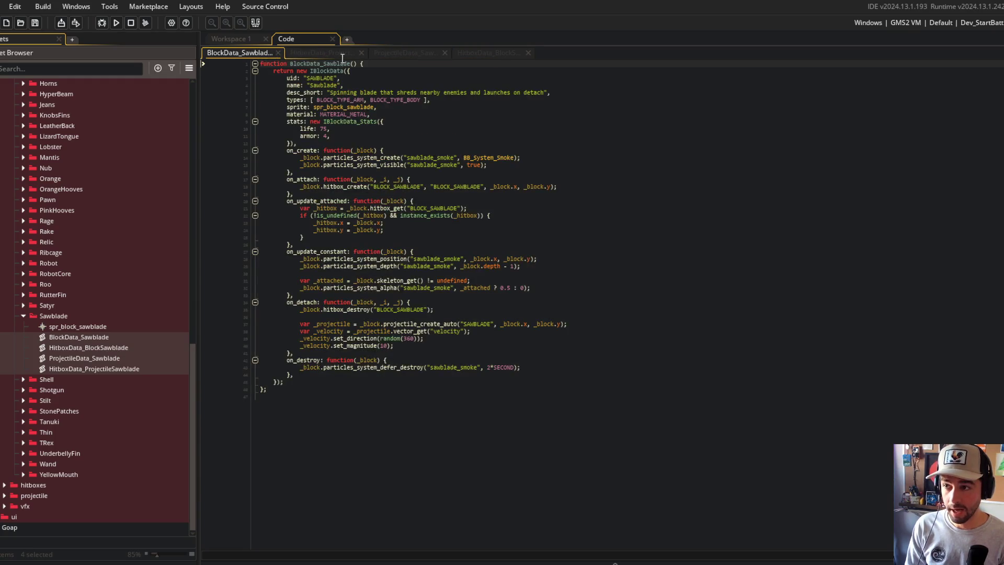
{"action": "left_click", "coordinate": [325, 53]}
{"action": "left_click", "coordinate": [390, 53]}
{"action": "left_click", "coordinate": [474, 53]}
{"action": "left_click", "coordinate": [405, 53]}
{"action": "left_click", "coordinate": [329, 53]}
{"action": "left_click", "coordinate": [250, 53]}
{"action": "scroll", "coordinate": [54, 140], "scroll_direction": "up", "scroll_amount": 10}
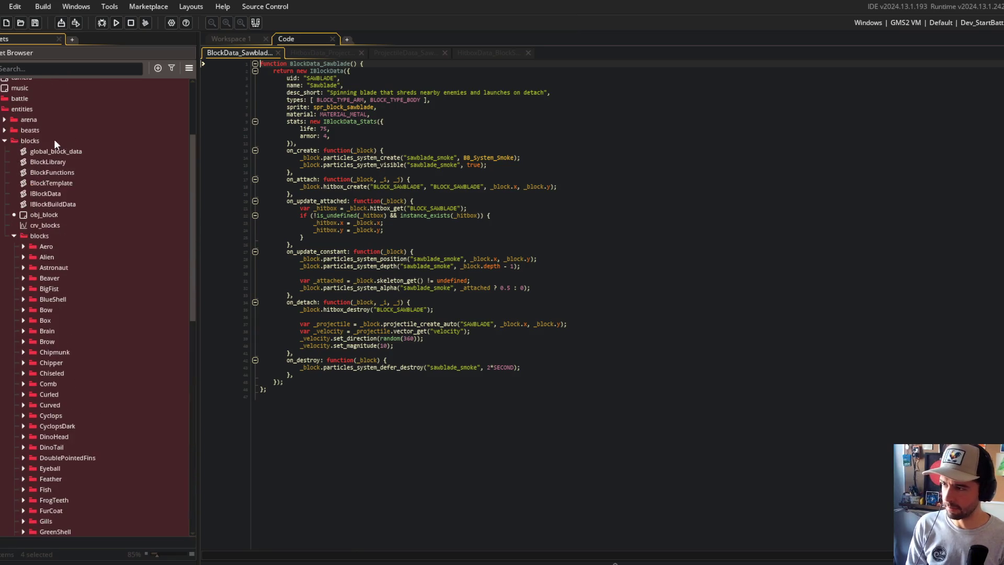
{"action": "left_click", "coordinate": [21, 248]}
{"action": "left_click", "coordinate": [21, 248]}
{"action": "left_click", "coordinate": [22, 256]}
{"action": "left_click", "coordinate": [23, 258]}
{"action": "left_click", "coordinate": [26, 299]}
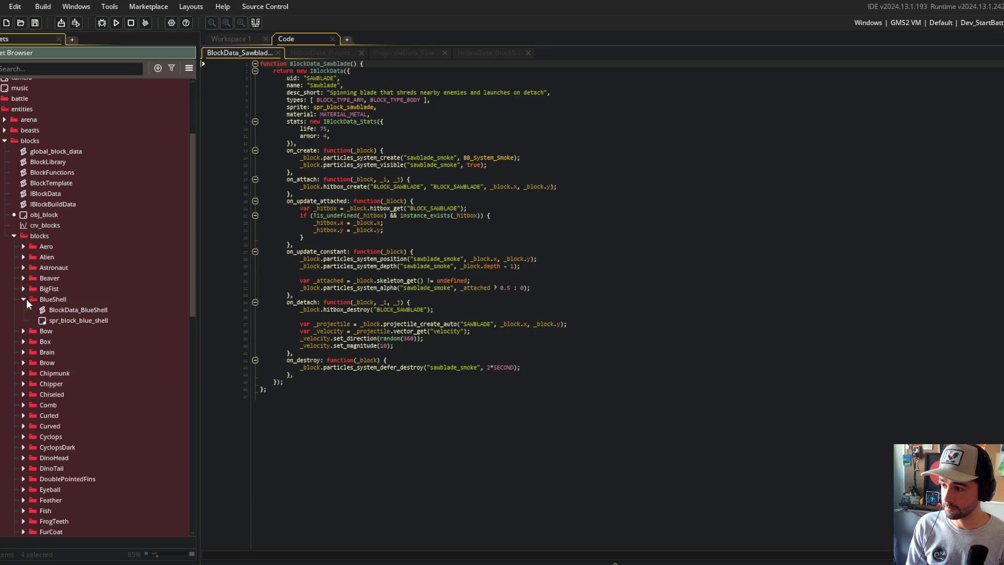
{"action": "left_click", "coordinate": [21, 290]}
{"action": "left_click", "coordinate": [21, 291]}
{"action": "left_click", "coordinate": [22, 299]}
{"action": "left_click", "coordinate": [23, 310]}
{"action": "scroll", "coordinate": [25, 283], "scroll_direction": "down", "scroll_amount": 5}
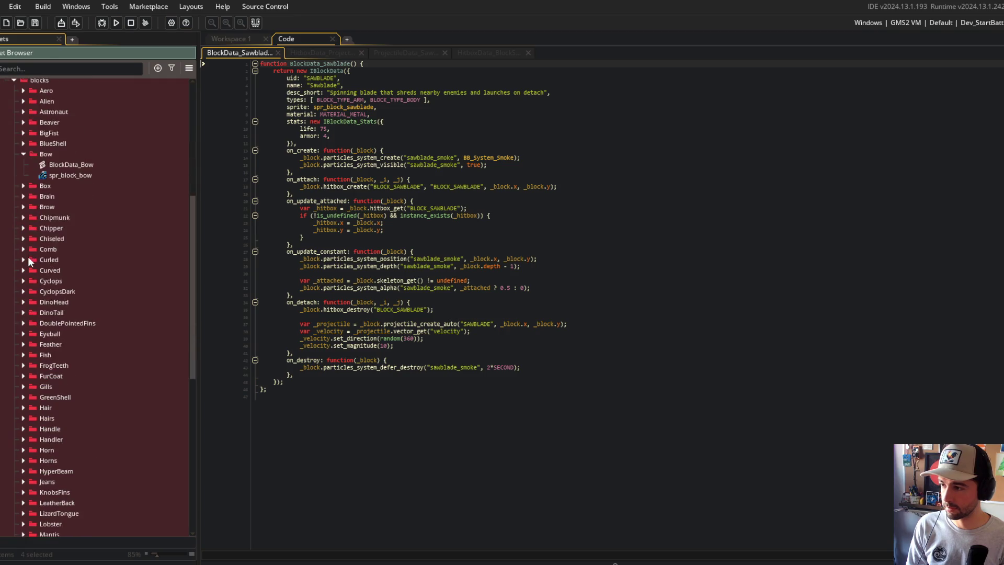
{"action": "left_click", "coordinate": [24, 186]}
{"action": "left_click", "coordinate": [24, 186]}
{"action": "left_click", "coordinate": [23, 154]}
{"action": "left_click", "coordinate": [24, 175]}
{"action": "left_click", "coordinate": [25, 175]}
{"action": "left_click", "coordinate": [24, 186]}
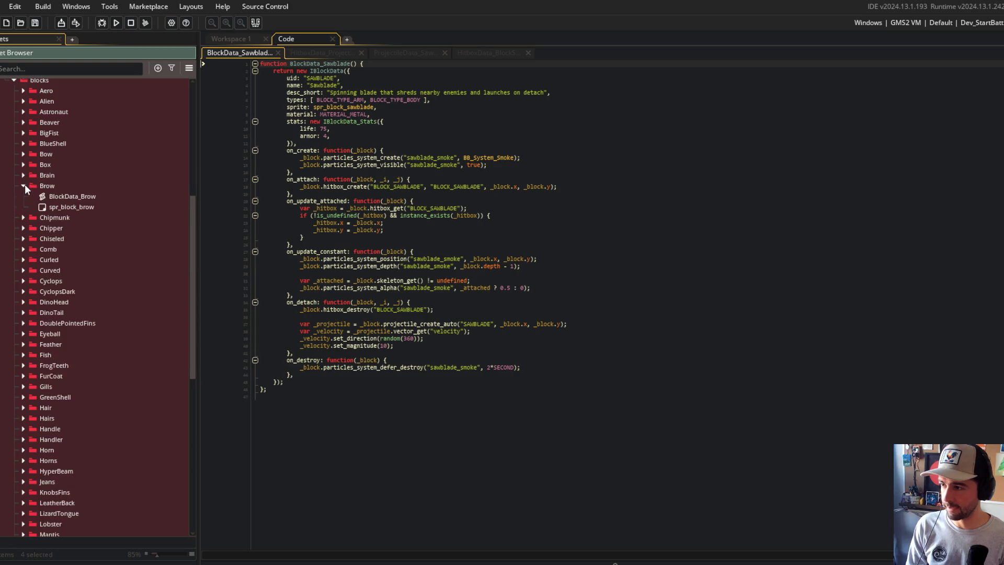
{"action": "left_click", "coordinate": [23, 186]}
{"action": "left_click", "coordinate": [23, 195]}
{"action": "left_click", "coordinate": [23, 195]}
{"action": "left_click", "coordinate": [22, 206]}
{"action": "left_click", "coordinate": [22, 205]}
{"action": "left_click", "coordinate": [21, 207]}
{"action": "left_click", "coordinate": [21, 207]}
{"action": "left_click", "coordinate": [23, 217]}
{"action": "left_click", "coordinate": [22, 218]}
{"action": "left_click", "coordinate": [23, 228]}
{"action": "left_click", "coordinate": [23, 229]}
{"action": "left_click", "coordinate": [24, 238]}
{"action": "left_click", "coordinate": [24, 238]}
{"action": "left_click", "coordinate": [23, 249]}
{"action": "left_click", "coordinate": [24, 249]}
{"action": "left_click", "coordinate": [24, 259]}
{"action": "left_click", "coordinate": [24, 259]}
{"action": "left_click", "coordinate": [23, 270]}
{"action": "left_click", "coordinate": [24, 271]}
{"action": "left_click", "coordinate": [22, 281]}
{"action": "left_click", "coordinate": [22, 283]}
{"action": "left_click", "coordinate": [21, 292]}
{"action": "left_click", "coordinate": [21, 292]}
{"action": "left_click", "coordinate": [21, 301]}
{"action": "left_click", "coordinate": [23, 257]}
{"action": "left_click", "coordinate": [23, 256]}
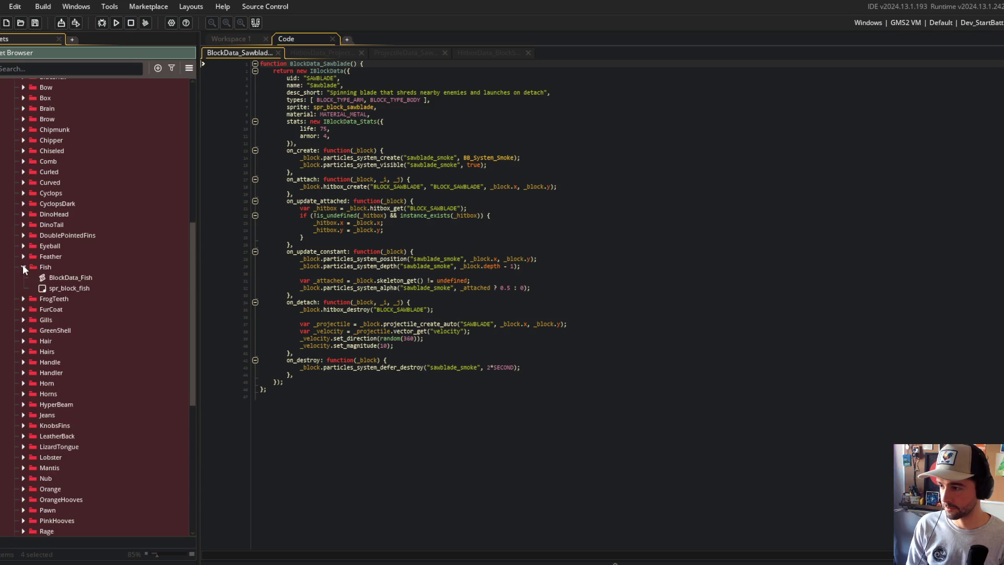
{"action": "left_click", "coordinate": [23, 288]}
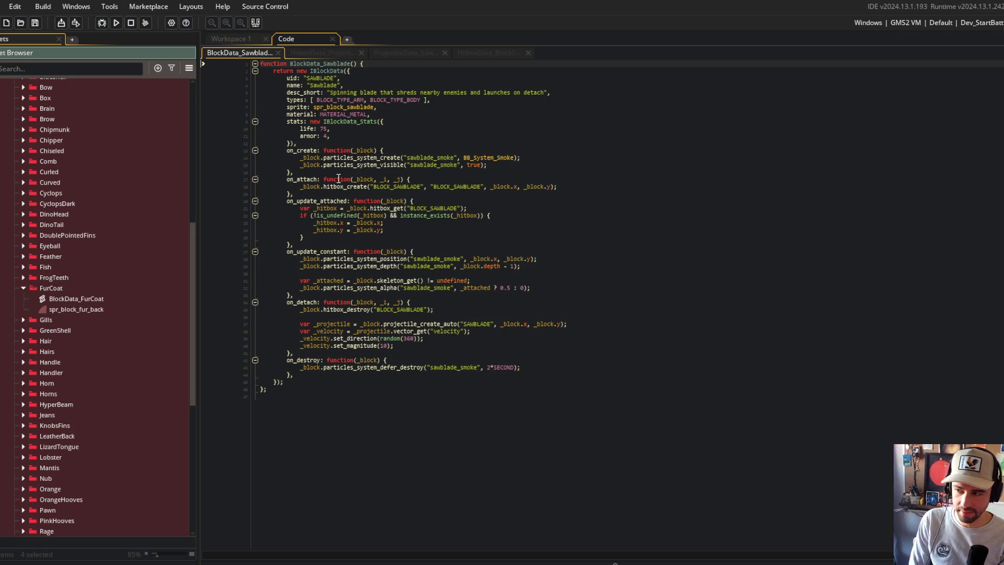
{"action": "left_click", "coordinate": [20, 287]}
{"action": "left_click", "coordinate": [20, 292]}
{"action": "left_click", "coordinate": [21, 292]}
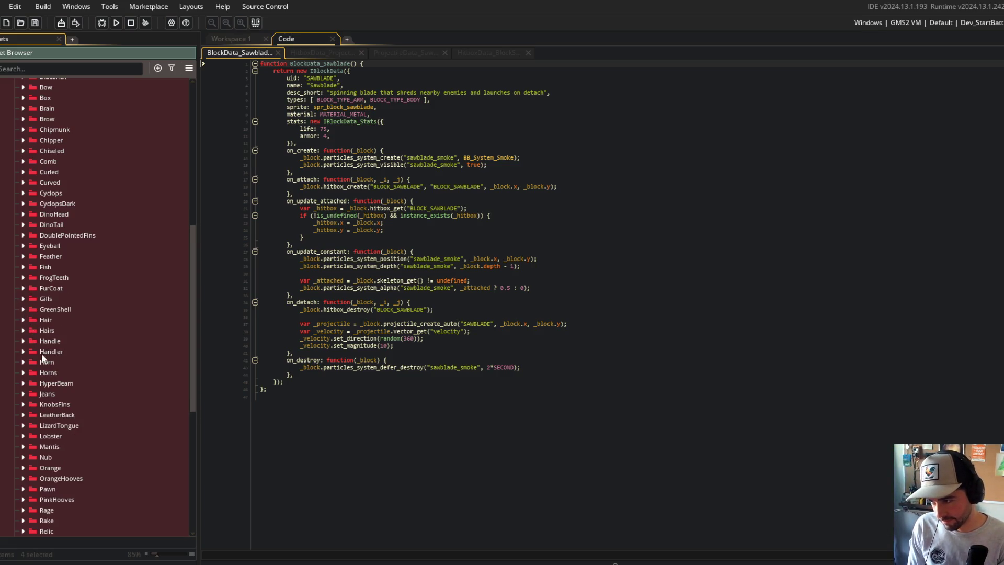
Expand the HyperBeam, RobotCore, Wand and Shotgun block folders to inspect their assets.
{"action": "left_click", "coordinate": [23, 383]}
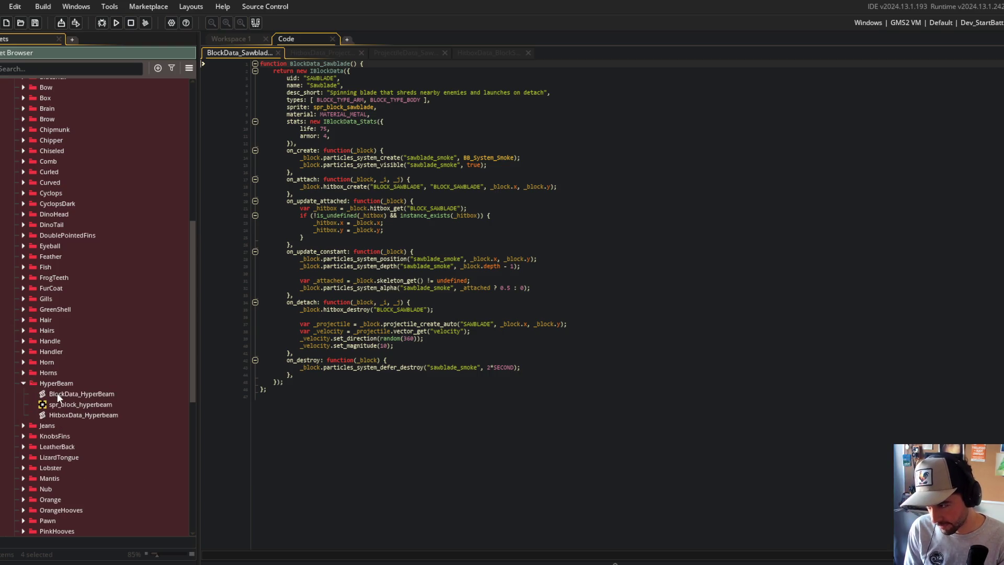
{"action": "scroll", "coordinate": [21, 368], "scroll_direction": "down", "scroll_amount": 3}
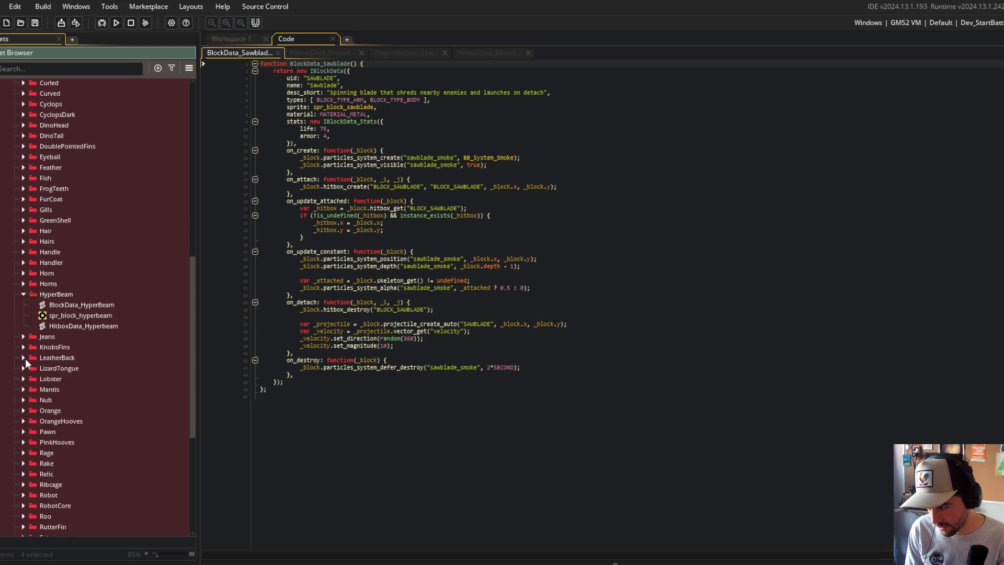
{"action": "scroll", "coordinate": [23, 445], "scroll_direction": "down", "scroll_amount": 3}
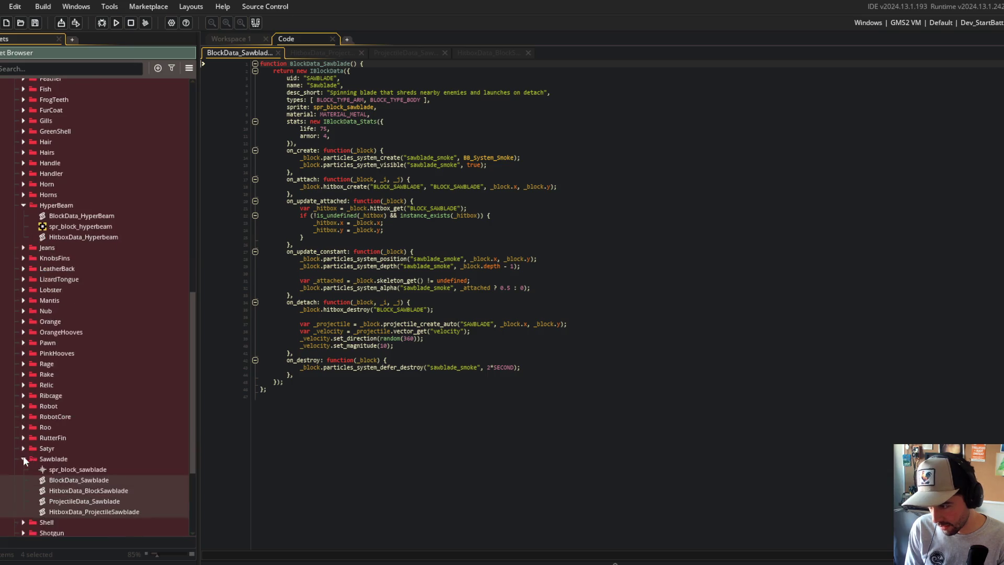
{"action": "left_click", "coordinate": [23, 416]}
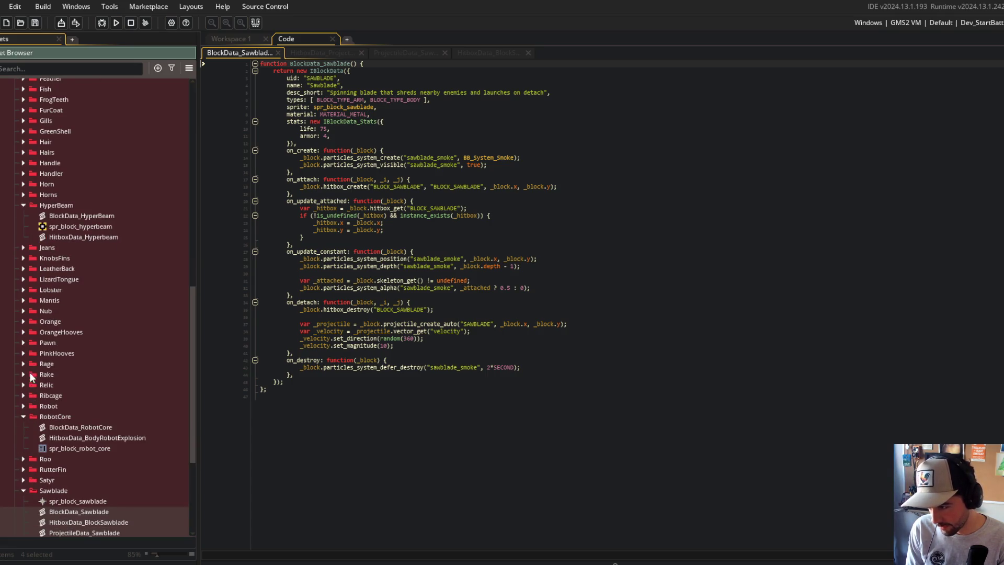
{"action": "scroll", "coordinate": [51, 400], "scroll_direction": "up", "scroll_amount": 4}
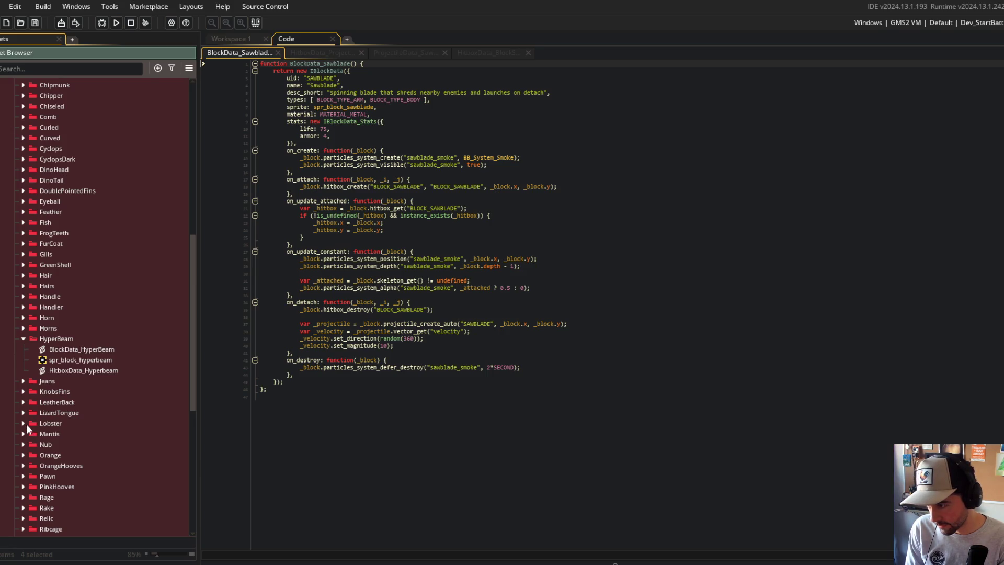
{"action": "scroll", "coordinate": [25, 434], "scroll_direction": "down", "scroll_amount": 10}
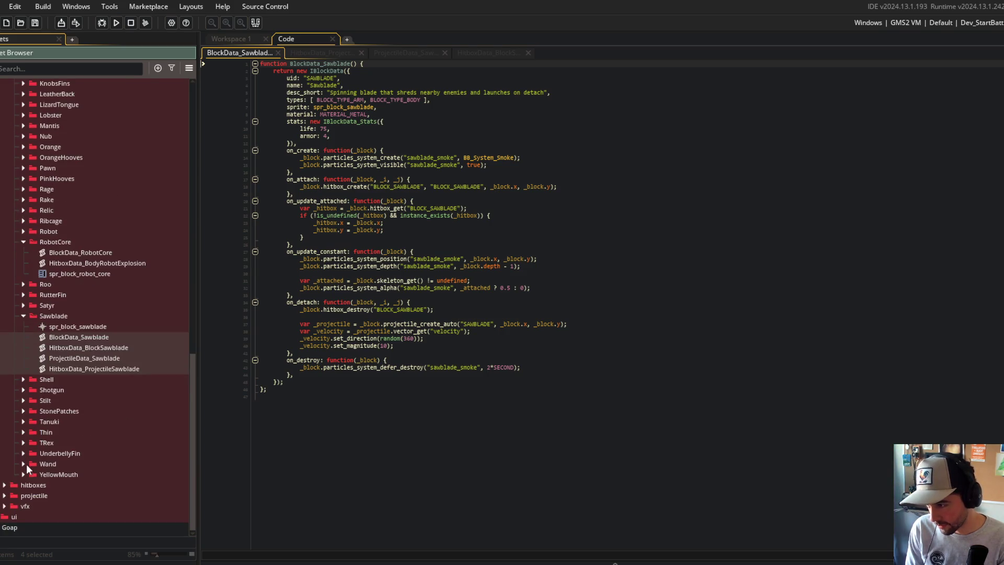
{"action": "left_click", "coordinate": [24, 464]}
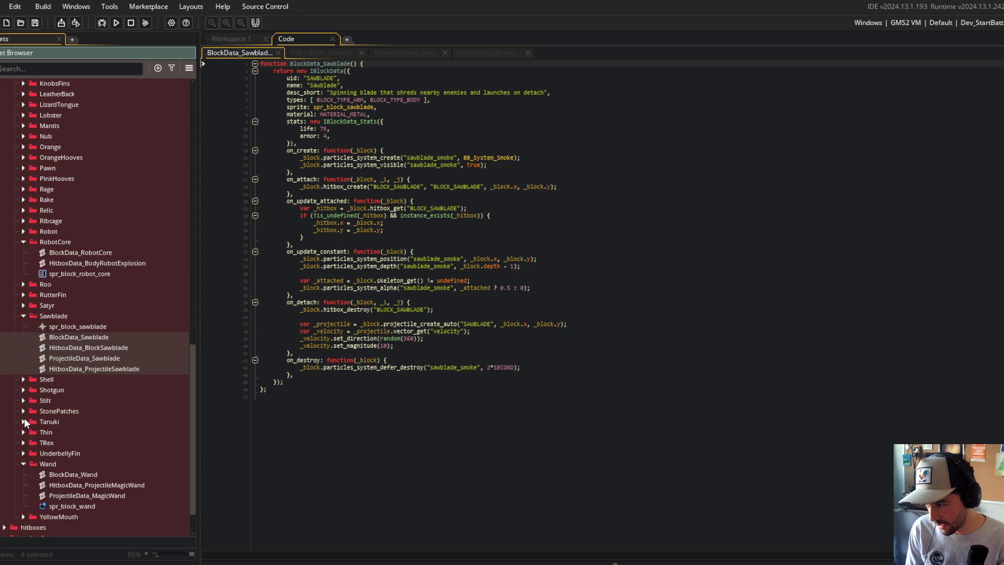
{"action": "left_click", "coordinate": [22, 390]}
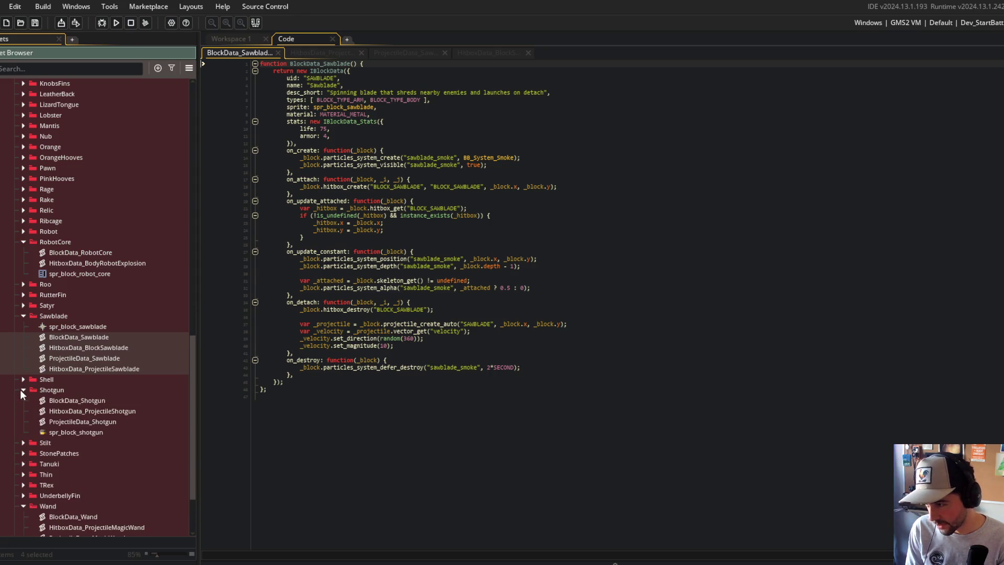
{"action": "left_click", "coordinate": [24, 294]}
{"action": "left_click", "coordinate": [23, 294]}
{"action": "left_click", "coordinate": [23, 284]}
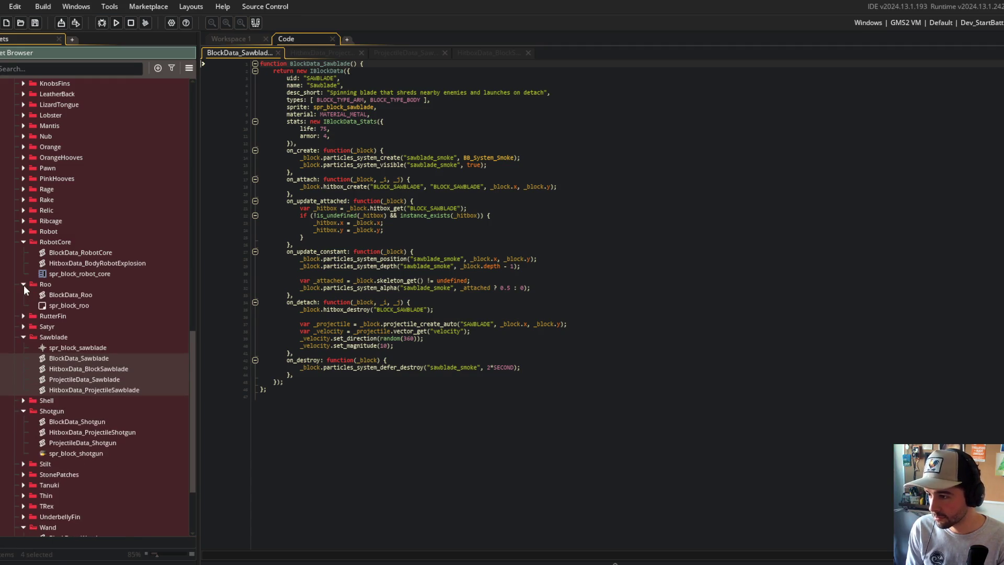
{"action": "left_click", "coordinate": [23, 284]}
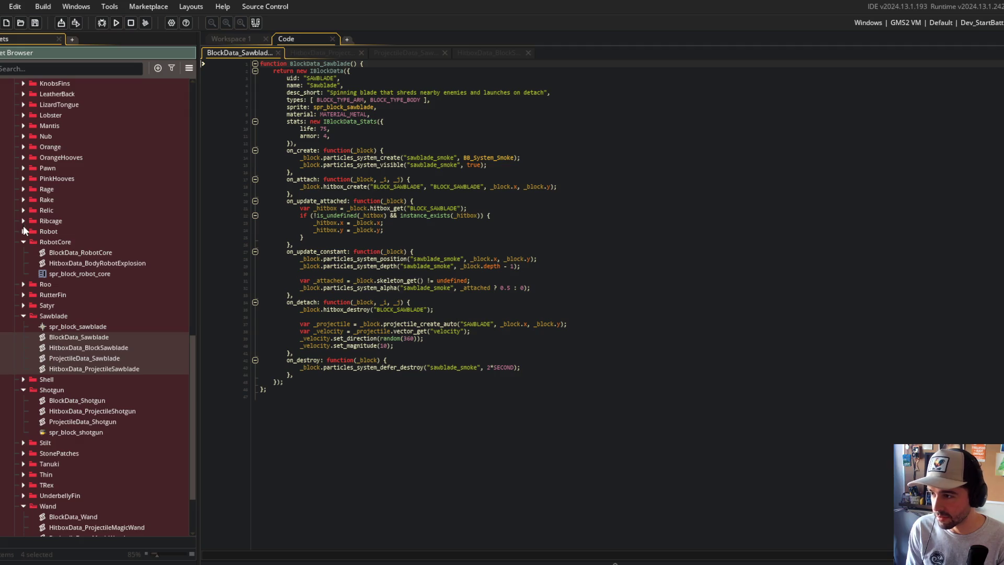
Browse back up the block folders and peek inside DinoTail.
{"action": "scroll", "coordinate": [24, 222], "scroll_direction": "up", "scroll_amount": 2}
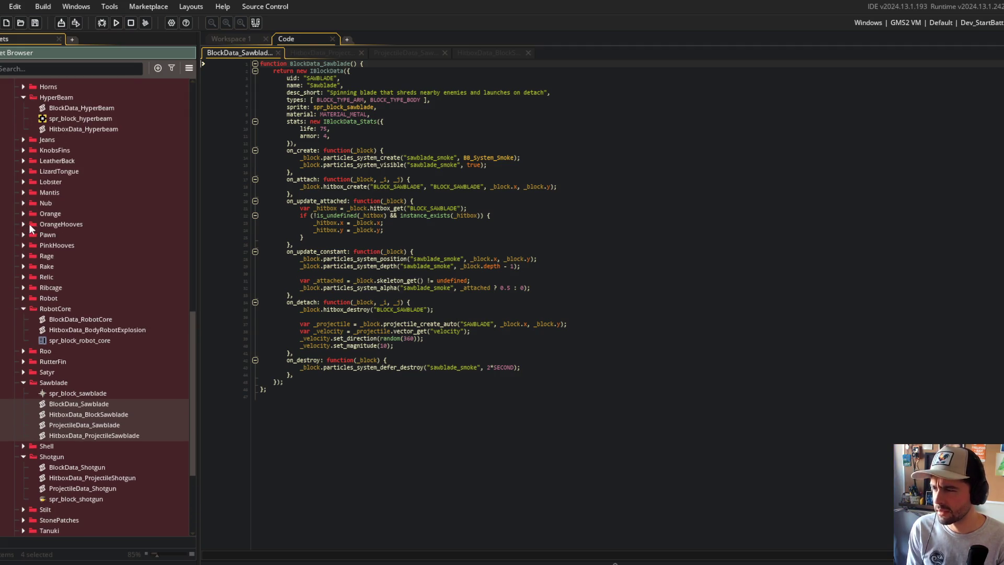
{"action": "scroll", "coordinate": [28, 224], "scroll_direction": "up", "scroll_amount": 5}
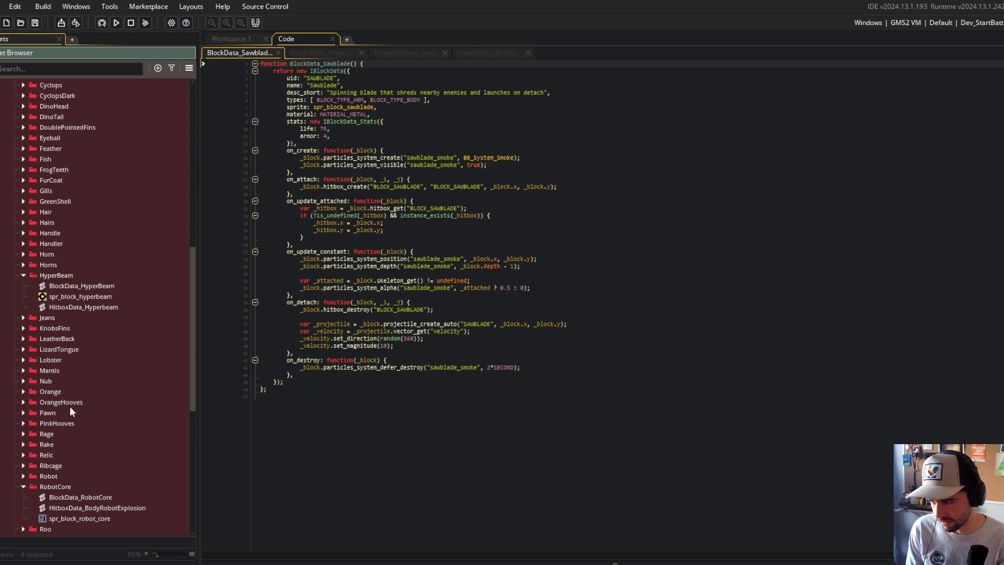
{"action": "scroll", "coordinate": [72, 390], "scroll_direction": "up", "scroll_amount": 7}
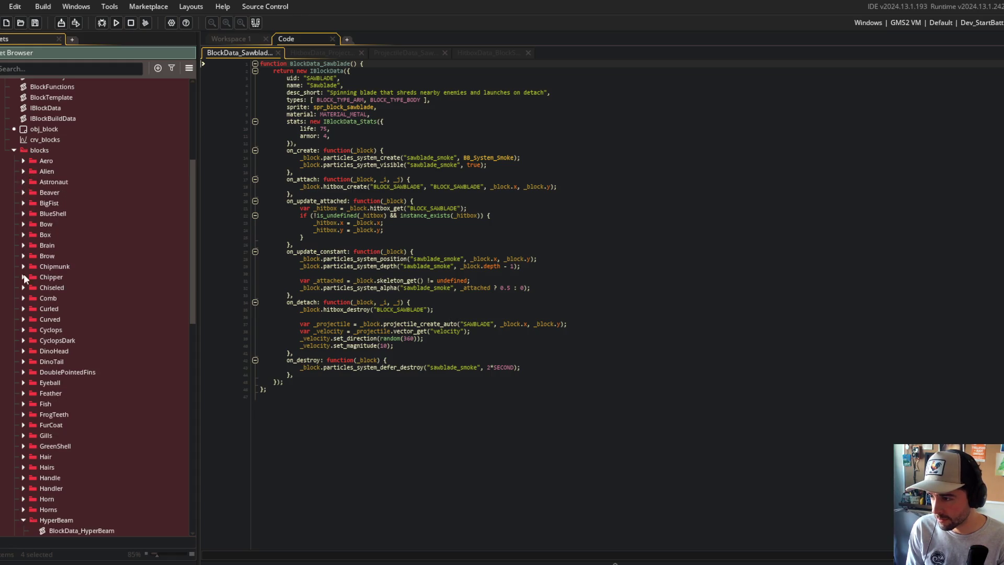
{"action": "left_click", "coordinate": [26, 362]}
{"action": "left_click", "coordinate": [27, 362]}
{"action": "left_click", "coordinate": [26, 361]}
{"action": "left_click", "coordinate": [26, 362]}
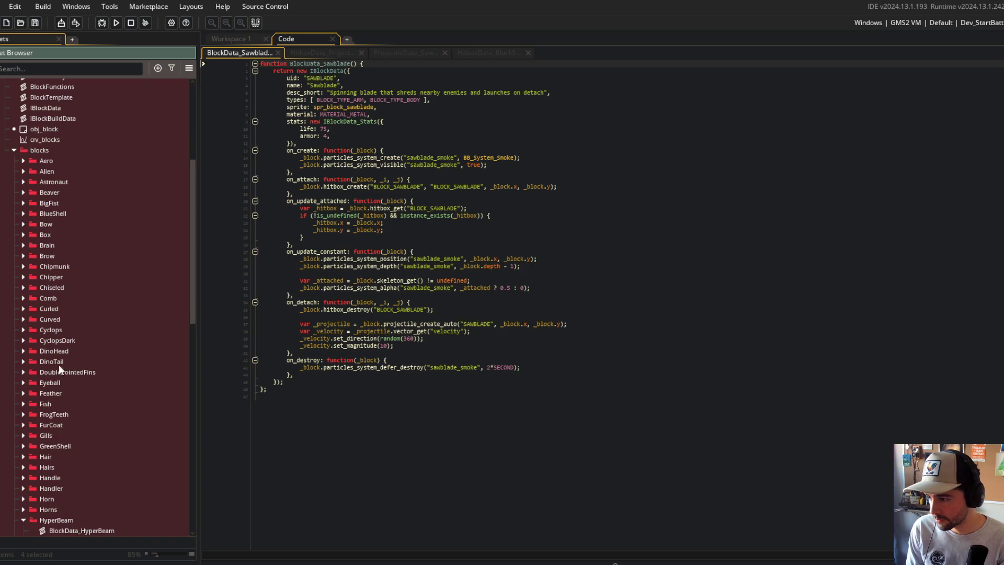
{"action": "scroll", "coordinate": [63, 366], "scroll_direction": "down", "scroll_amount": 3}
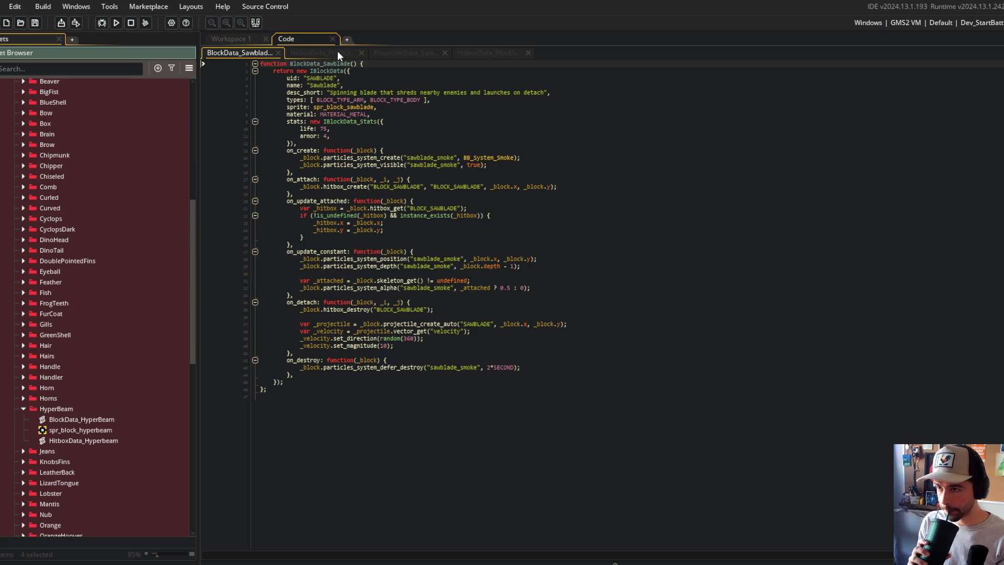
{"action": "scroll", "coordinate": [176, 291], "scroll_direction": "up", "scroll_amount": 9}
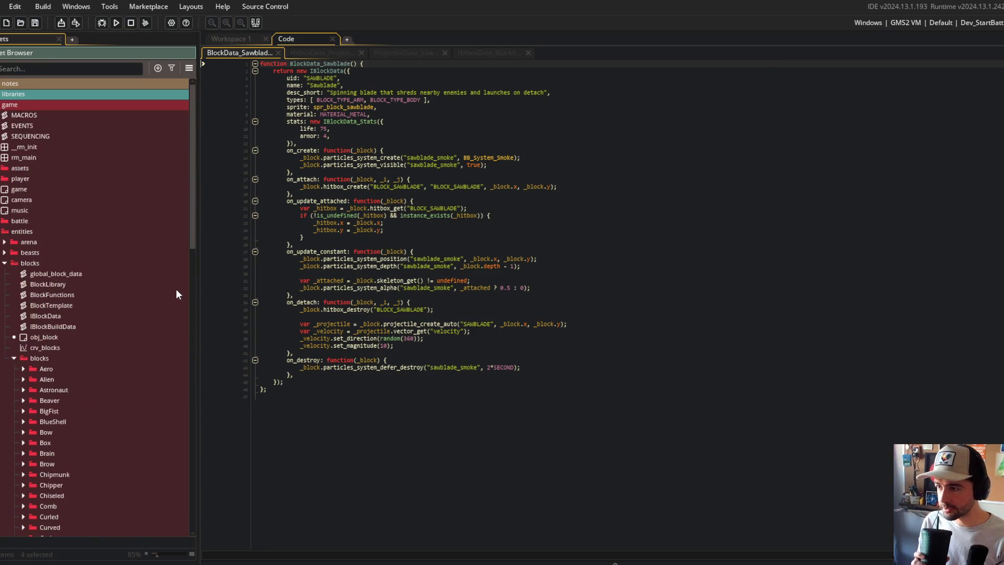
Close the remaining open code tabs, leaving only the empty Workspace 1.
{"action": "middle_click", "coordinate": [237, 48]}
{"action": "middle_click", "coordinate": [238, 48]}
{"action": "middle_click", "coordinate": [237, 48]}
{"action": "middle_click", "coordinate": [237, 49]}
{"action": "scroll", "coordinate": [92, 353], "scroll_direction": "down", "scroll_amount": 9}
{"action": "scroll", "coordinate": [92, 352], "scroll_direction": "down", "scroll_amount": 4}
{"action": "left_click", "coordinate": [86, 272]}
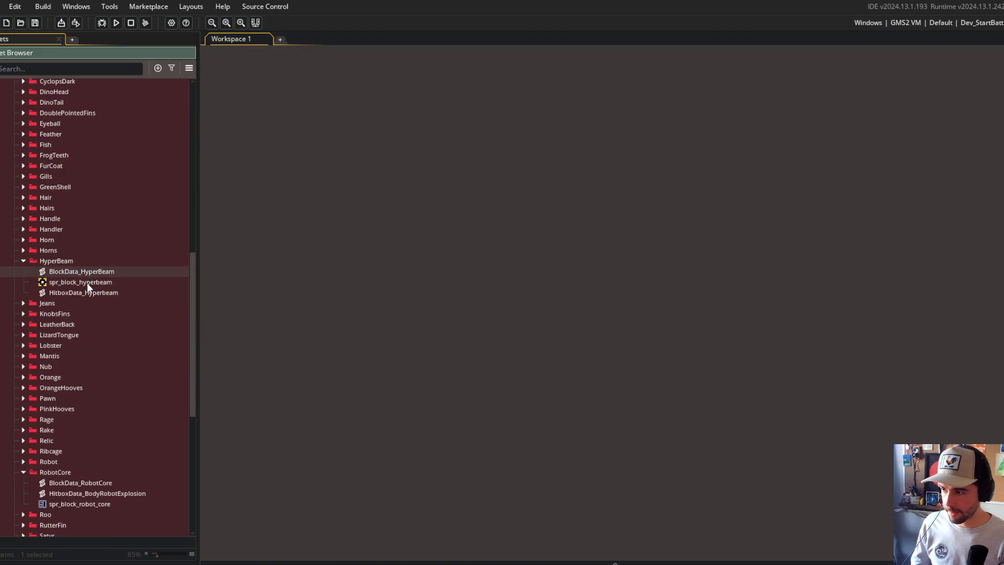
Open both HyperBeam scripts together in a two-column side-by-side layout.
{"action": "left_click", "coordinate": [83, 283]}
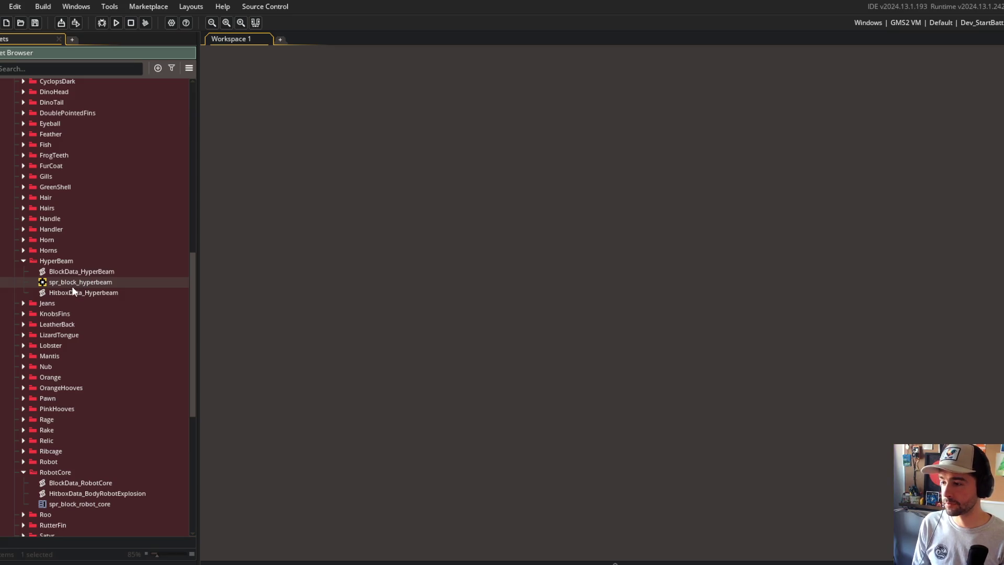
{"action": "left_click_drag", "start_coordinate": [73, 291], "coordinate": [73, 280]}
{"action": "right_click", "coordinate": [73, 272]}
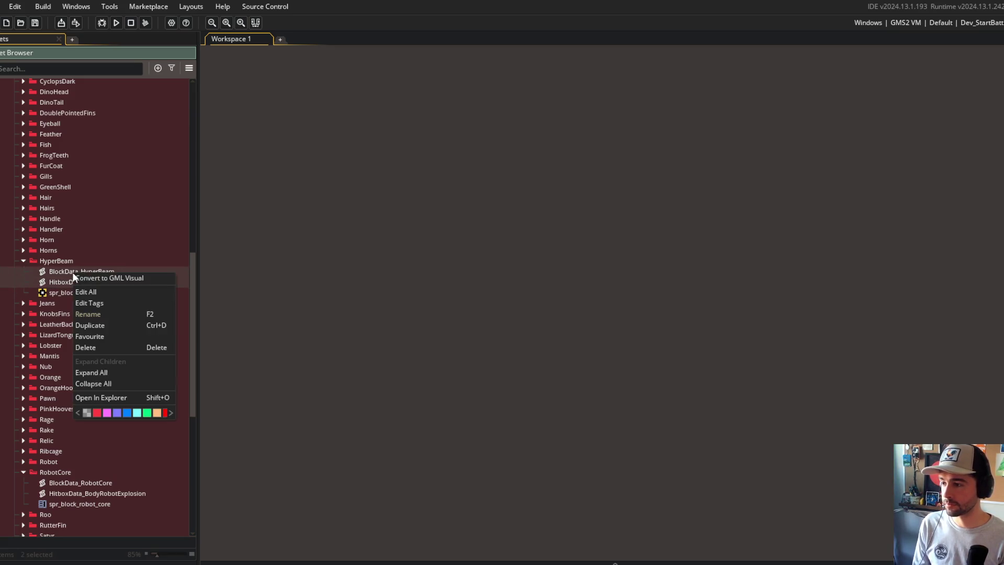
{"action": "left_click", "coordinate": [86, 291]}
{"action": "left_click", "coordinate": [392, 143]}
{"action": "right_click", "coordinate": [392, 142]}
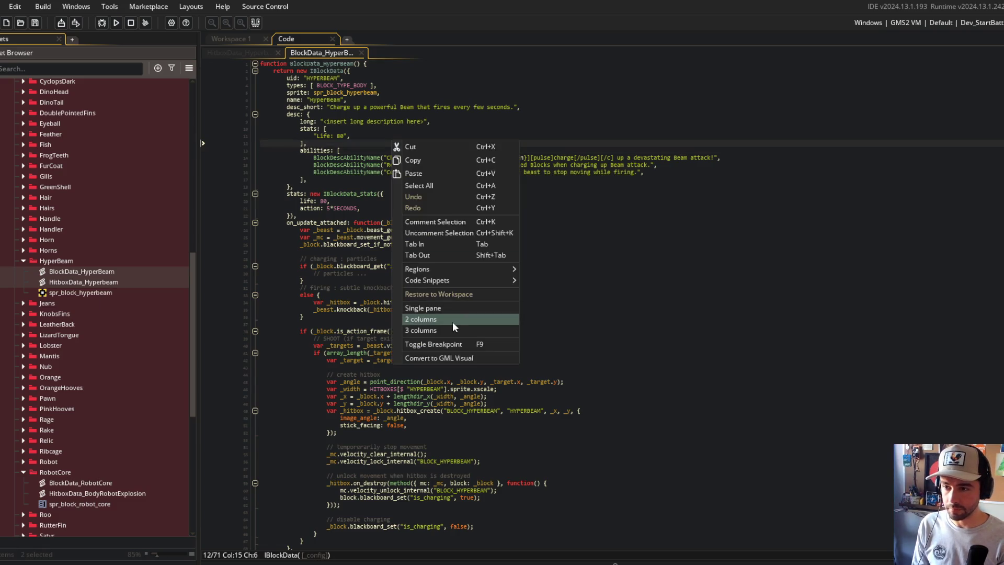
{"action": "left_click", "coordinate": [452, 320]}
Arrange the panes so the BlockData_HyperBeam script sits on the left.
{"action": "left_click", "coordinate": [710, 179]}
{"action": "left_click", "coordinate": [371, 144]}
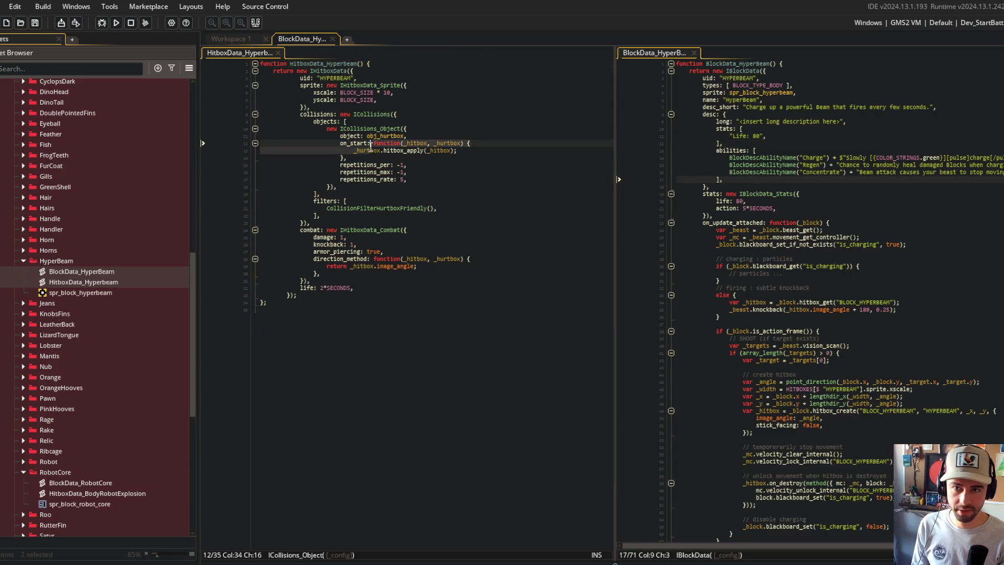
{"action": "left_click", "coordinate": [485, 172]}
{"action": "left_click", "coordinate": [507, 128]}
{"action": "left_click", "coordinate": [737, 92]}
{"action": "left_click", "coordinate": [738, 78]}
{"action": "left_click", "coordinate": [340, 86]}
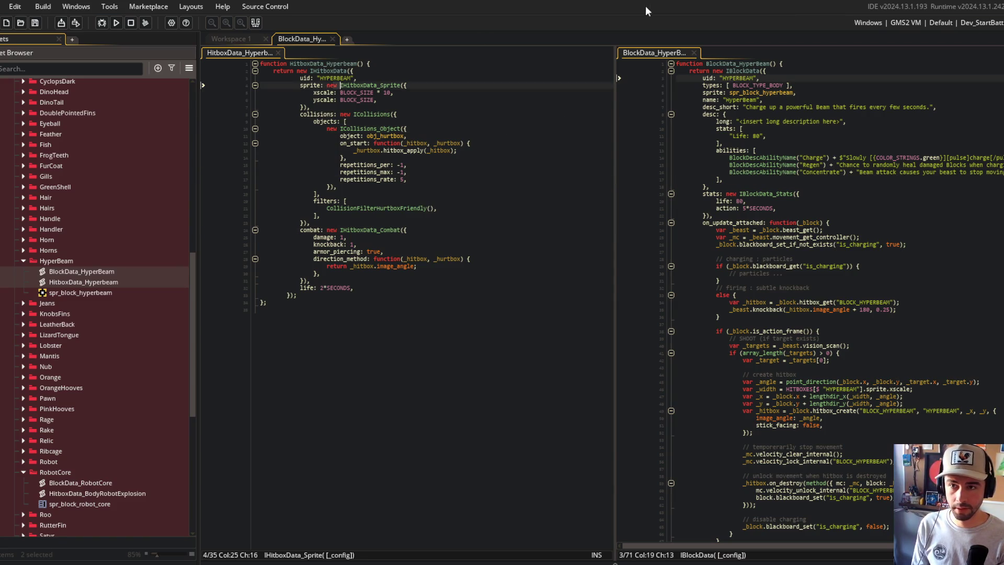
{"action": "mouse_move", "coordinate": [643, 59]}
{"action": "left_mouse_down"}
{"action": "mouse_move", "coordinate": [413, 45]}
{"action": "mouse_move", "coordinate": [215, 51]}
{"action": "left_mouse_up"}
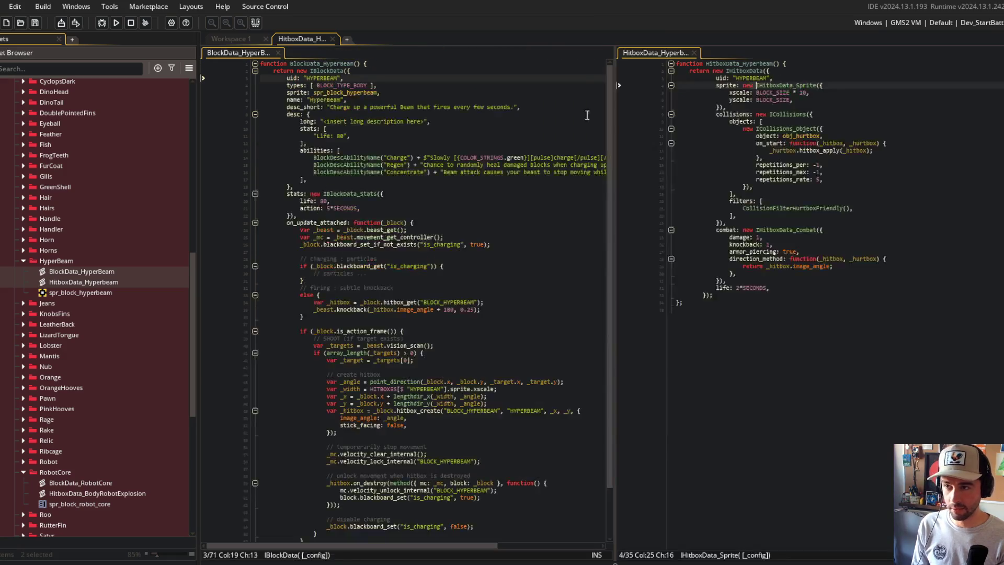
Rename the BlockData_HyperBeam script to Block_HyperBeam.
{"action": "left_click", "coordinate": [87, 276]}
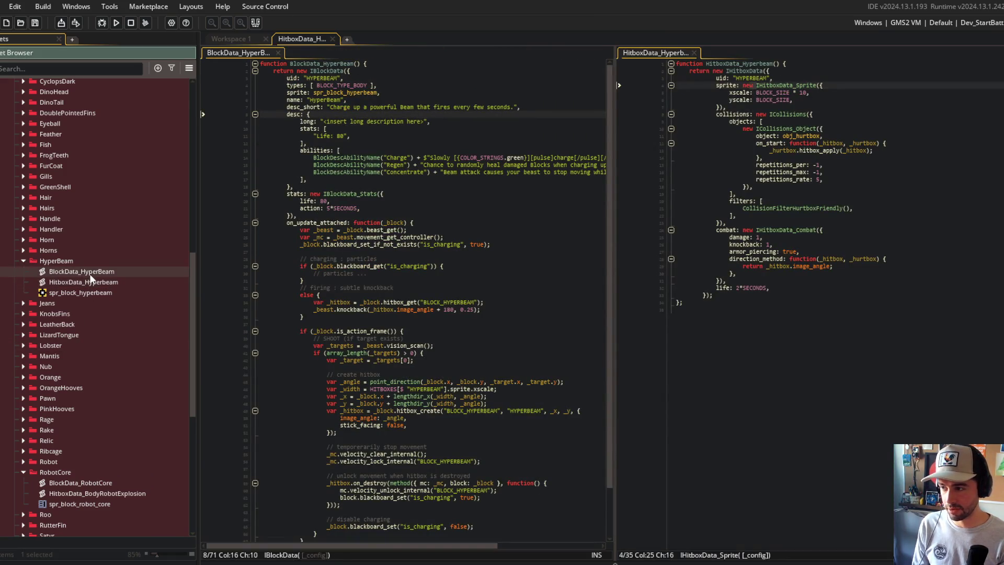
{"action": "right_click", "coordinate": [89, 274]}
{"action": "left_click", "coordinate": [112, 341]}
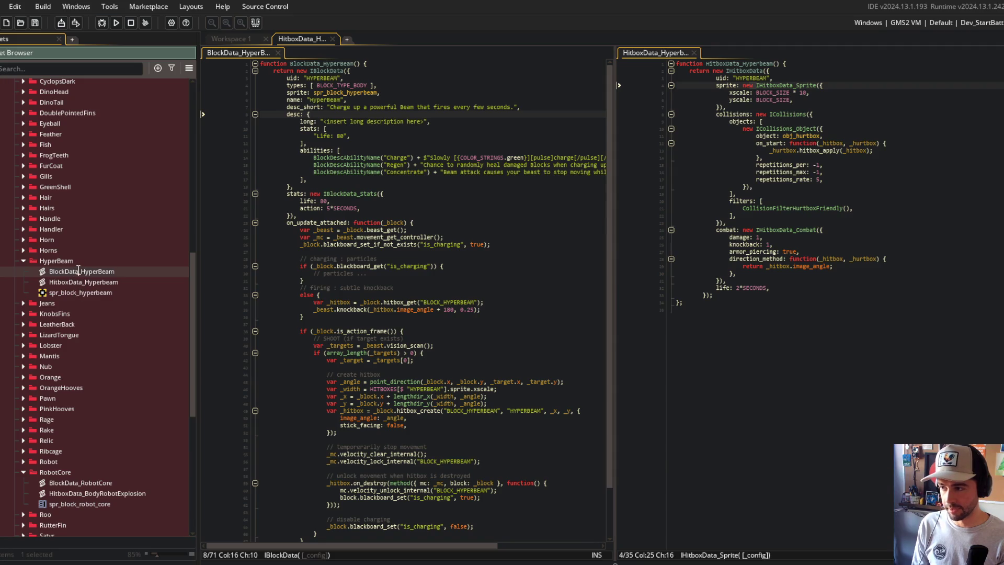
{"action": "key", "text": "BackSpace"}
{"action": "key", "text": "BackSpace"}
{"action": "key", "text": "BackSpace"}
{"action": "key", "text": "Return"}
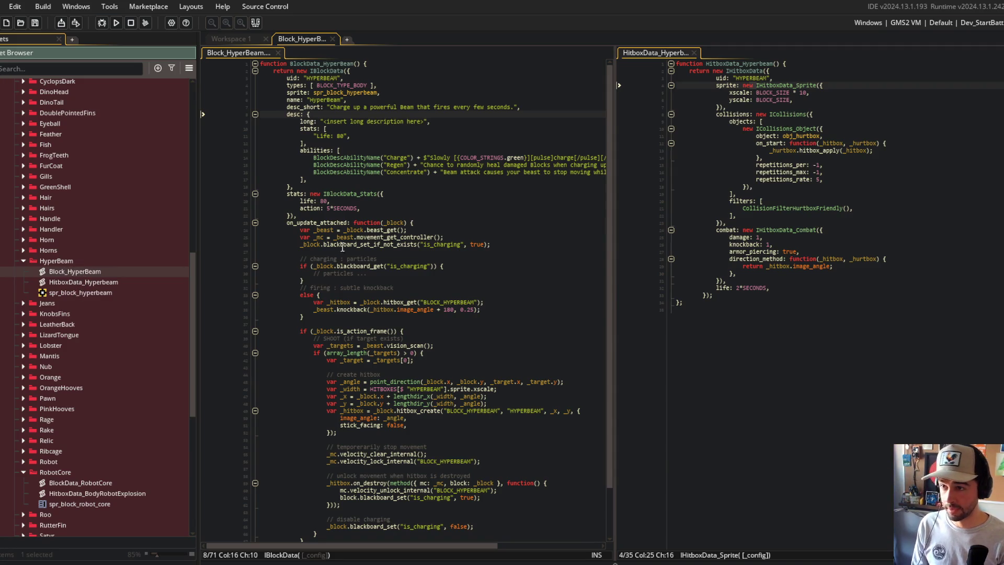
Fold the Block_HyperBeam function body with Ctrl+M.
{"action": "left_click", "coordinate": [366, 219]}
{"action": "left_click", "coordinate": [439, 86]}
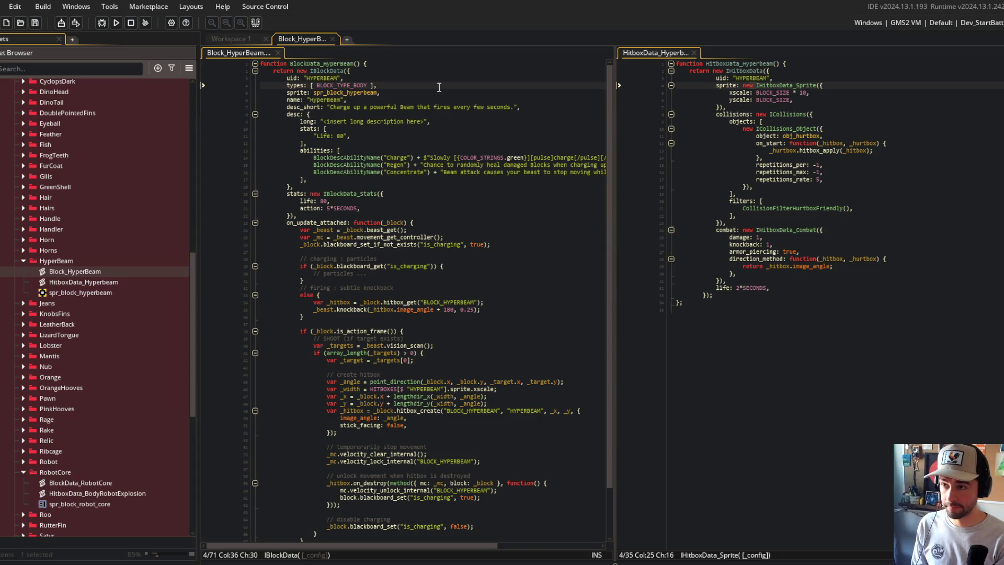
{"action": "key", "text": "ctrl+m"}
Cut the HitboxData_Hyperbeam code and paste it into Block_HyperBeam below the block function.
{"action": "left_click", "coordinate": [743, 71]}
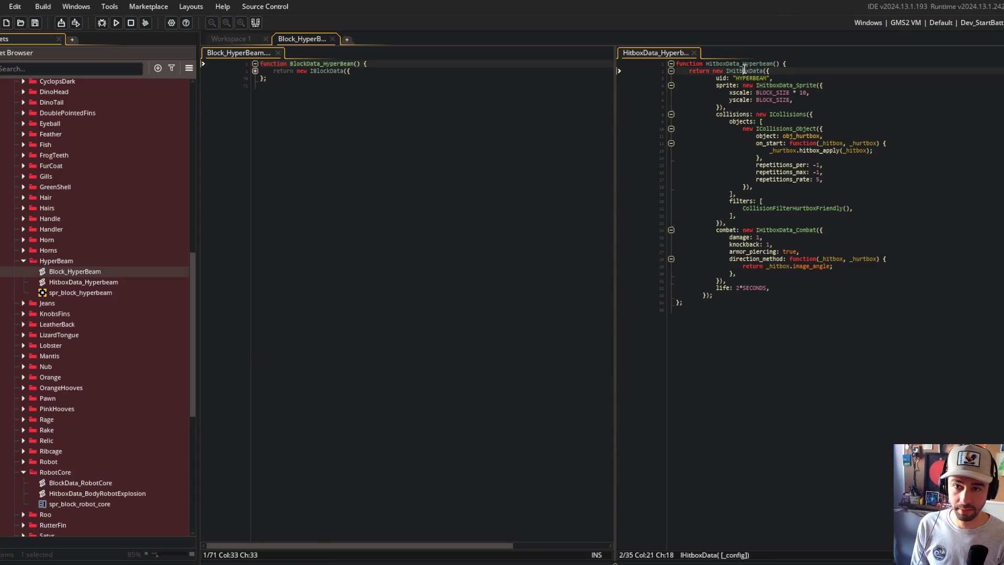
{"action": "key", "text": "ctrl+a"}
{"action": "key", "text": "ctrl+x"}
{"action": "key", "text": "ctrl+v"}
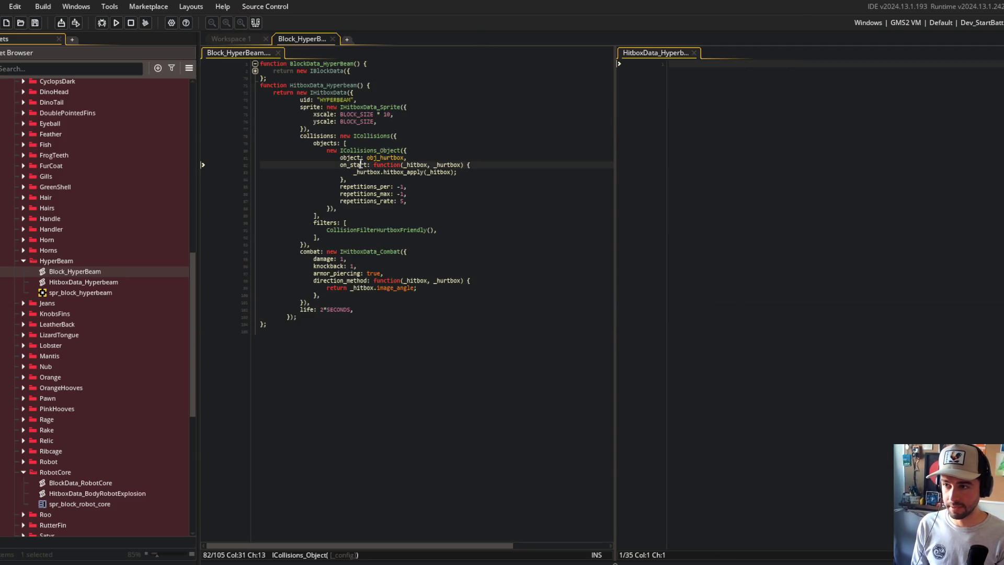
{"action": "left_click", "coordinate": [388, 77]}
{"action": "key", "text": "Return"}
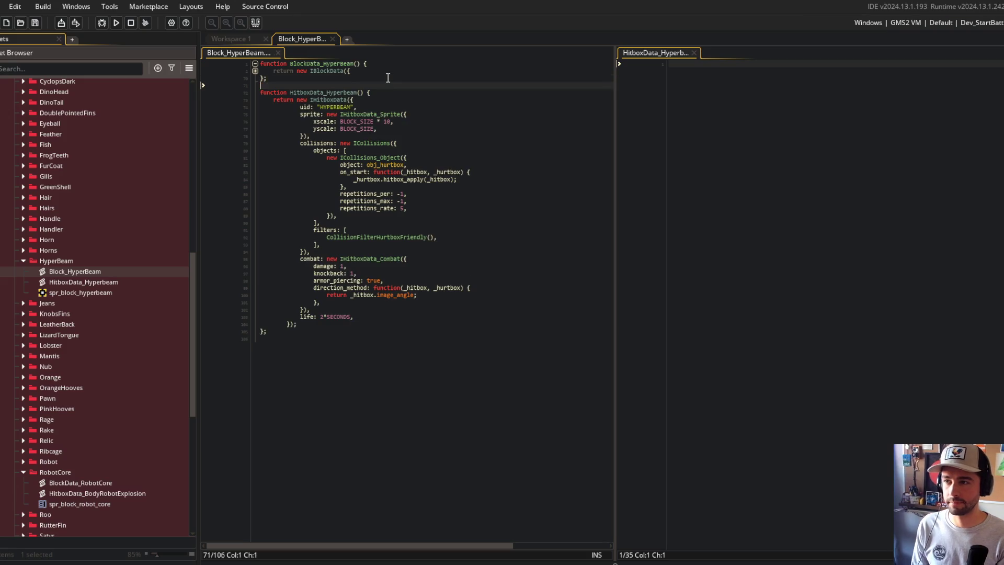
{"action": "left_click", "coordinate": [450, 167]}
{"action": "left_click", "coordinate": [81, 283]}
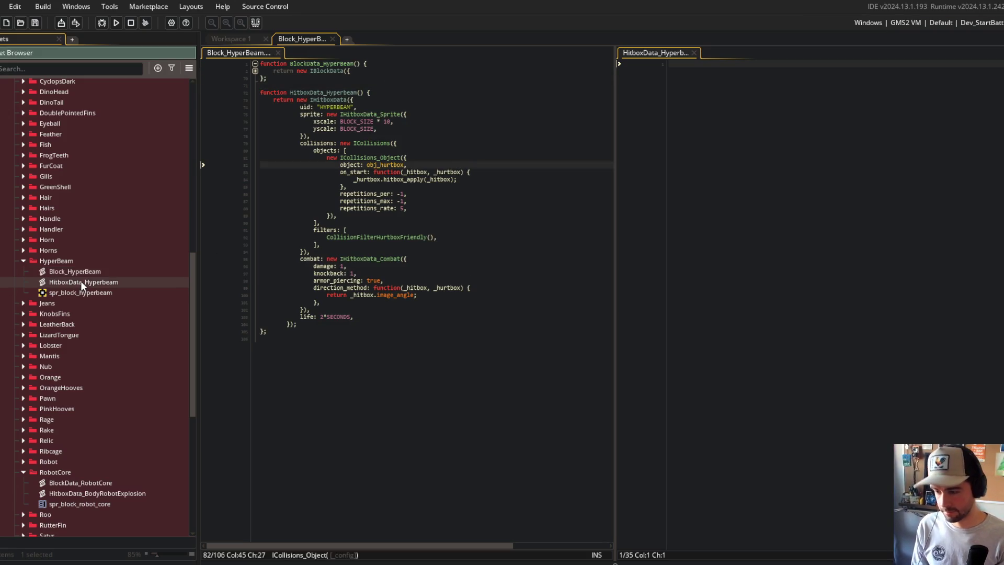
Delete the emptied HitboxData_Hyperbeam script and unfold the return, stats, desc and on_update_attached blocks in Block_HyperBeam.
{"action": "key", "text": "Delete"}
{"action": "key", "text": "Return"}
{"action": "left_click", "coordinate": [390, 172]}
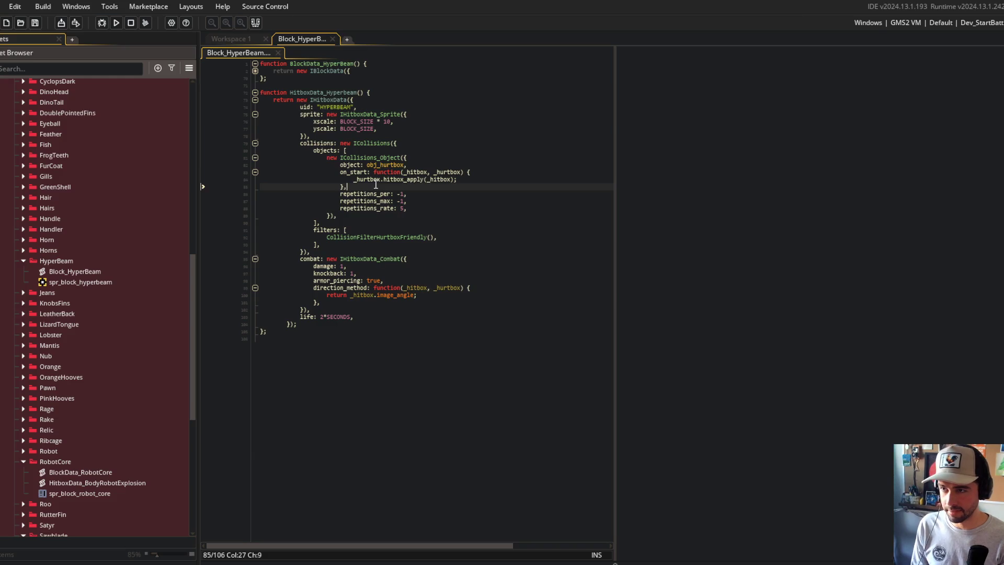
{"action": "left_click", "coordinate": [256, 94]}
{"action": "left_click", "coordinate": [255, 94]}
{"action": "left_click", "coordinate": [256, 70]}
{"action": "left_click", "coordinate": [256, 71]}
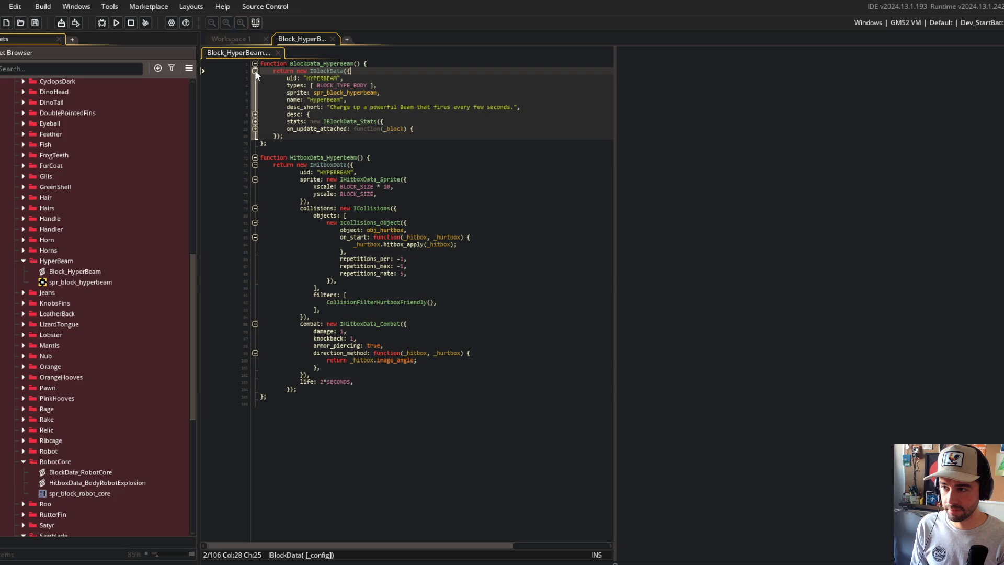
{"action": "left_click", "coordinate": [255, 122]}
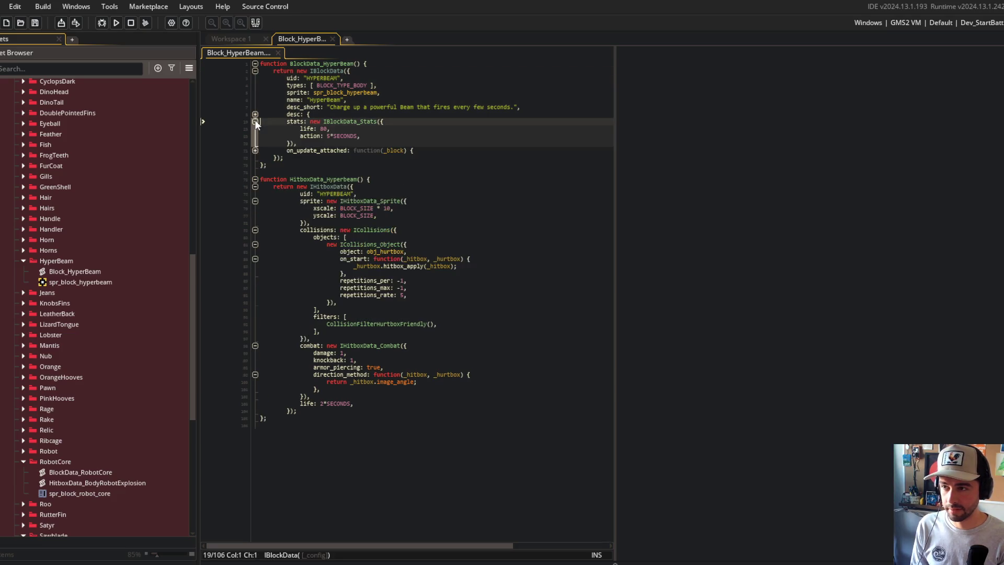
{"action": "left_click", "coordinate": [255, 114]}
{"action": "left_click", "coordinate": [255, 222]}
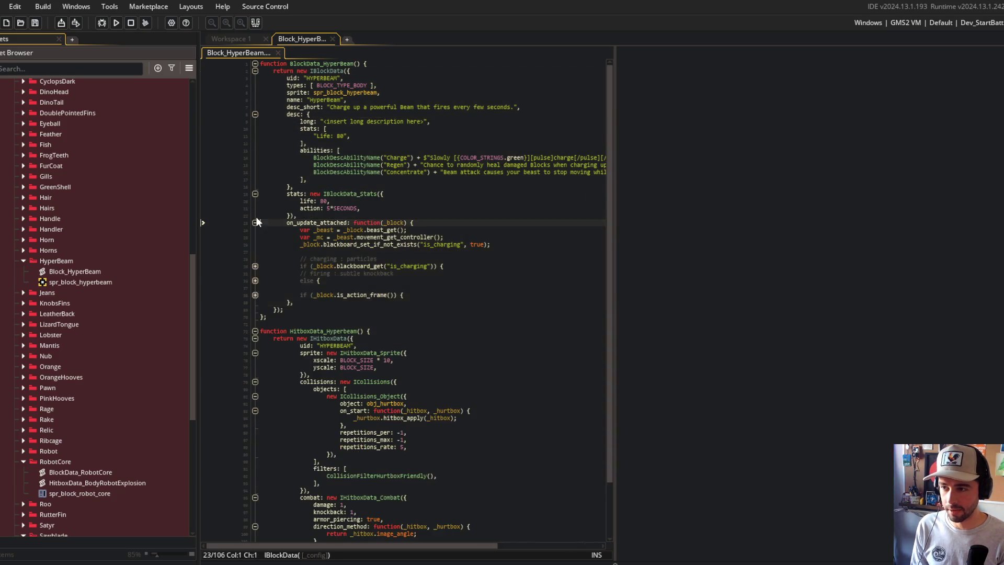
Select the hitbox function body from its uid line down and dedent it one level.
{"action": "scroll", "coordinate": [311, 336], "scroll_direction": "down", "scroll_amount": 3}
{"action": "scroll", "coordinate": [311, 336], "scroll_direction": "up", "scroll_amount": 1}
{"action": "left_click", "coordinate": [298, 293]}
{"action": "left_click", "coordinate": [304, 506], "text": "shift"}
{"action": "key", "text": "shift+Tab"}
{"action": "left_click", "coordinate": [328, 490]}
{"action": "scroll", "coordinate": [377, 404], "scroll_direction": "up", "scroll_amount": 2}
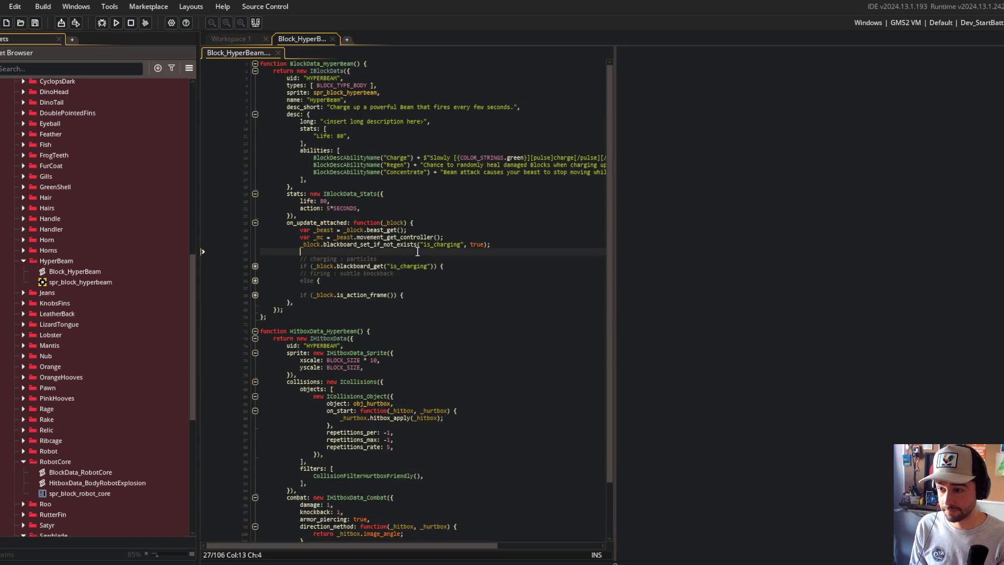
Expand the folded else, is_action_frame, is_charging and array_length blocks in the hitbox code.
{"action": "left_click", "coordinate": [255, 295]}
{"action": "left_click", "coordinate": [255, 280]}
{"action": "left_click", "coordinate": [255, 266]}
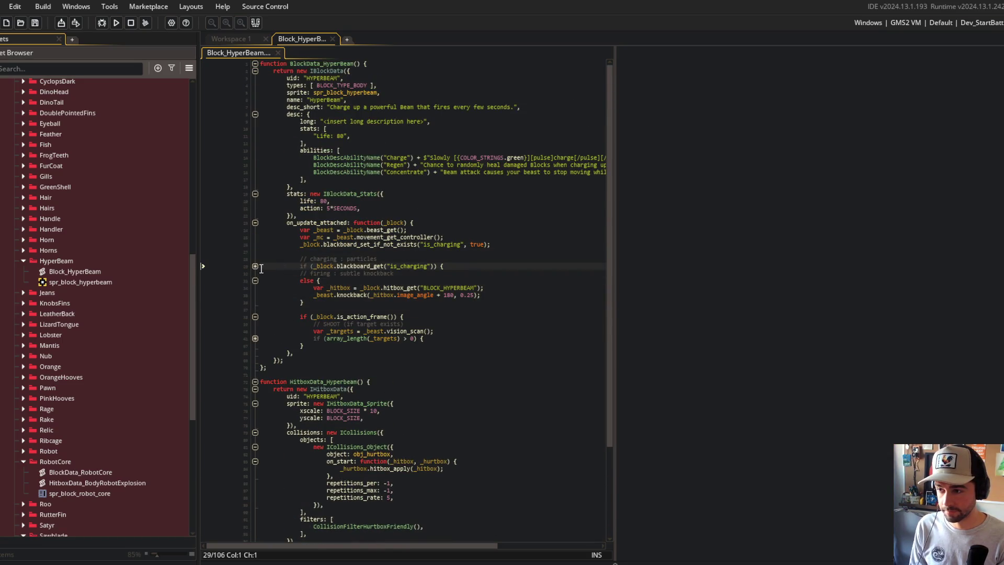
{"action": "left_click", "coordinate": [255, 266]}
{"action": "scroll", "coordinate": [257, 265], "scroll_direction": "down", "scroll_amount": 6}
{"action": "left_click", "coordinate": [255, 227]}
{"action": "scroll", "coordinate": [366, 262], "scroll_direction": "down", "scroll_amount": 5}
{"action": "left_click", "coordinate": [450, 242]}
{"action": "scroll", "coordinate": [352, 209], "scroll_direction": "up", "scroll_amount": 10}
{"action": "left_click", "coordinate": [314, 146]}
{"action": "scroll", "coordinate": [407, 179], "scroll_direction": "down", "scroll_amount": 12}
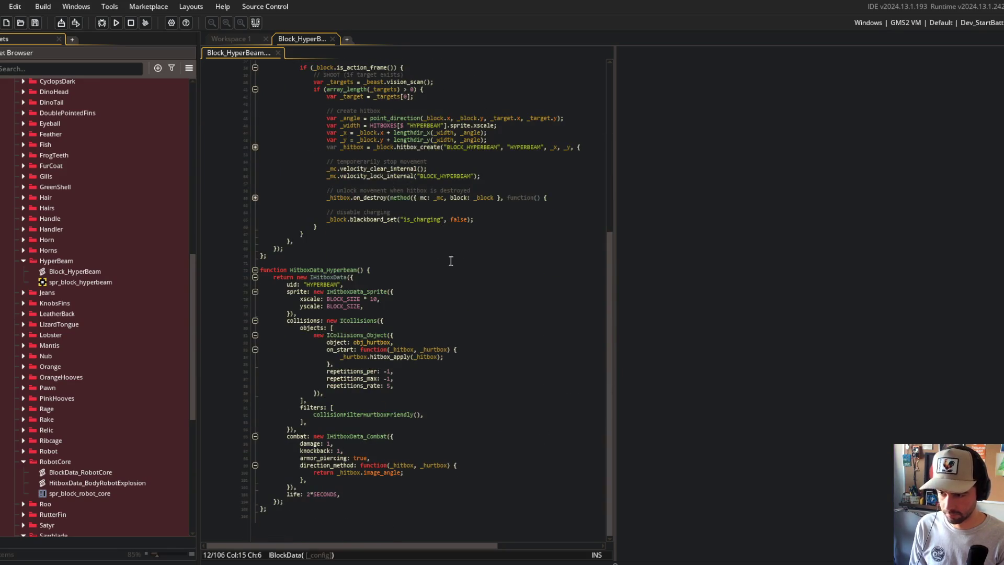
Collapse the file into its two folded functions with Ctrl+M, then expand everything again to check.
{"action": "left_click", "coordinate": [451, 270]}
{"action": "key", "text": "ctrl+m"}
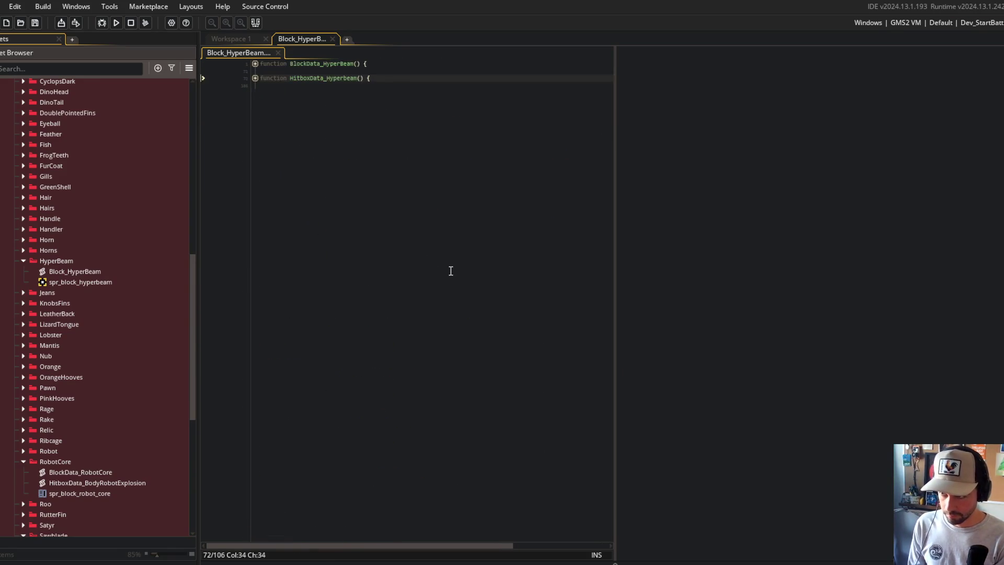
{"action": "key", "text": "Up"}
{"action": "left_click", "coordinate": [451, 270]}
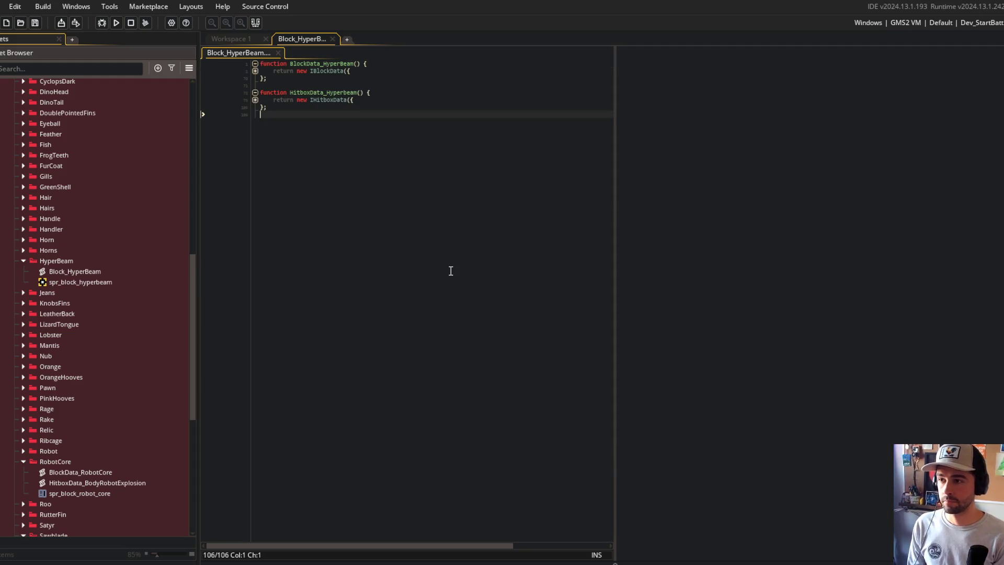
{"action": "key", "text": "ctrl+m"}
{"action": "scroll", "coordinate": [486, 277], "scroll_direction": "down", "scroll_amount": 10}
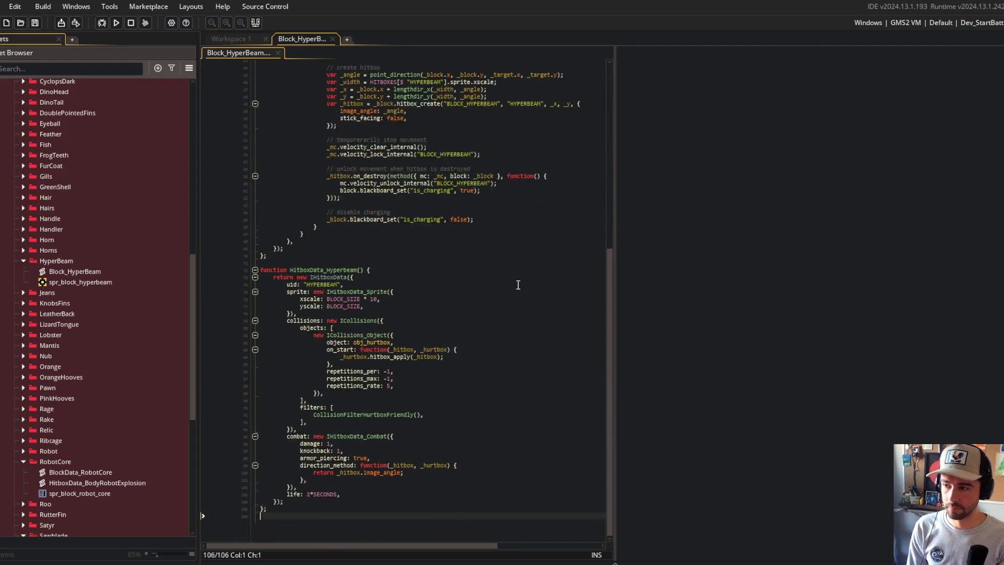
{"action": "scroll", "coordinate": [518, 285], "scroll_direction": "up", "scroll_amount": 7}
{"action": "left_click", "coordinate": [387, 157]}
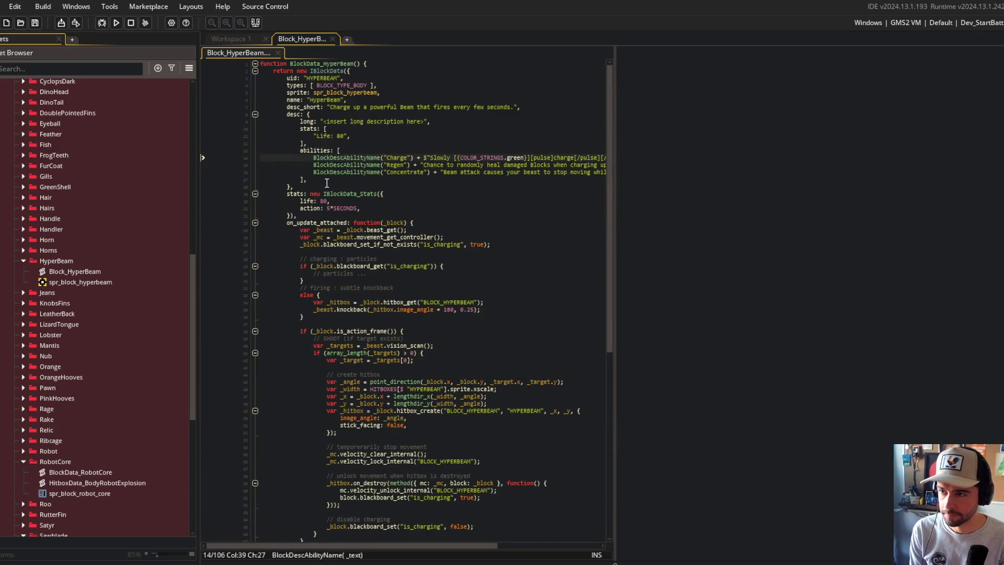
{"action": "scroll", "coordinate": [374, 137], "scroll_direction": "down", "scroll_amount": 1}
{"action": "scroll", "coordinate": [47, 183], "scroll_direction": "up", "scroll_amount": 13}
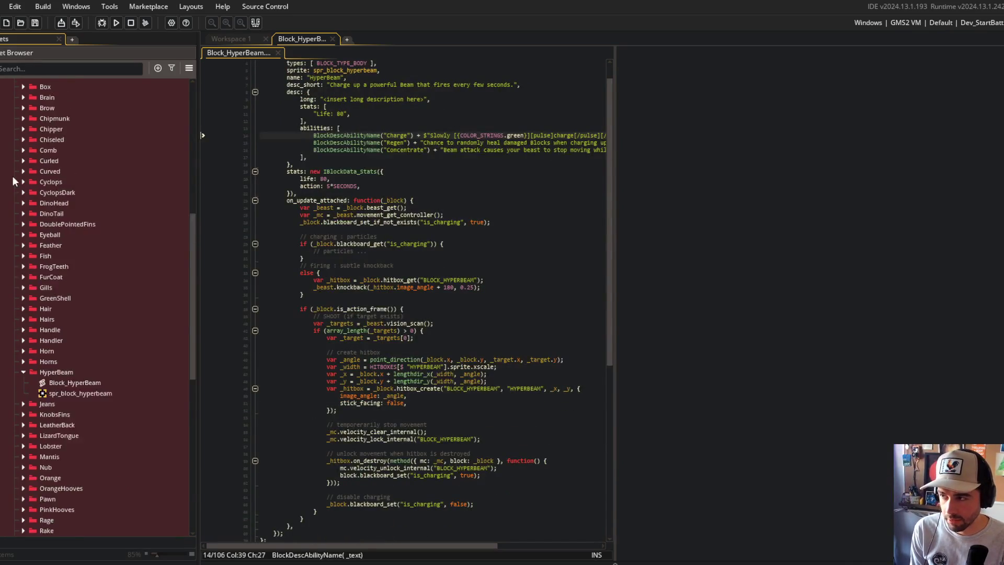
Expand the assets, particles and audio sfx folders in the Asset Browser to browse block assets.
{"action": "left_click", "coordinate": [4, 124]}
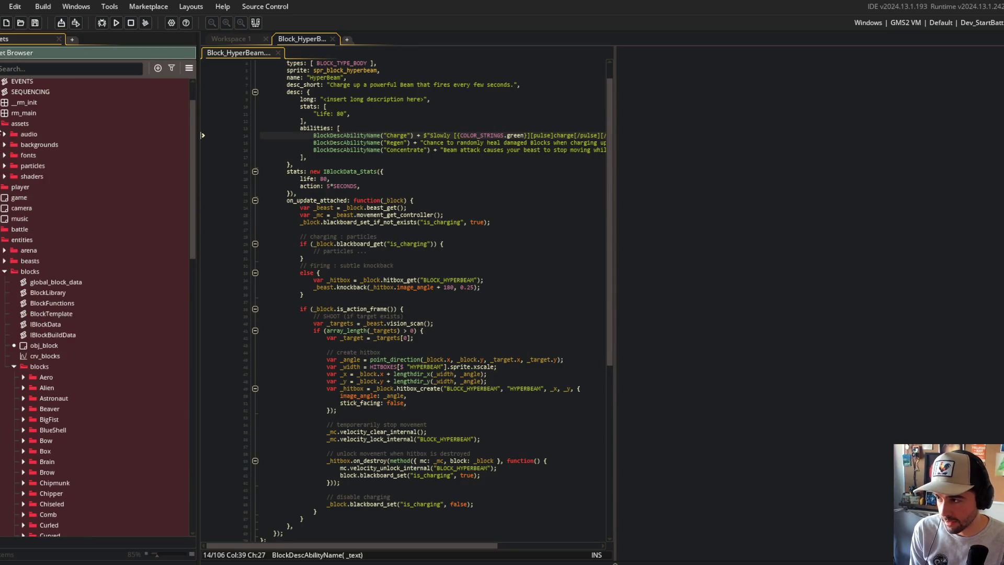
{"action": "left_click", "coordinate": [5, 165]}
{"action": "left_click", "coordinate": [5, 166]}
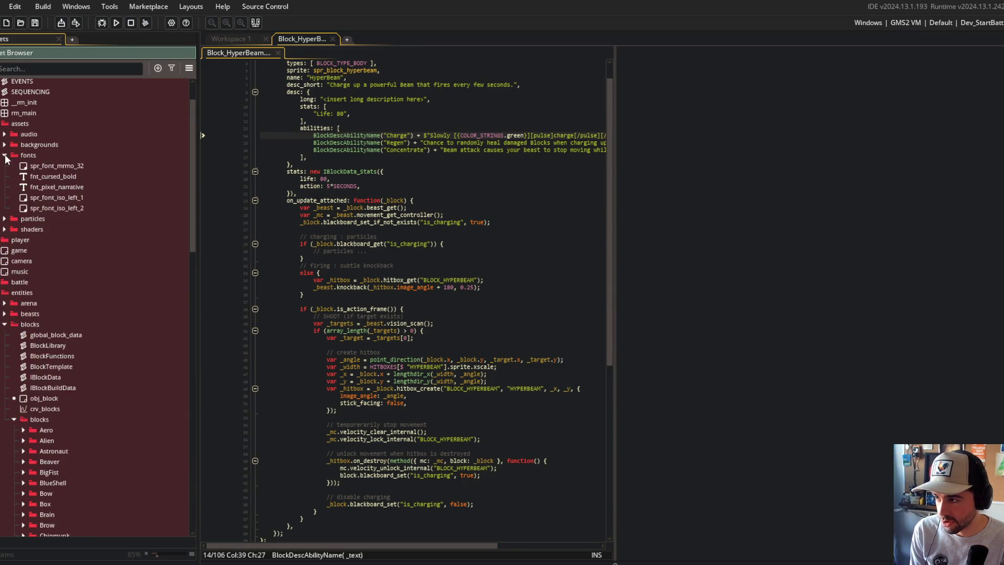
{"action": "left_click", "coordinate": [4, 134]}
{"action": "left_click", "coordinate": [13, 165]}
{"action": "left_click", "coordinate": [23, 176]}
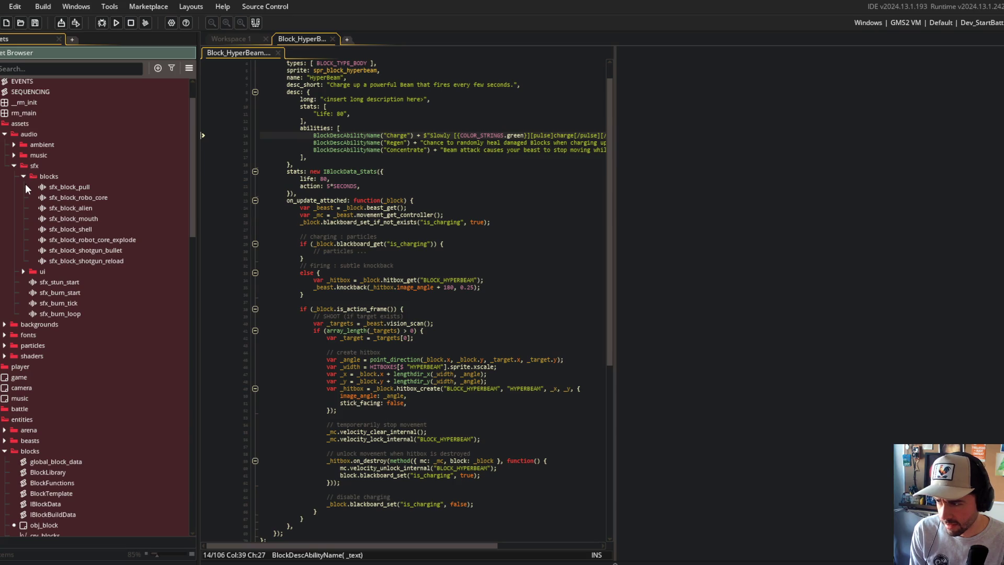
{"action": "scroll", "coordinate": [14, 188], "scroll_direction": "down", "scroll_amount": 5}
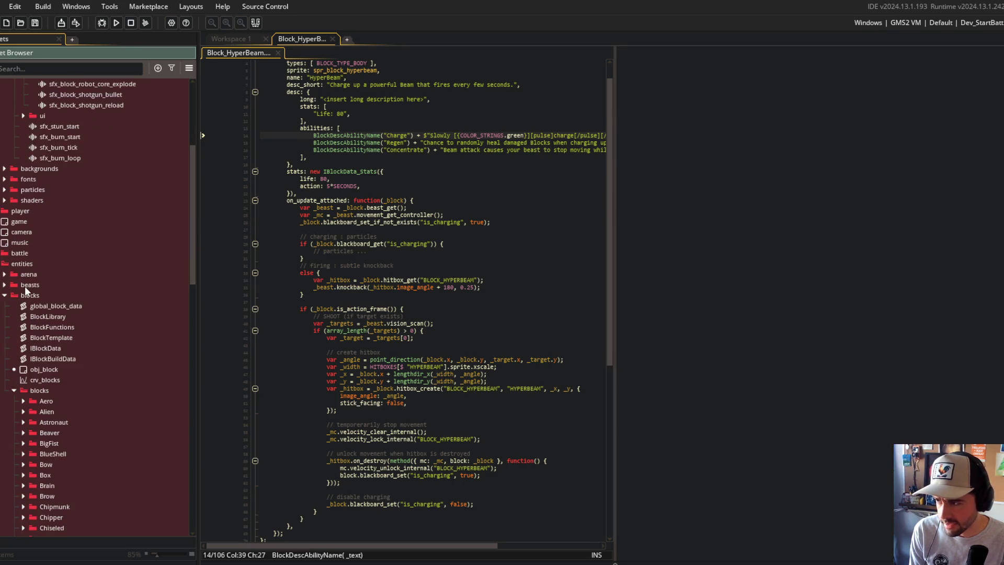
Drag BB_System_HyperBeam_Charge from the particles folder into the blocks/HyperBeam folder.
{"action": "left_click", "coordinate": [6, 190]}
{"action": "scroll", "coordinate": [86, 194], "scroll_direction": "down", "scroll_amount": 1}
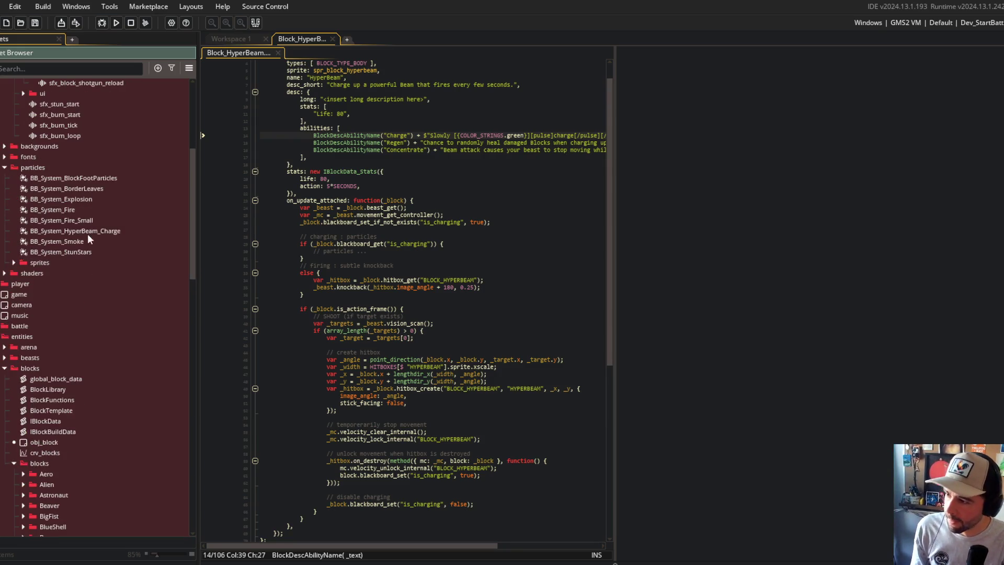
{"action": "left_click", "coordinate": [87, 230]}
{"action": "scroll", "coordinate": [88, 157], "scroll_direction": "down", "scroll_amount": 4}
{"action": "mouse_move", "coordinate": [87, 99]}
{"action": "left_mouse_down"}
{"action": "mouse_move", "coordinate": [97, 535]}
{"action": "mouse_move", "coordinate": [87, 427]}
{"action": "left_mouse_up"}
{"action": "scroll", "coordinate": [110, 376], "scroll_direction": "down", "scroll_amount": 3}
{"action": "double_click", "coordinate": [117, 337]}
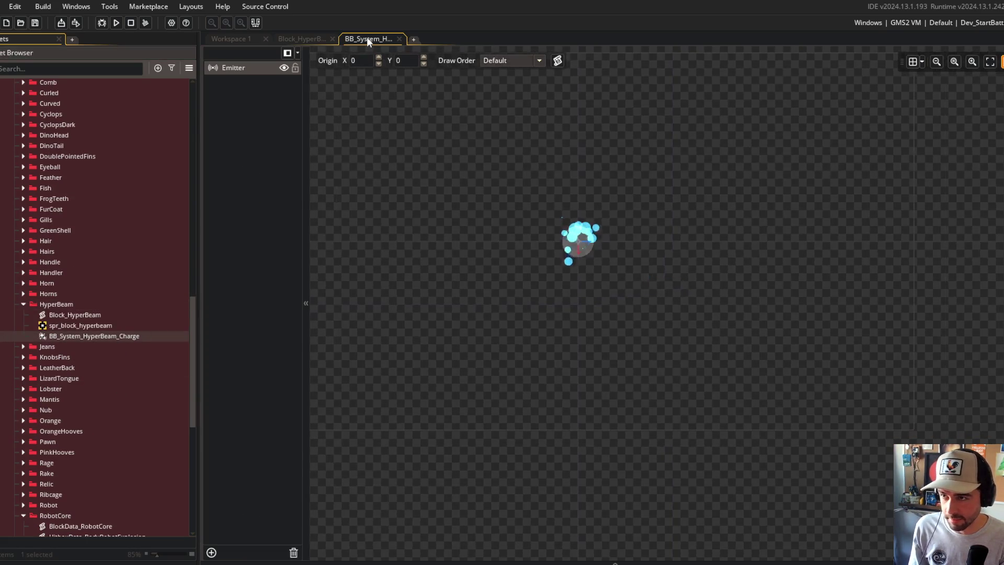
{"action": "middle_click", "coordinate": [367, 40]}
{"action": "left_click", "coordinate": [438, 345]}
{"action": "scroll", "coordinate": [439, 348], "scroll_direction": "down", "scroll_amount": 5}
{"action": "scroll", "coordinate": [445, 359], "scroll_direction": "up", "scroll_amount": 5}
{"action": "left_click", "coordinate": [419, 245]}
{"action": "scroll", "coordinate": [71, 246], "scroll_direction": "up", "scroll_amount": 15}
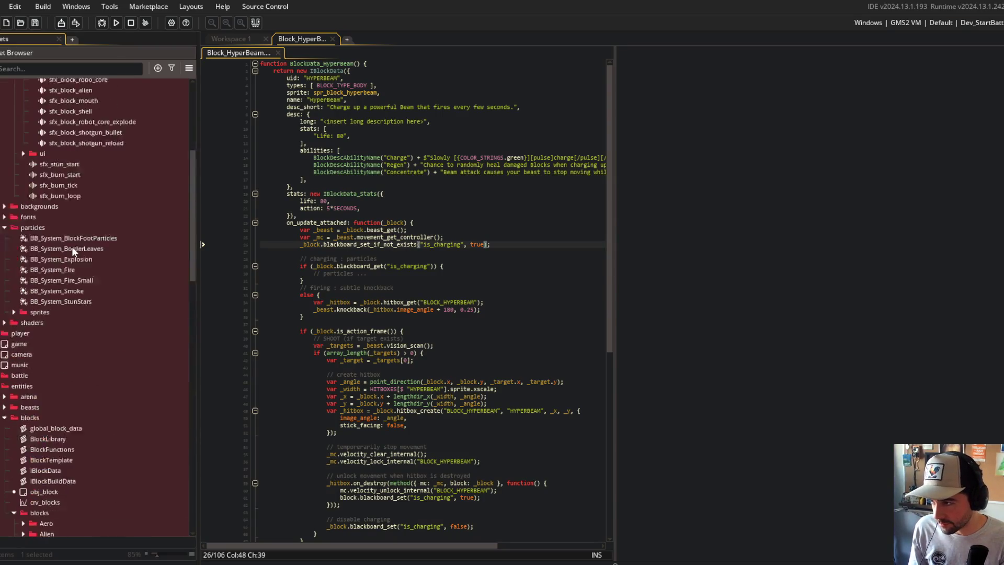
{"action": "scroll", "coordinate": [8, 227], "scroll_direction": "up", "scroll_amount": 5}
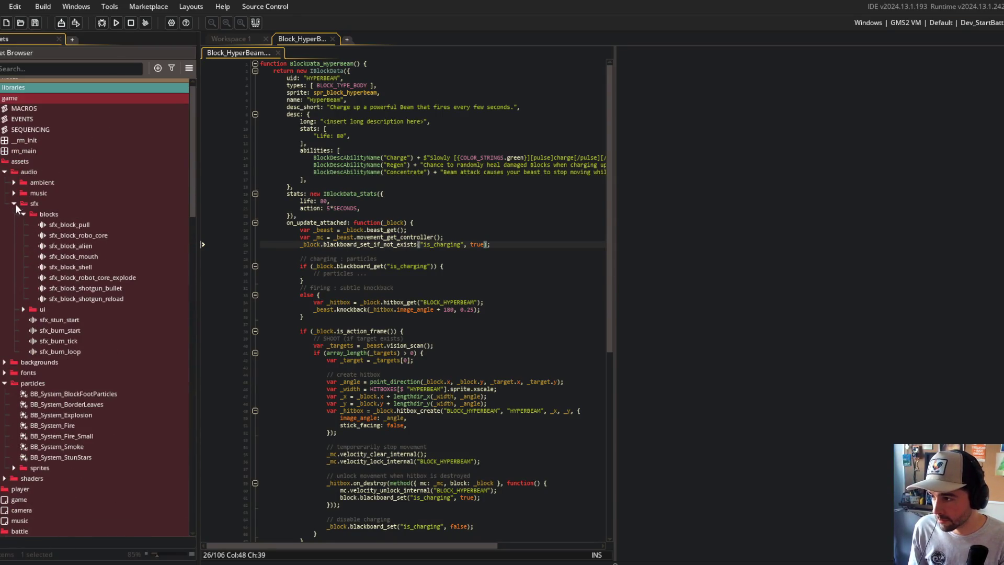
{"action": "left_click", "coordinate": [14, 203]}
{"action": "left_click", "coordinate": [14, 203]}
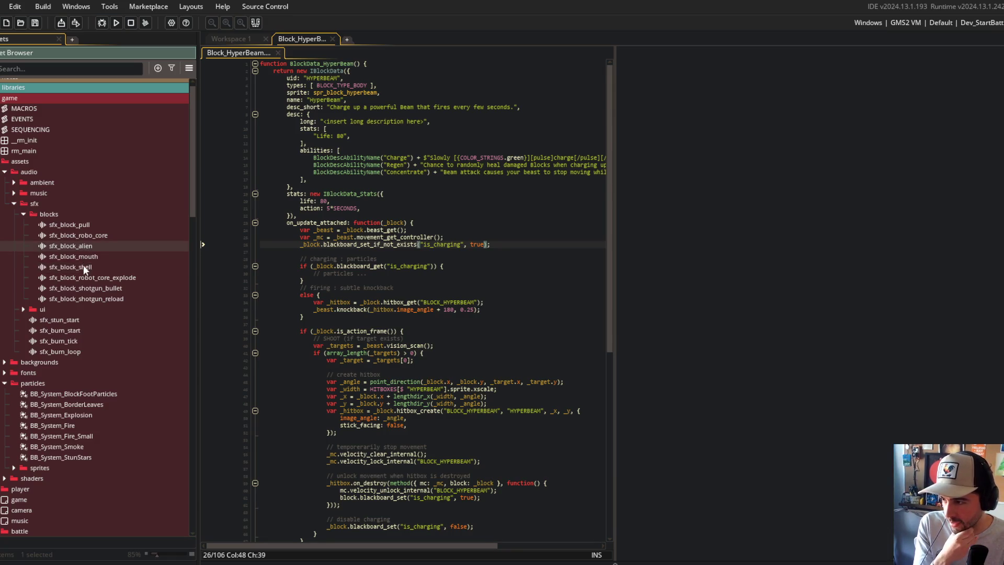
{"action": "left_click", "coordinate": [23, 309]}
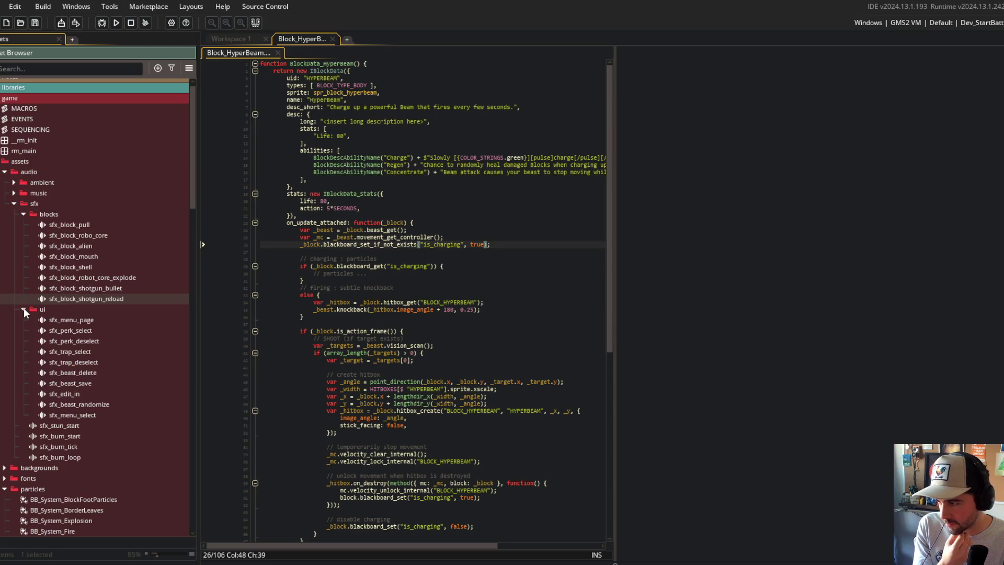
{"action": "left_click", "coordinate": [23, 309]}
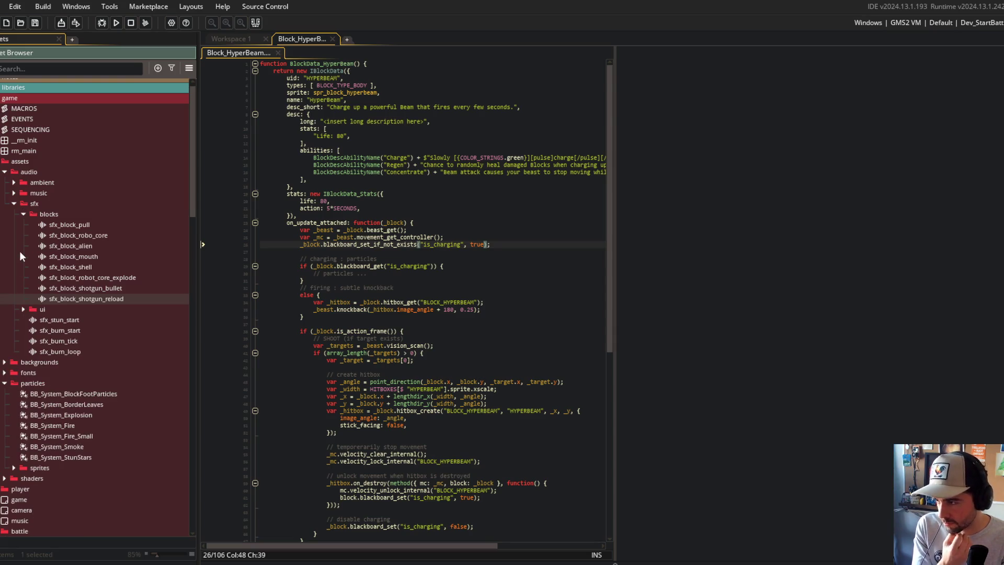
{"action": "scroll", "coordinate": [53, 297], "scroll_direction": "down", "scroll_amount": 14}
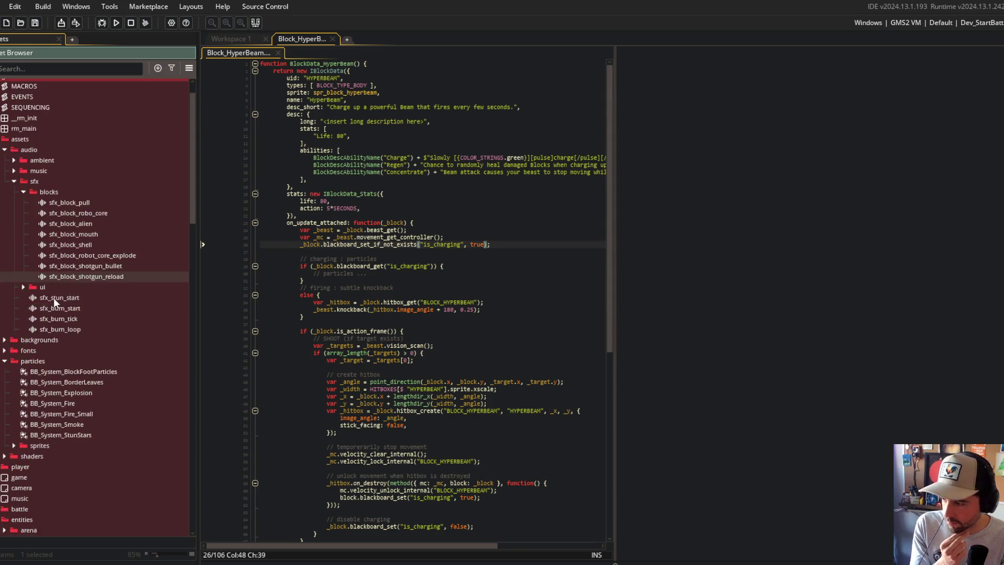
{"action": "scroll", "coordinate": [53, 297], "scroll_direction": "down", "scroll_amount": 14}
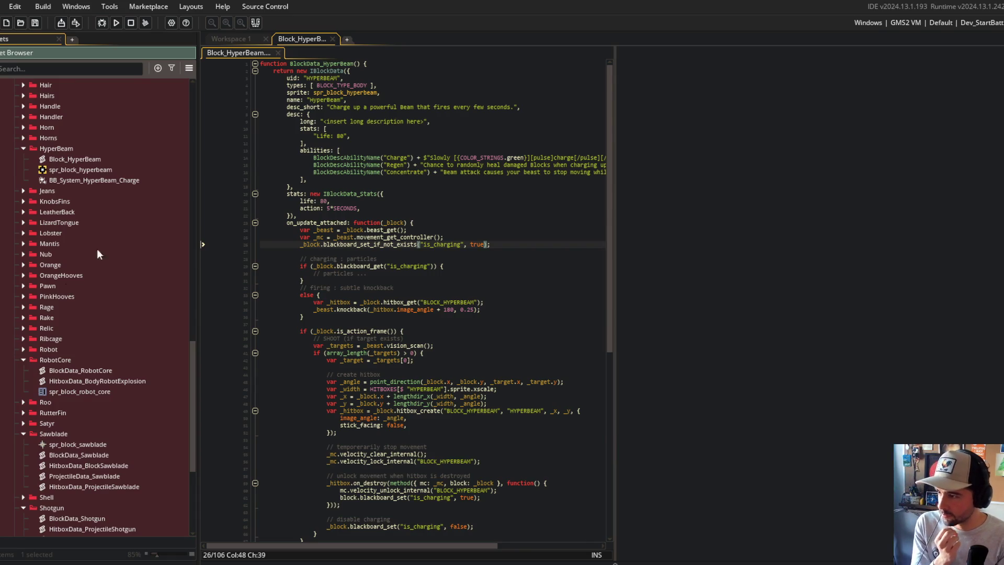
{"action": "scroll", "coordinate": [97, 257], "scroll_direction": "up", "scroll_amount": 2}
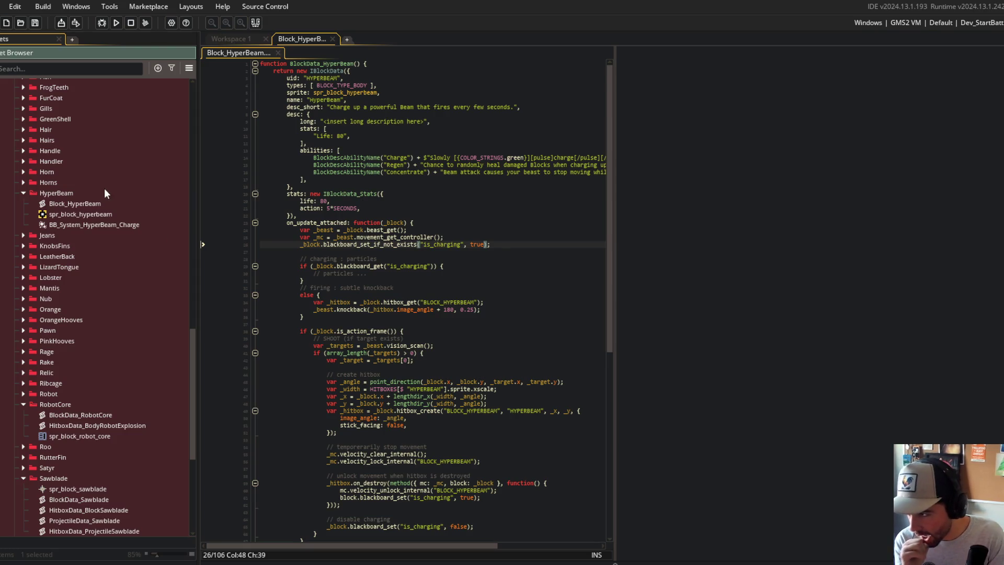
{"action": "scroll", "coordinate": [423, 151], "scroll_direction": "down", "scroll_amount": 10}
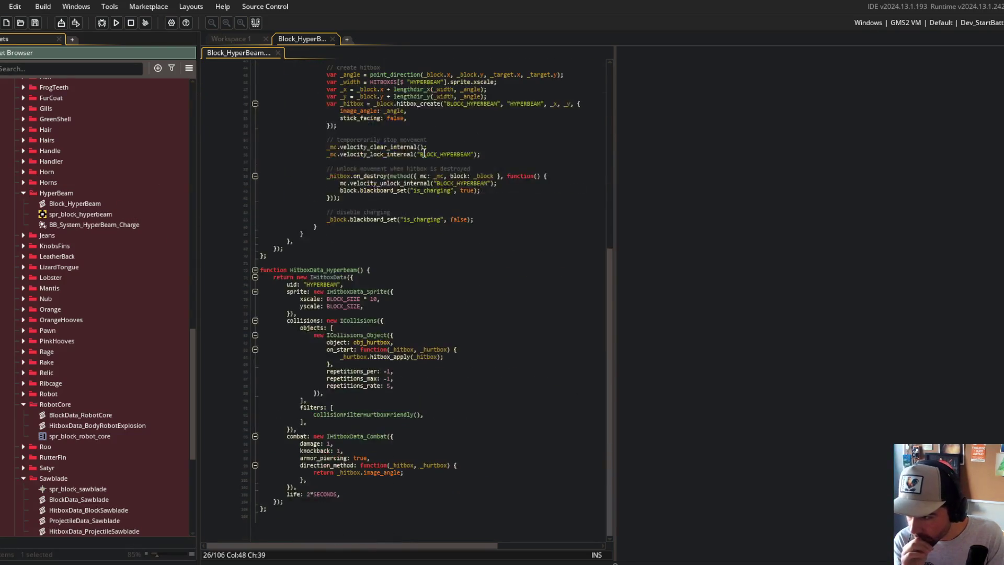
{"action": "scroll", "coordinate": [423, 152], "scroll_direction": "up", "scroll_amount": 10}
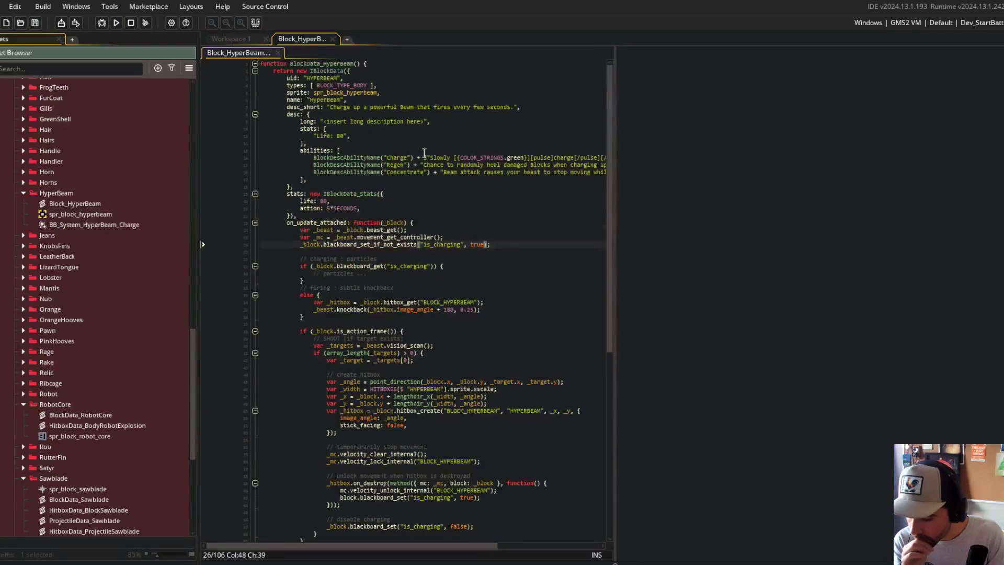
{"action": "left_click", "coordinate": [368, 107]}
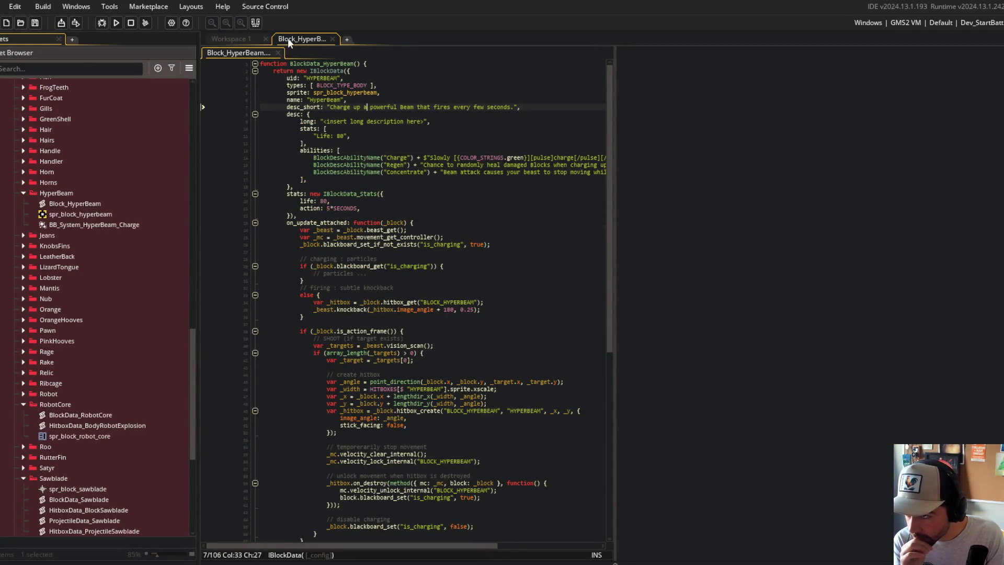
{"action": "left_click", "coordinate": [333, 115]}
{"action": "scroll", "coordinate": [334, 114], "scroll_direction": "down", "scroll_amount": 10}
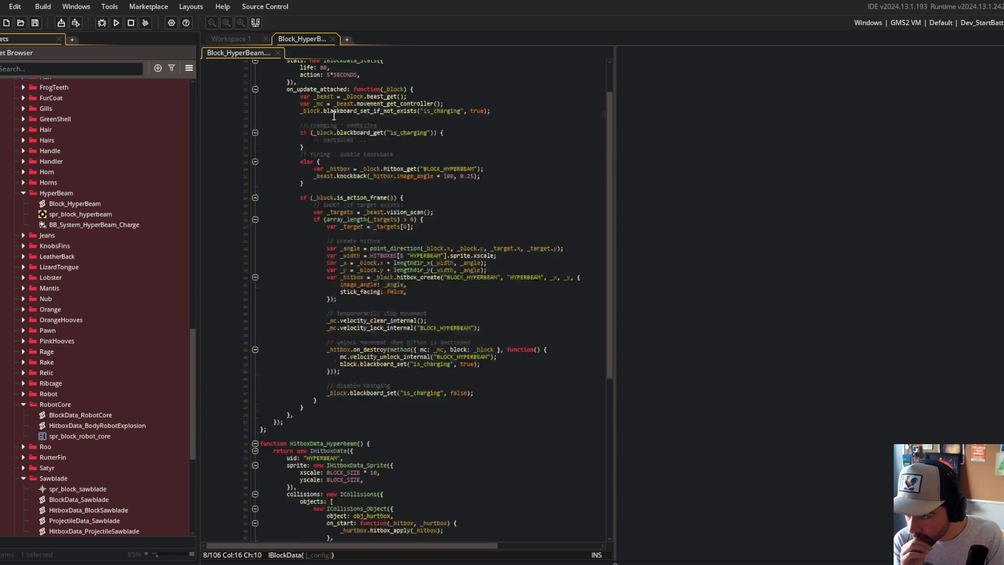
Render 'beam' in Sub-Zero on the patorjk Text to ASCII Art page, copy it, and return to GameMaker.
{"action": "left_click", "coordinate": [238, 546]}
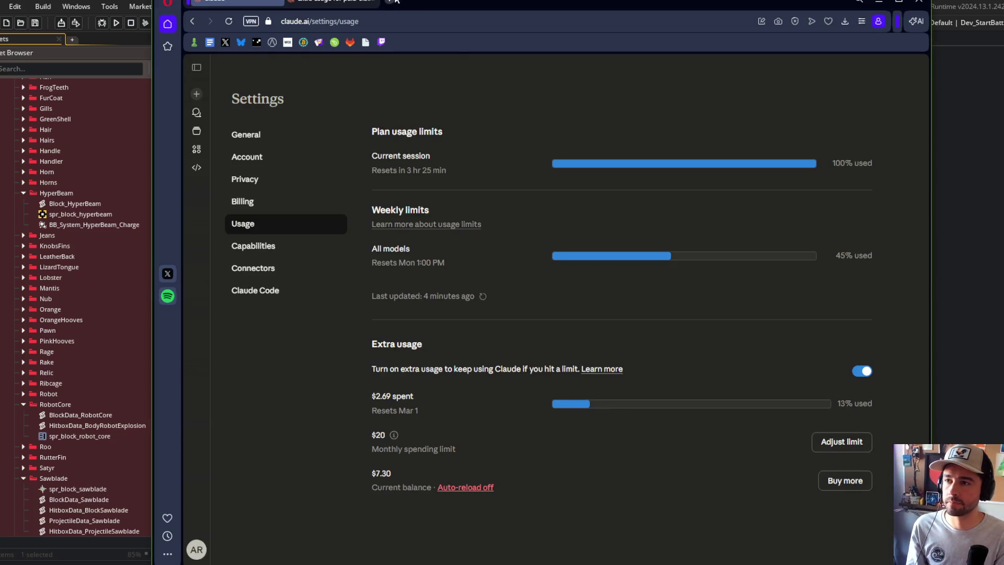
{"action": "left_click", "coordinate": [389, 1]}
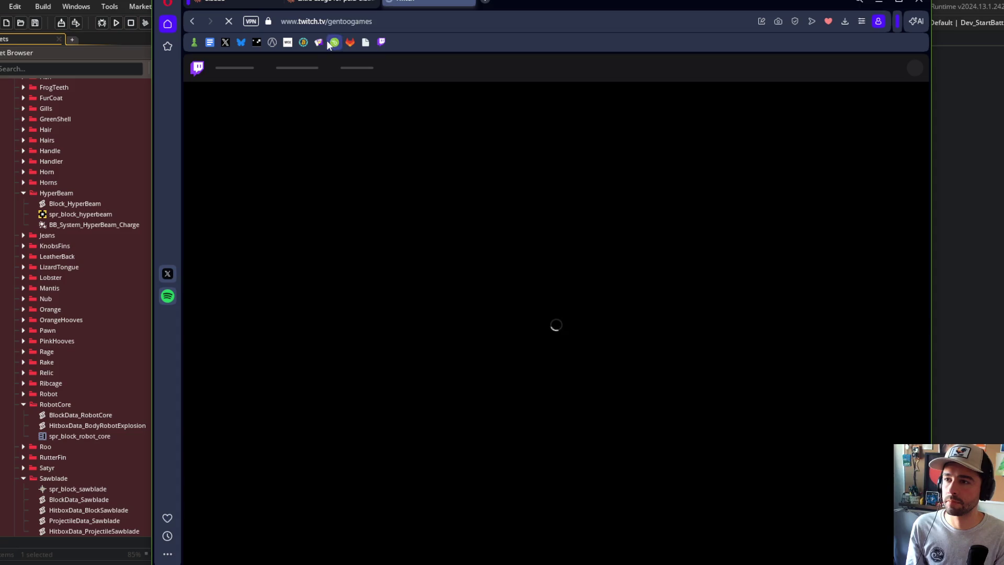
{"action": "key", "text": "alt+Left"}
{"action": "key", "text": "ctrl+a"}
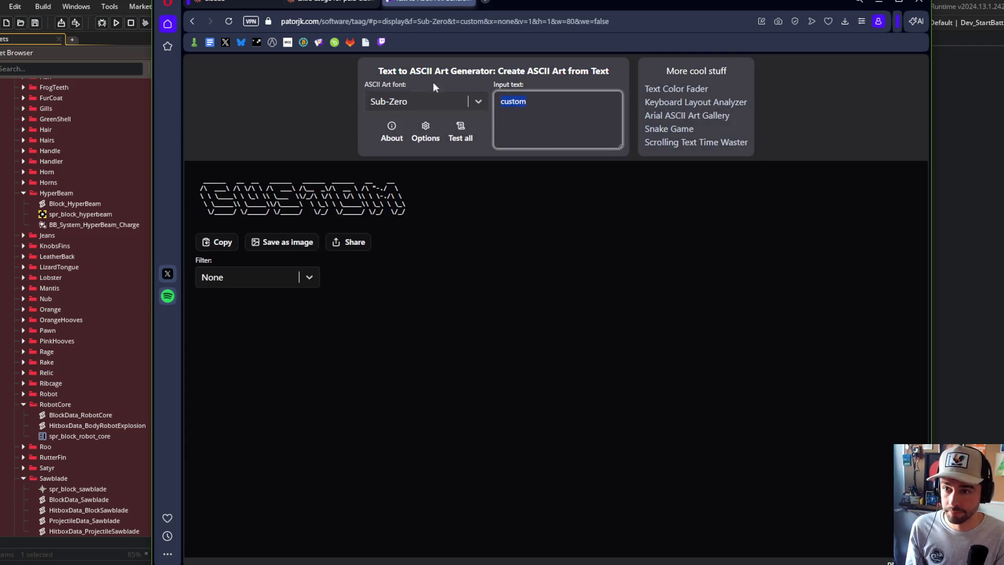
{"action": "type", "text": "beam"}
{"action": "left_click", "coordinate": [230, 246]}
{"action": "key", "text": "alt+Tab"}
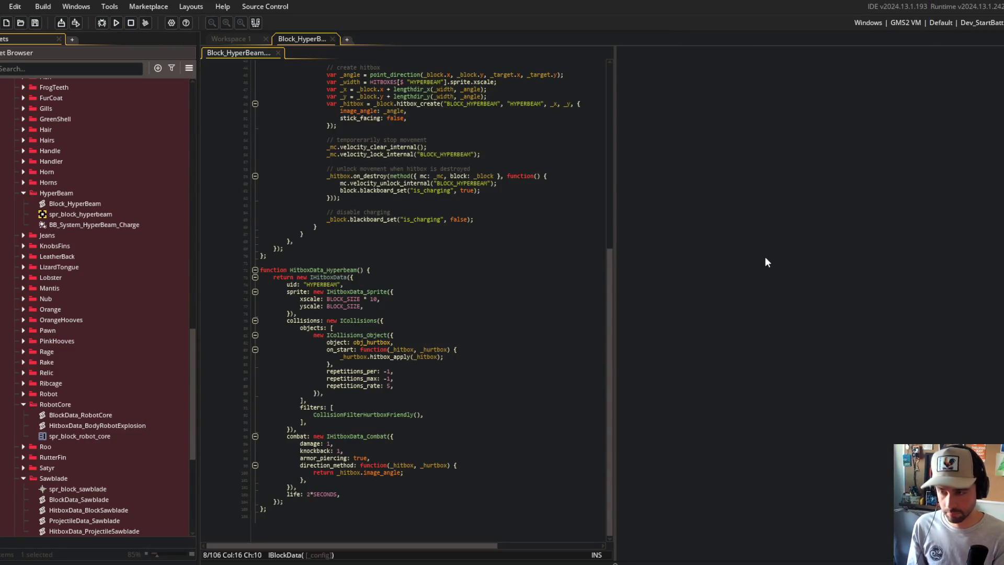
Paste the beam ASCII art at the top, wrap each line in // … //, and add a // ~~~ // divider.
{"action": "right_click", "coordinate": [512, 222]}
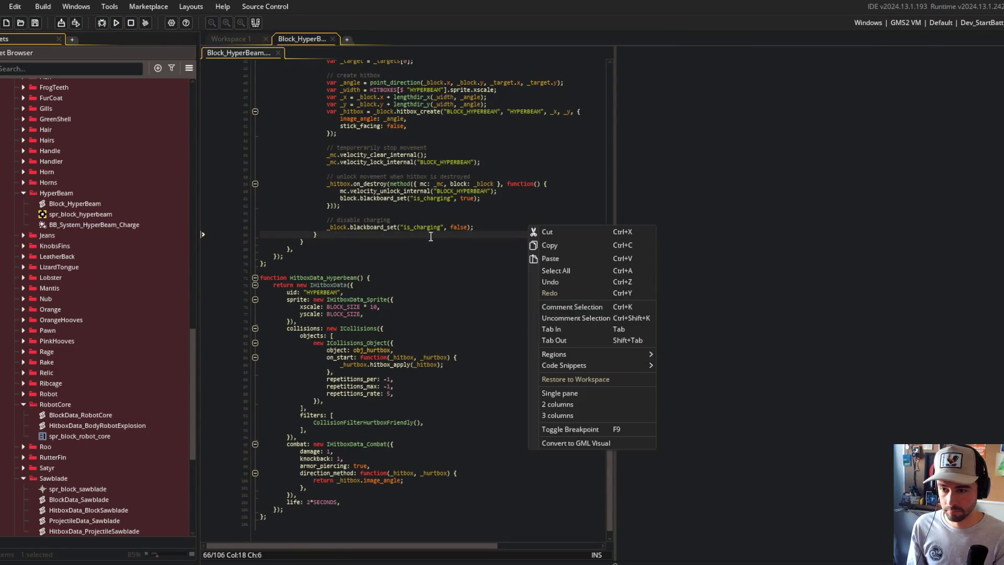
{"action": "left_click", "coordinate": [419, 215]}
{"action": "key", "text": "ctrl+Home"}
{"action": "key", "text": "ctrl+v"}
{"action": "key", "text": "Up"}
{"action": "key", "text": "Up"}
{"action": "key", "text": "Up"}
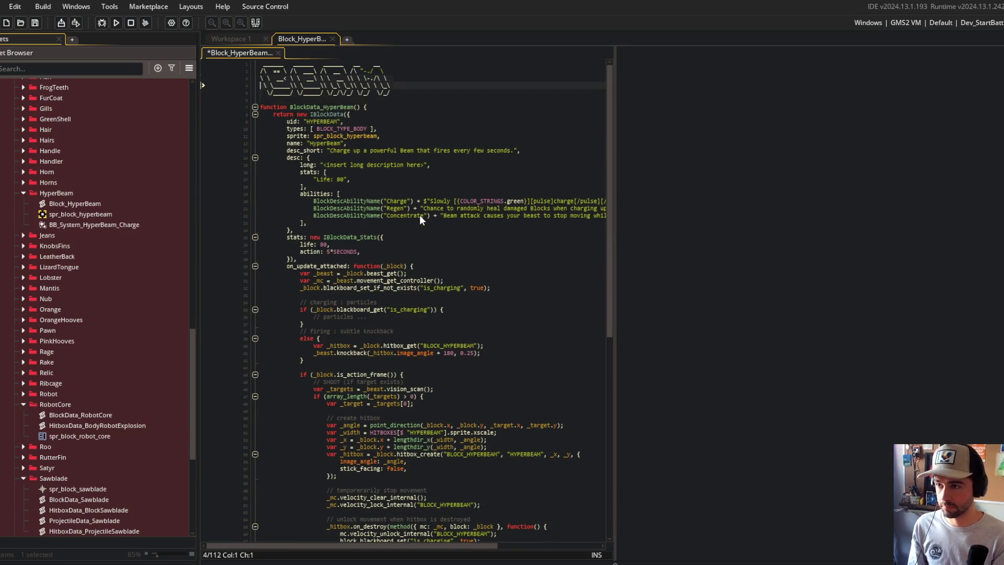
{"action": "type", "text": "//"}
{"action": "key", "text": "End"}
{"action": "type", "text": "//"}
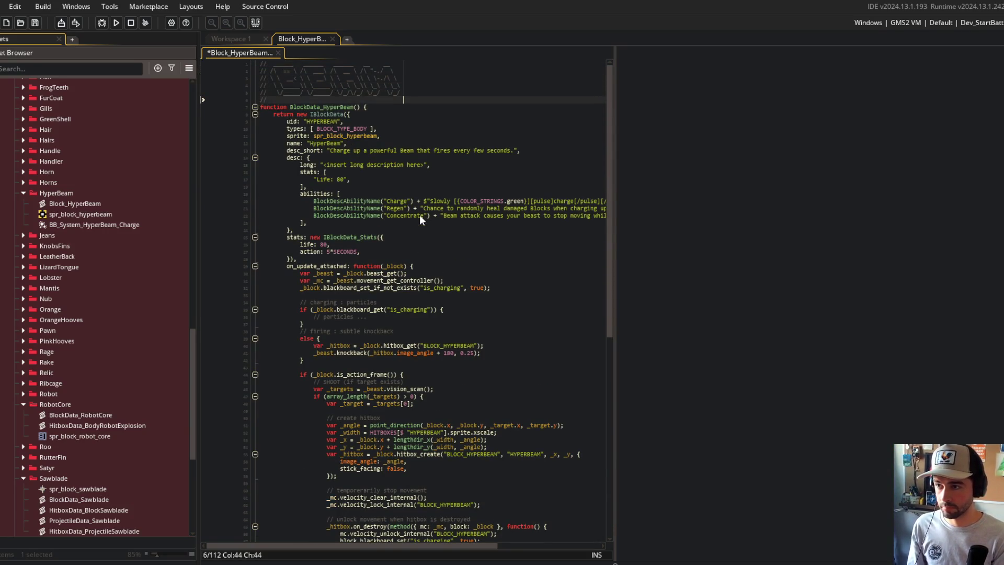
{"action": "key", "text": "Return"}
{"action": "type", "text": "// ~~~~~~~~"}
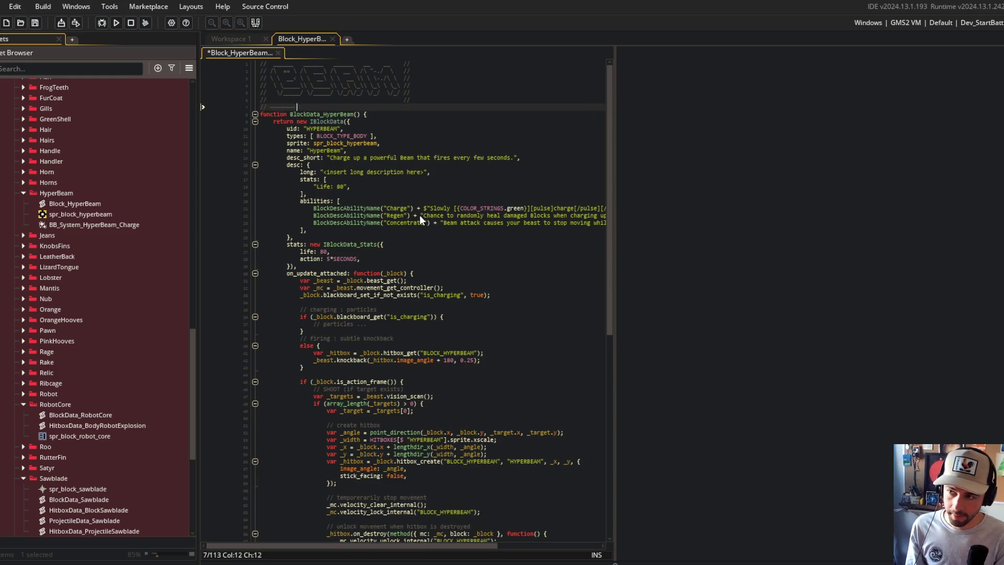
{"action": "type", "text": "~~~~~~~~~~~~~~~~~~~~~~~~~~~~~~~ //"}
Insert a blank line above the header, save Block_HyperBeam, and review the script.
{"action": "key", "text": "ctrl+Home"}
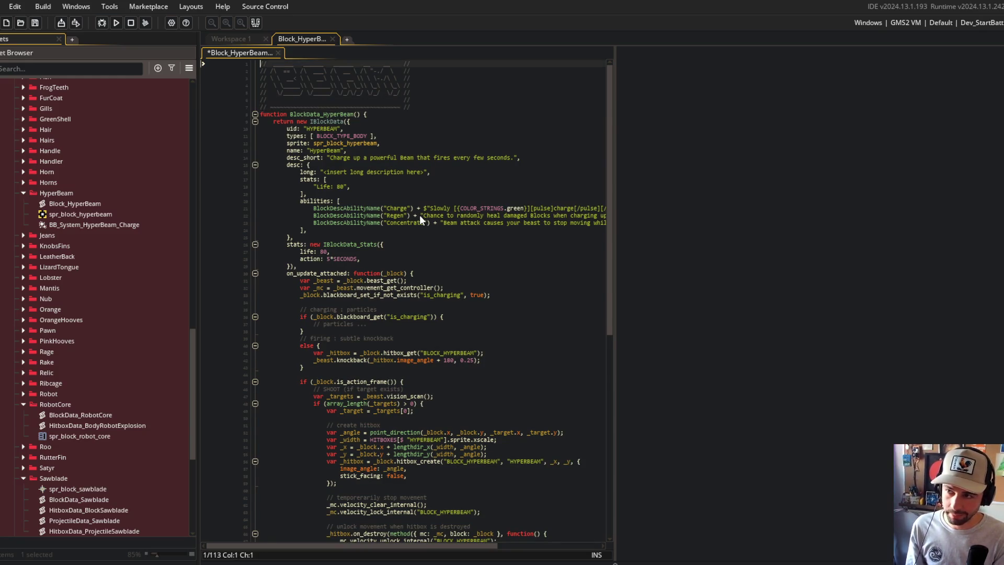
{"action": "key", "text": "Return"}
{"action": "key", "text": "Up"}
{"action": "left_click", "coordinate": [420, 215]}
{"action": "key", "text": "ctrl+s"}
{"action": "scroll", "coordinate": [430, 376], "scroll_direction": "down", "scroll_amount": 10}
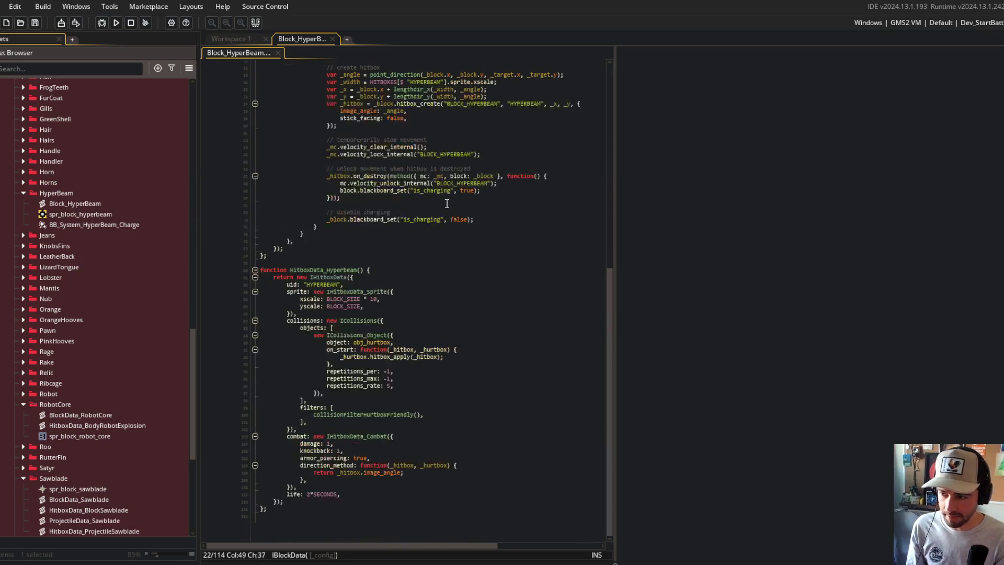
{"action": "scroll", "coordinate": [430, 376], "scroll_direction": "up", "scroll_amount": 10}
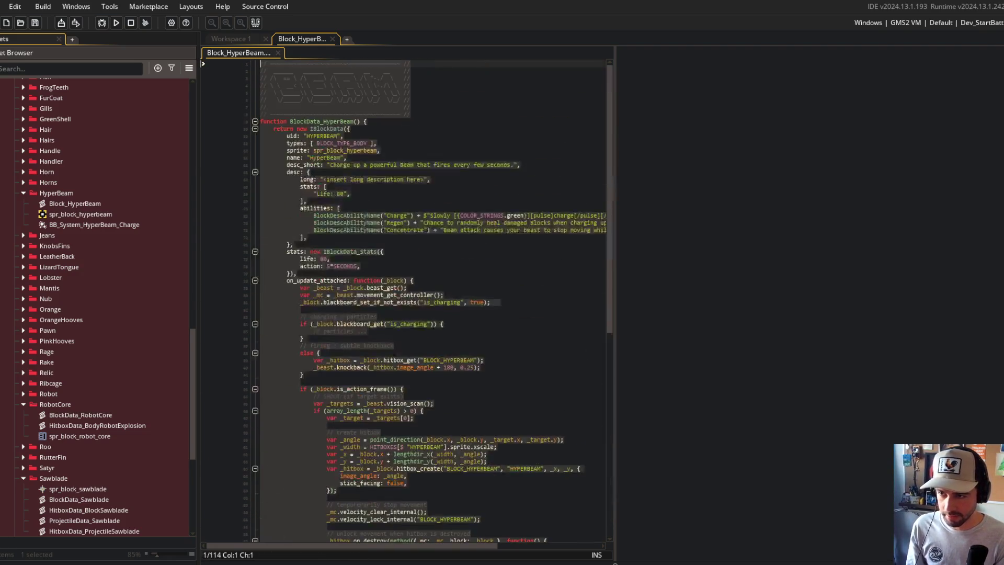
{"action": "left_click", "coordinate": [409, 195]}
{"action": "scroll", "coordinate": [409, 194], "scroll_direction": "down", "scroll_amount": 10}
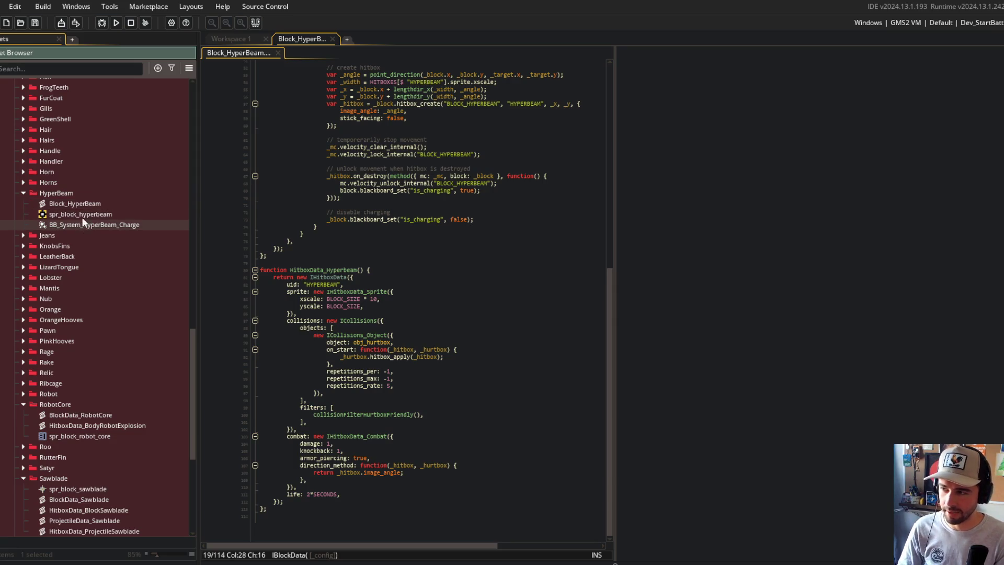
{"action": "scroll", "coordinate": [64, 219], "scroll_direction": "up", "scroll_amount": 3}
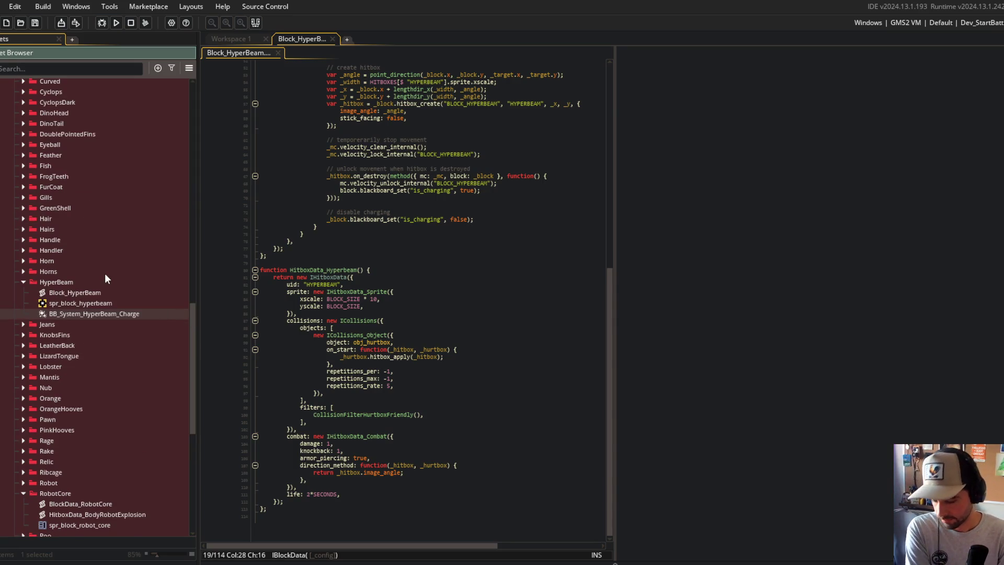
{"action": "scroll", "coordinate": [259, 218], "scroll_direction": "up", "scroll_amount": 10}
{"action": "left_click", "coordinate": [462, 195]}
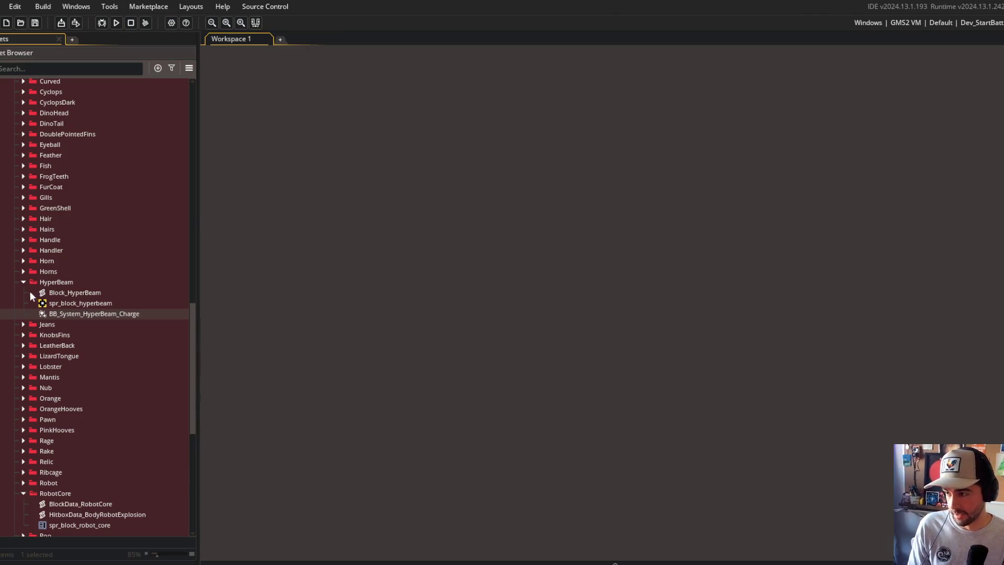
Open BlockData_RobotCore and HitboxData_BodyRobotExplosion together and rename the block script to Block_RobotCore.
{"action": "left_click", "coordinate": [23, 280]}
{"action": "left_click", "coordinate": [80, 383]}
{"action": "left_click", "coordinate": [81, 394], "text": "shift"}
{"action": "right_click", "coordinate": [81, 394]}
{"action": "left_click", "coordinate": [94, 414]}
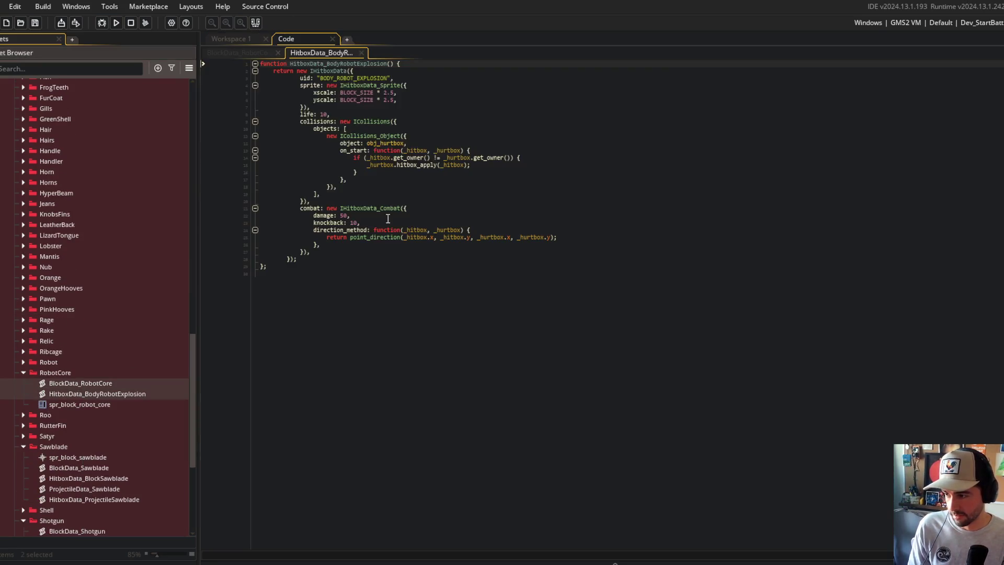
{"action": "left_click", "coordinate": [109, 383]}
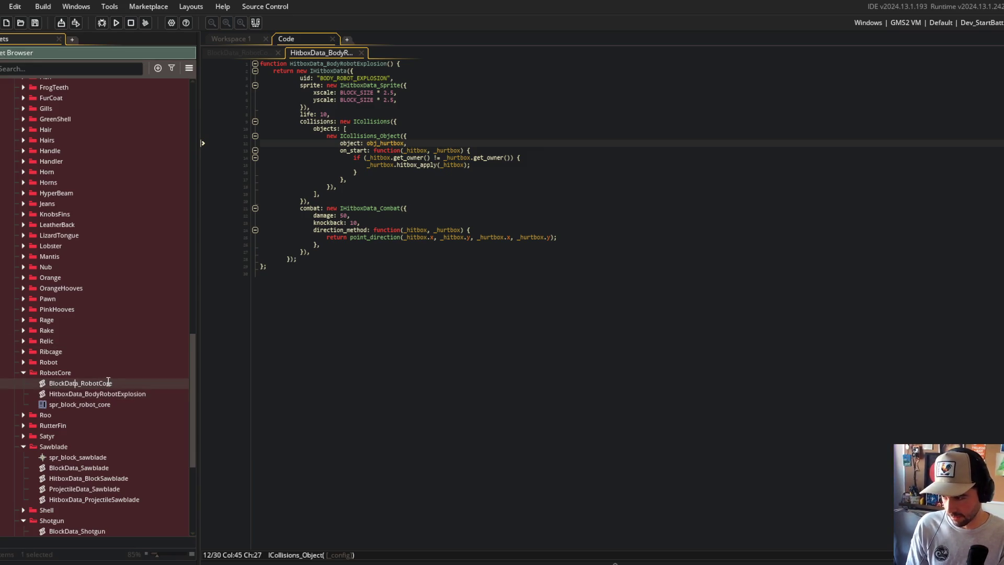
{"action": "key", "text": "BackSpace"}
{"action": "key", "text": "BackSpace"}
{"action": "key", "text": "BackSpace"}
{"action": "left_click", "coordinate": [429, 276]}
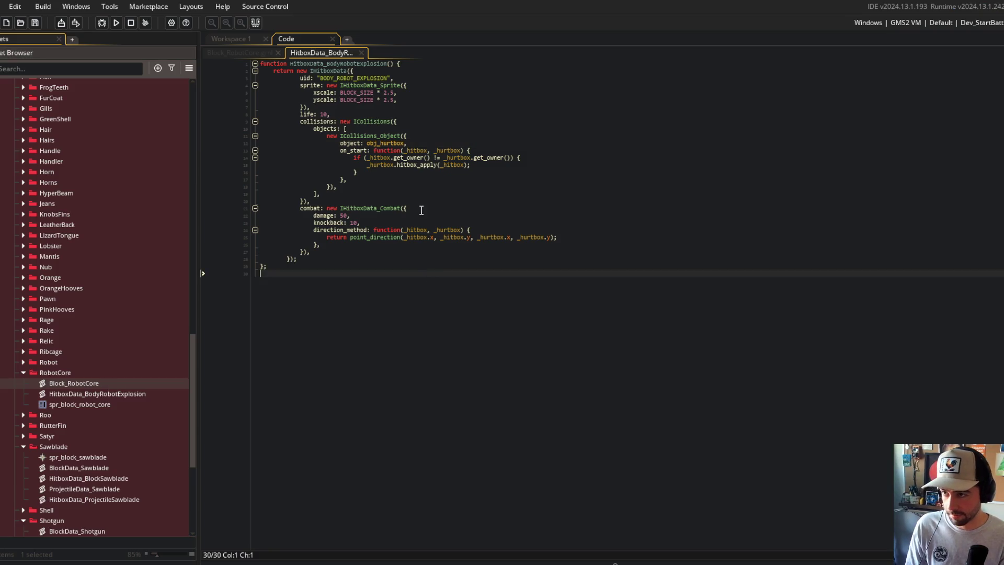
Copy the hitbox function and paste it at the end of Block_RobotCore, below the block function.
{"action": "right_click", "coordinate": [420, 179]}
{"action": "left_click", "coordinate": [299, 101]}
{"action": "left_click", "coordinate": [249, 50]}
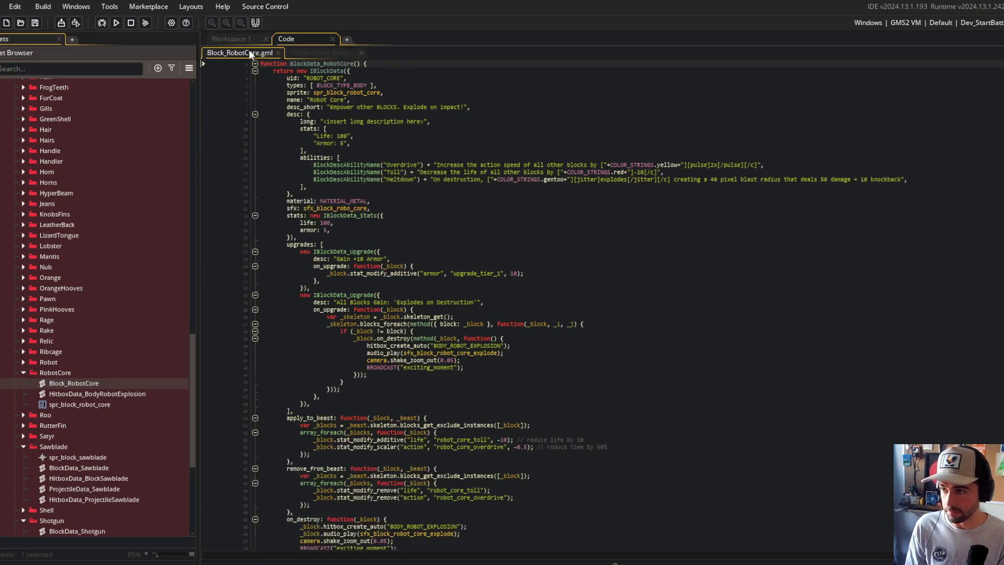
{"action": "key", "text": "ctrl+End"}
{"action": "key", "text": "Return"}
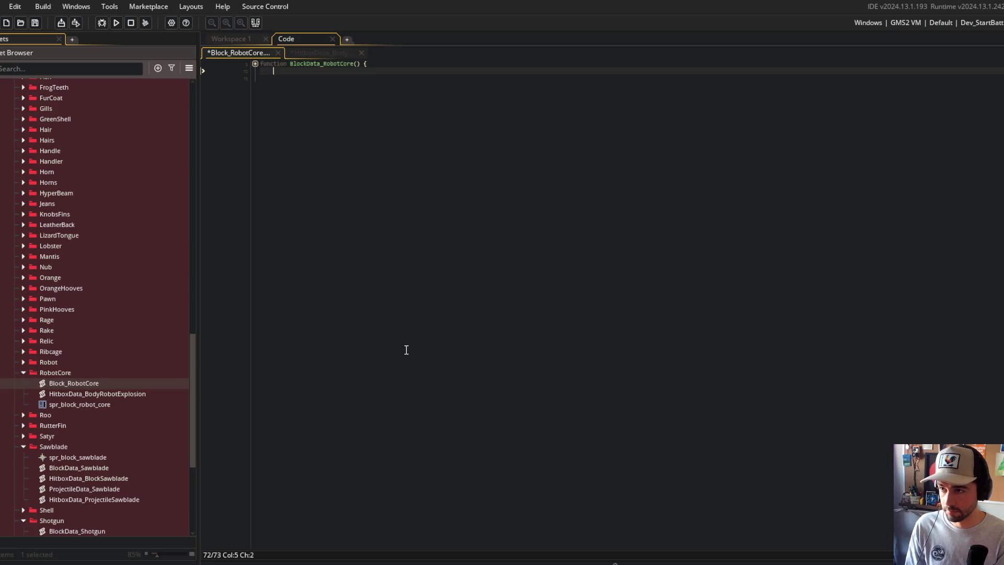
{"action": "key", "text": "ctrl+v"}
{"action": "left_click", "coordinate": [356, 143]}
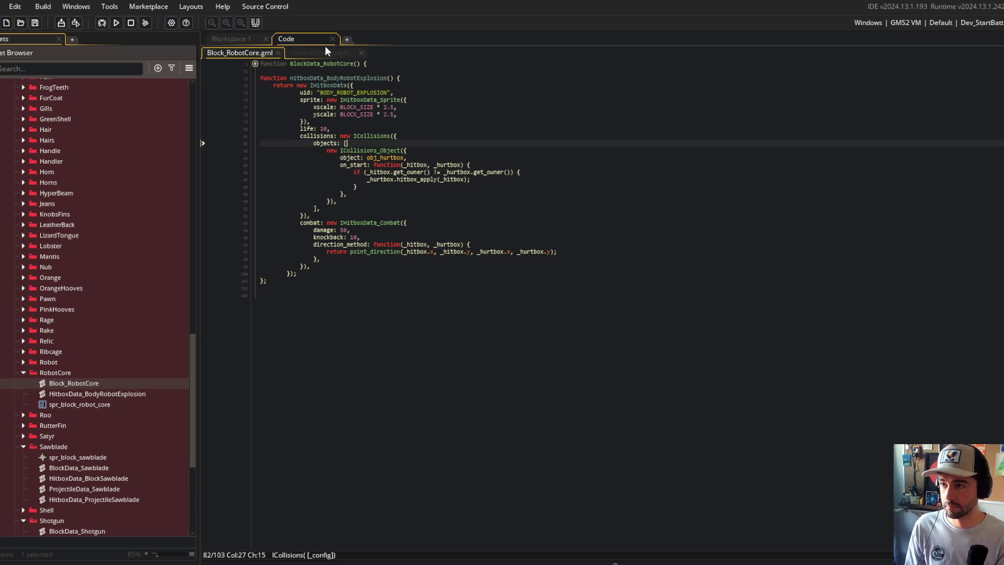
Delete the separate HitboxData_BodyRobotExplosion script and select that function name in Block_RobotCore.
{"action": "middle_click", "coordinate": [322, 50]}
{"action": "left_click", "coordinate": [113, 393]}
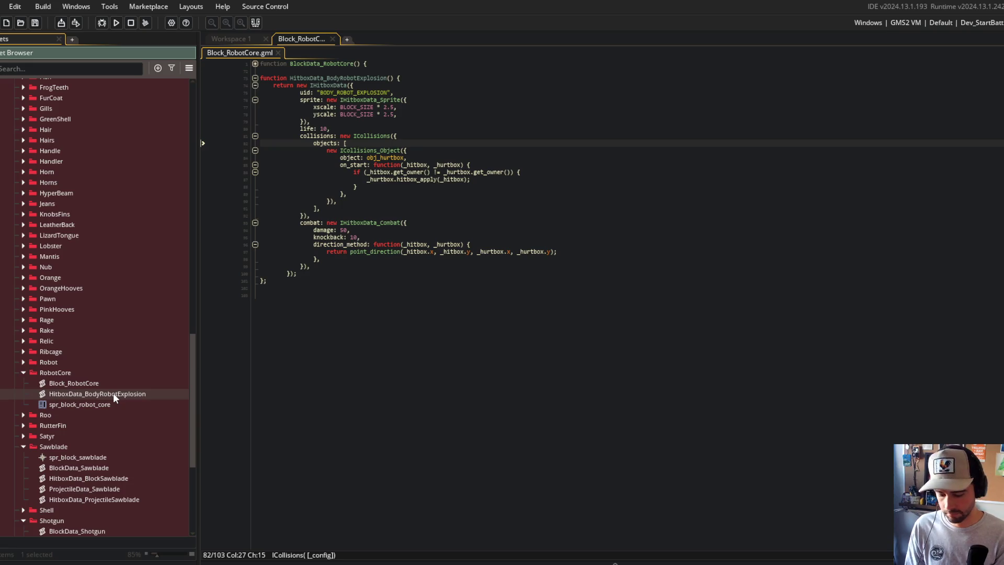
{"action": "key", "text": "Delete"}
{"action": "key", "text": "Return"}
{"action": "left_click", "coordinate": [616, 294]}
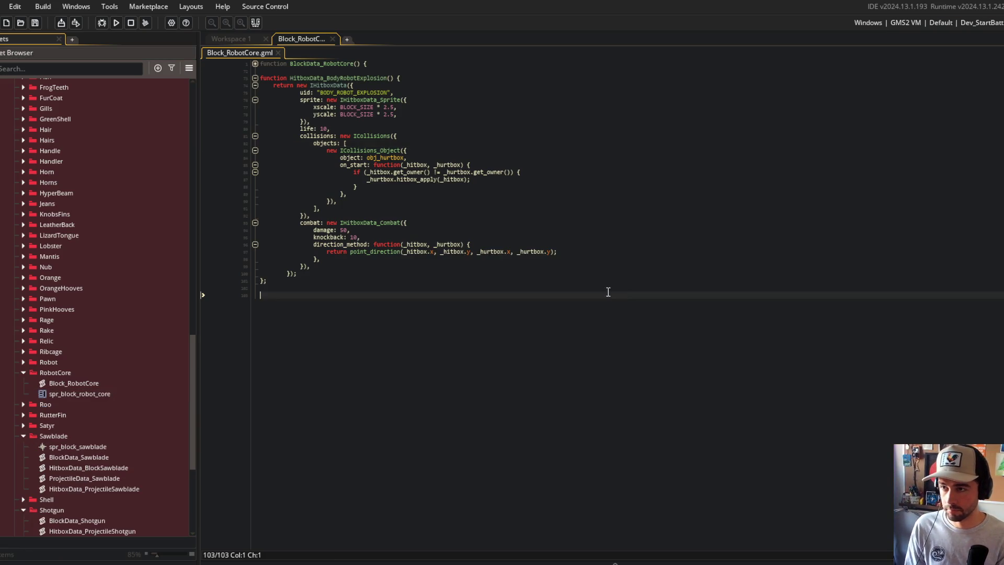
{"action": "double_click", "coordinate": [344, 78]}
{"action": "key", "text": "ctrl+c"}
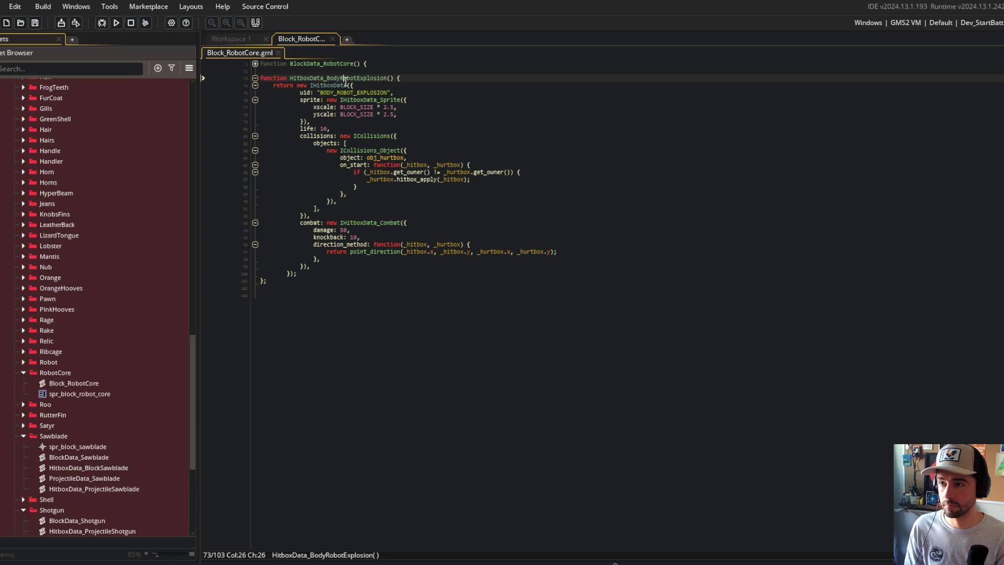
Replace all HitboxData_BodyRobotExplosion references project-wide with HitboxData_RobotCoreExplosion and save.
{"action": "key", "text": "ctrl+shift+f"}
{"action": "left_click", "coordinate": [259, 136]}
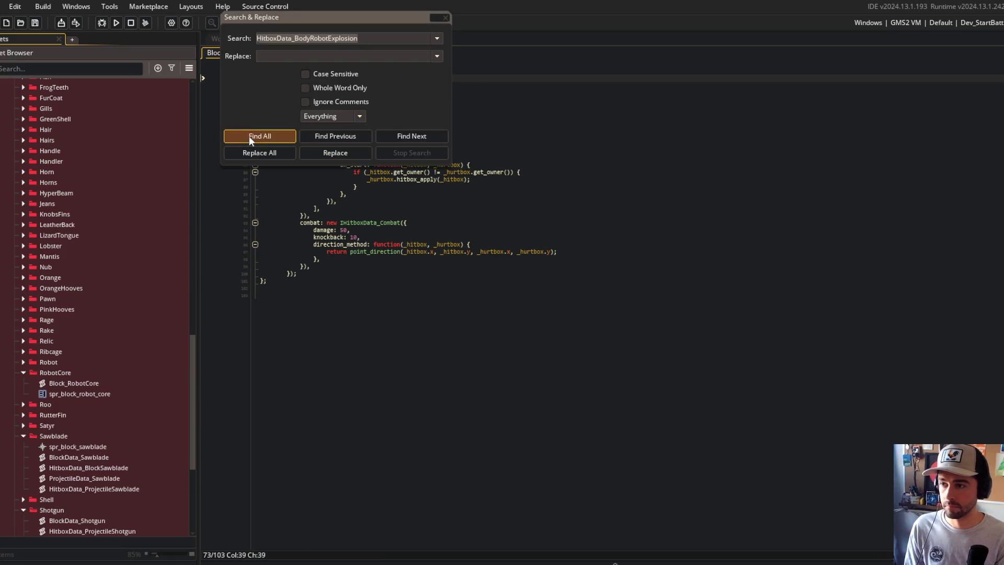
{"action": "mouse_move", "coordinate": [407, 20]}
{"action": "left_mouse_down"}
{"action": "mouse_move", "coordinate": [789, 108]}
{"action": "mouse_move", "coordinate": [793, 127]}
{"action": "left_mouse_up"}
{"action": "left_click", "coordinate": [700, 164]}
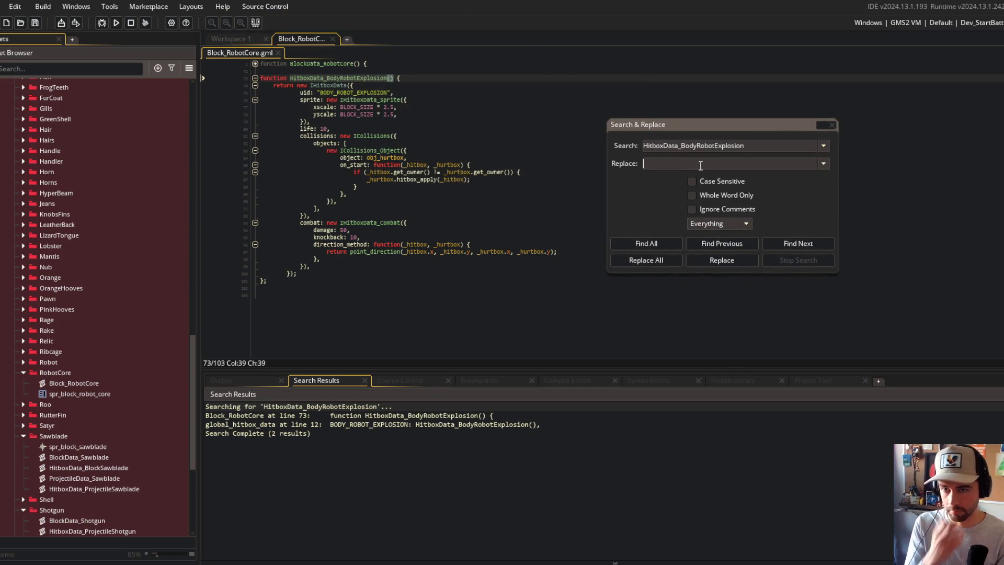
{"action": "key", "text": "ctrl+v"}
{"action": "type", "text": "RobotCore"}
{"action": "key", "text": "Delete"}
{"action": "key", "text": "Delete"}
{"action": "key", "text": "Delete"}
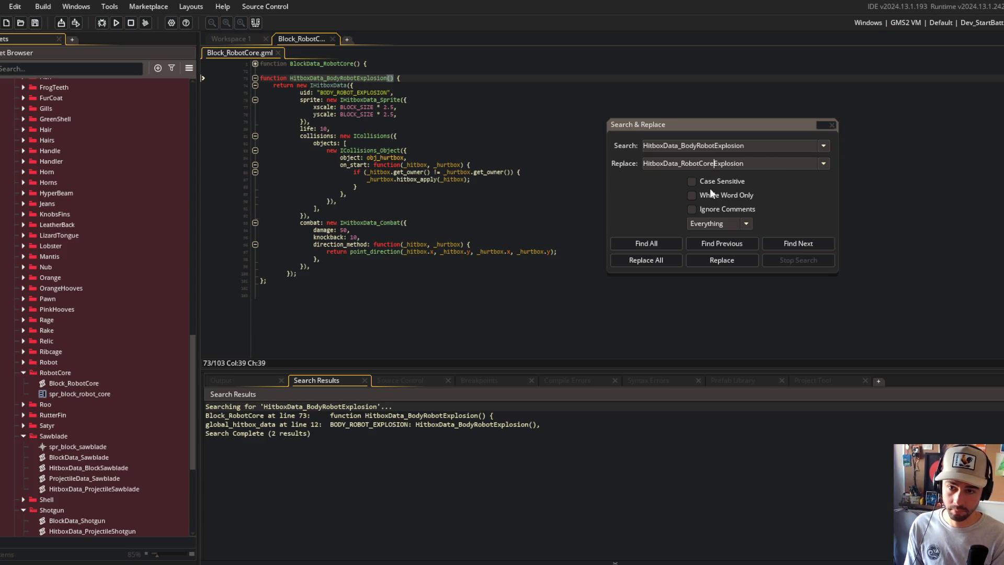
{"action": "left_click", "coordinate": [646, 260]}
{"action": "left_click", "coordinate": [544, 312]}
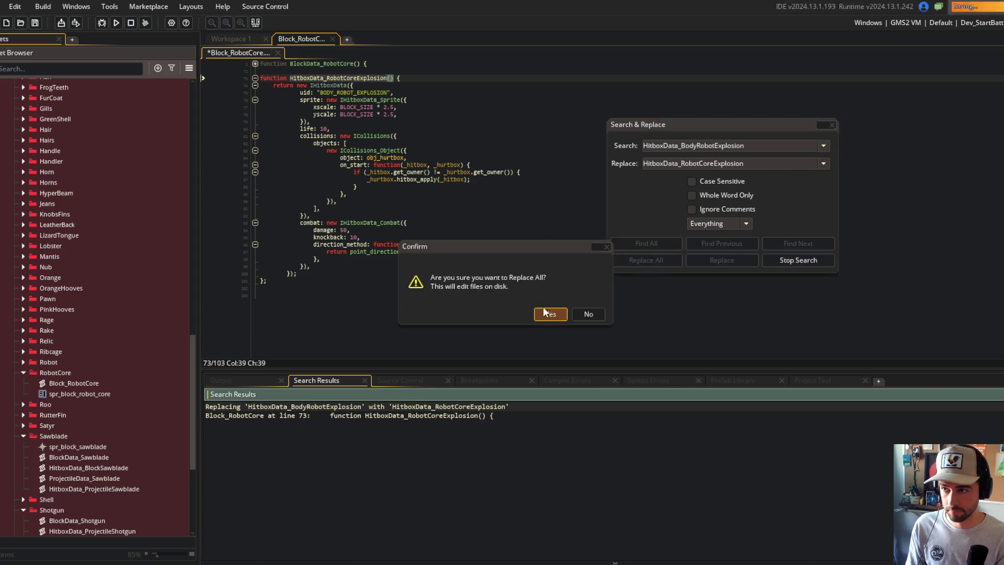
{"action": "left_click", "coordinate": [831, 124]}
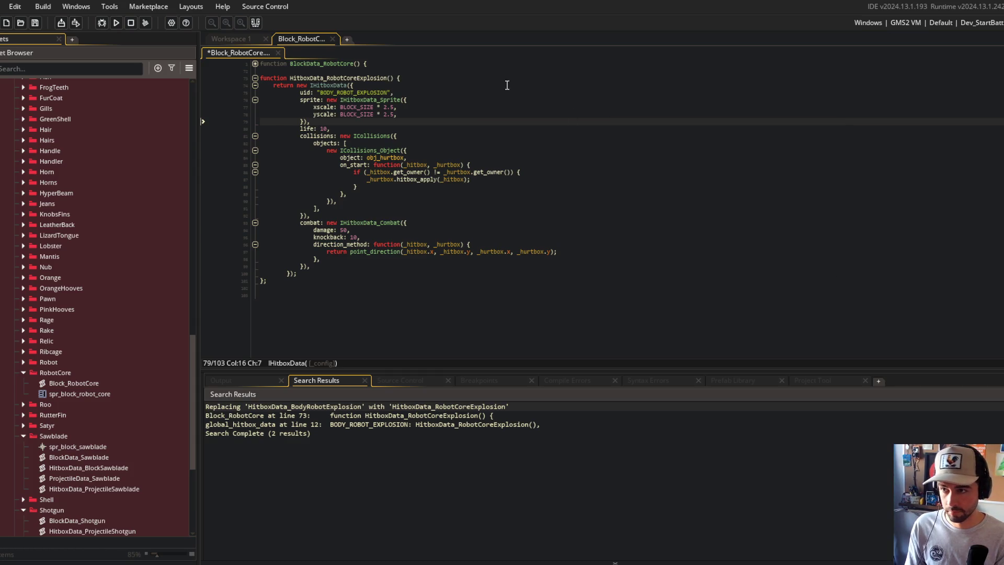
{"action": "key", "text": "ctrl+s"}
Select the BODY_ROBOT_EXPLOSION id in the hitbox code and search the project for its uses.
{"action": "left_click", "coordinate": [350, 99]}
{"action": "double_click", "coordinate": [364, 93]}
{"action": "left_click", "coordinate": [255, 64]}
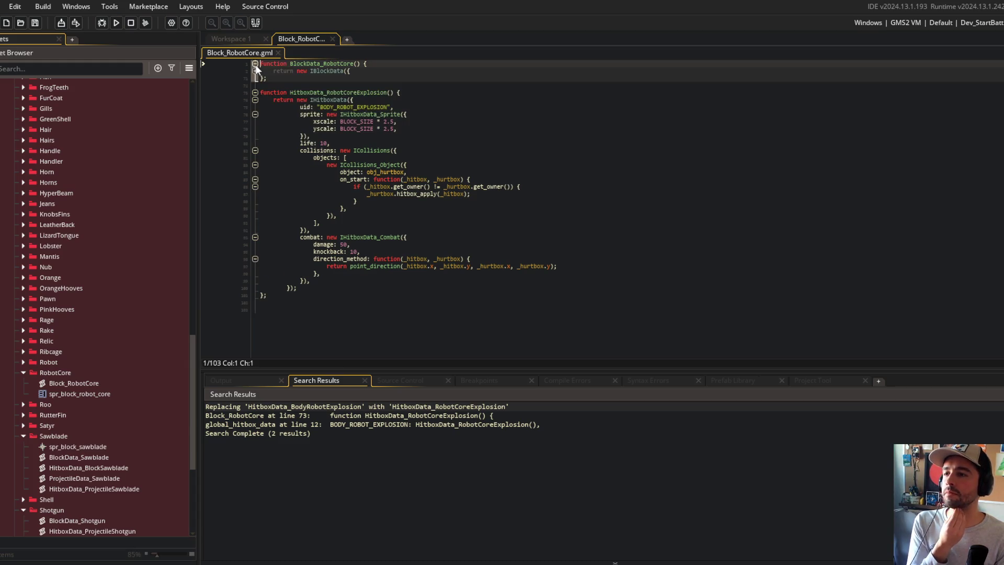
{"action": "left_click", "coordinate": [255, 71]}
{"action": "double_click", "coordinate": [353, 107]}
{"action": "key", "text": "ctrl+c"}
{"action": "key", "text": "ctrl+shift+f"}
{"action": "left_click", "coordinate": [645, 242]}
Replace all four BODY_ROBOT_EXPLOSION uses with ROBOT_CORE_EXPLOSION and save the file.
{"action": "left_click", "coordinate": [669, 164]}
{"action": "key", "text": "ctrl+v"}
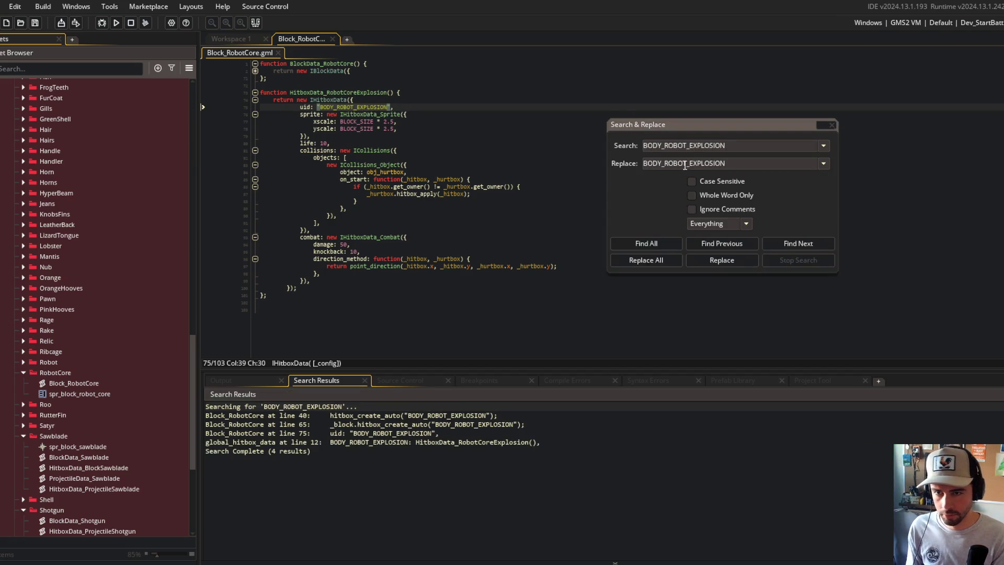
{"action": "left_click", "coordinate": [668, 164]}
{"action": "key", "text": "BackSpace"}
{"action": "key", "text": "BackSpace"}
{"action": "key", "text": "BackSpace"}
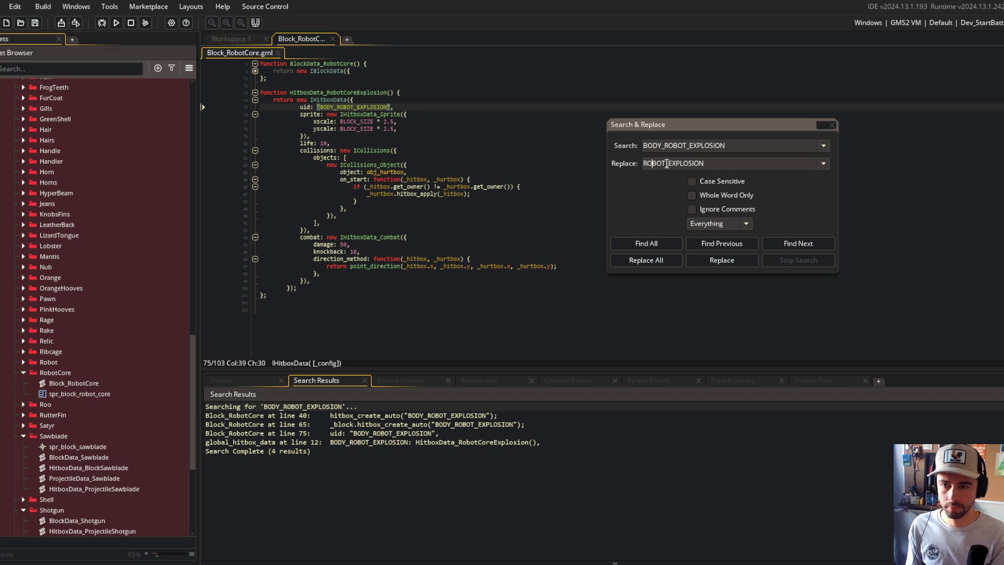
{"action": "left_click", "coordinate": [667, 163]}
{"action": "type", "text": "_CORE"}
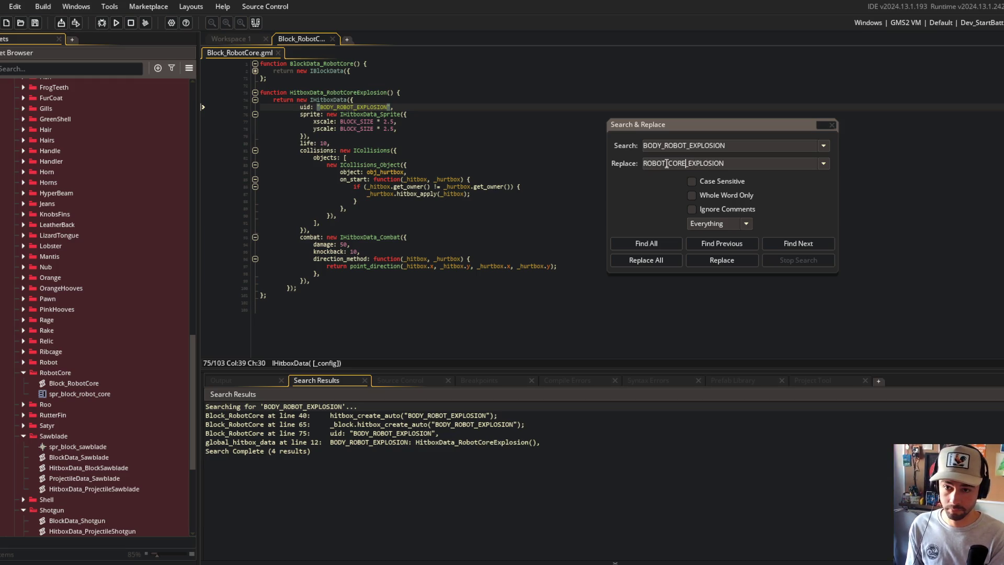
{"action": "left_click", "coordinate": [647, 264]}
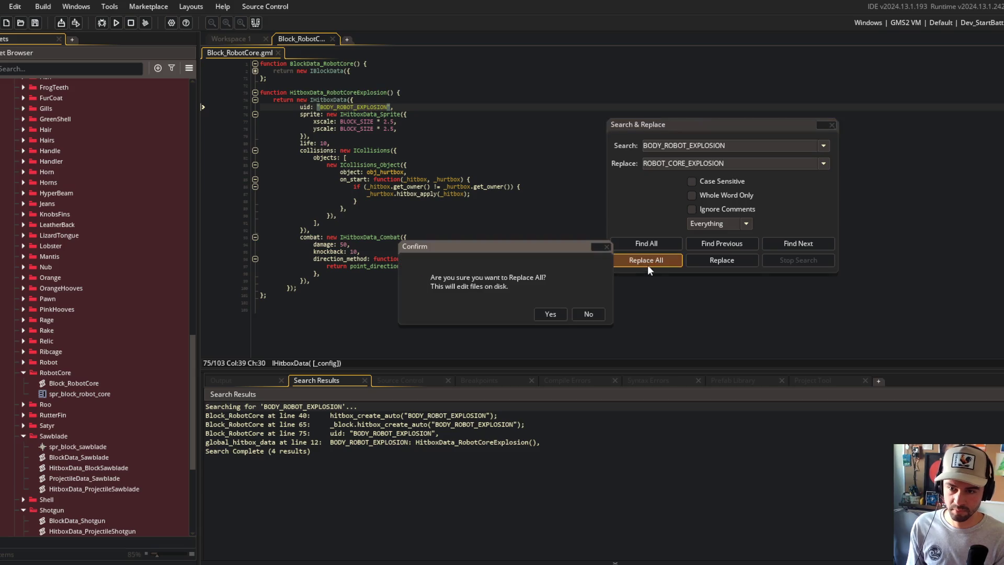
{"action": "left_click", "coordinate": [545, 316]}
{"action": "left_click", "coordinate": [832, 125]}
{"action": "key", "text": "ctrl+s"}
Open Block_HyperBeam for reference, fold its returned data and both functions, then close it.
{"action": "left_click", "coordinate": [516, 195]}
{"action": "scroll", "coordinate": [139, 398], "scroll_direction": "up", "scroll_amount": 5}
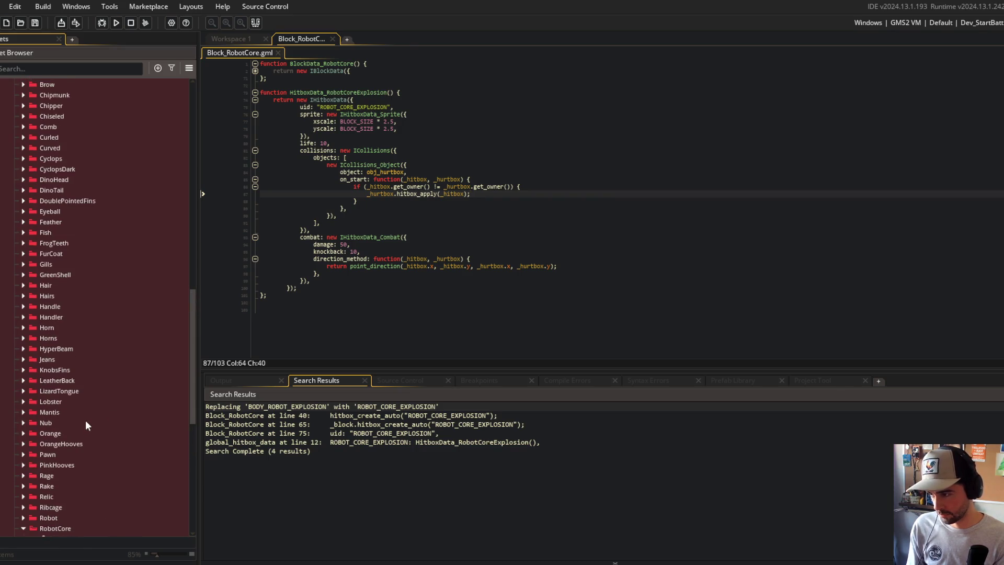
{"action": "left_click", "coordinate": [24, 349]}
{"action": "double_click", "coordinate": [75, 359]}
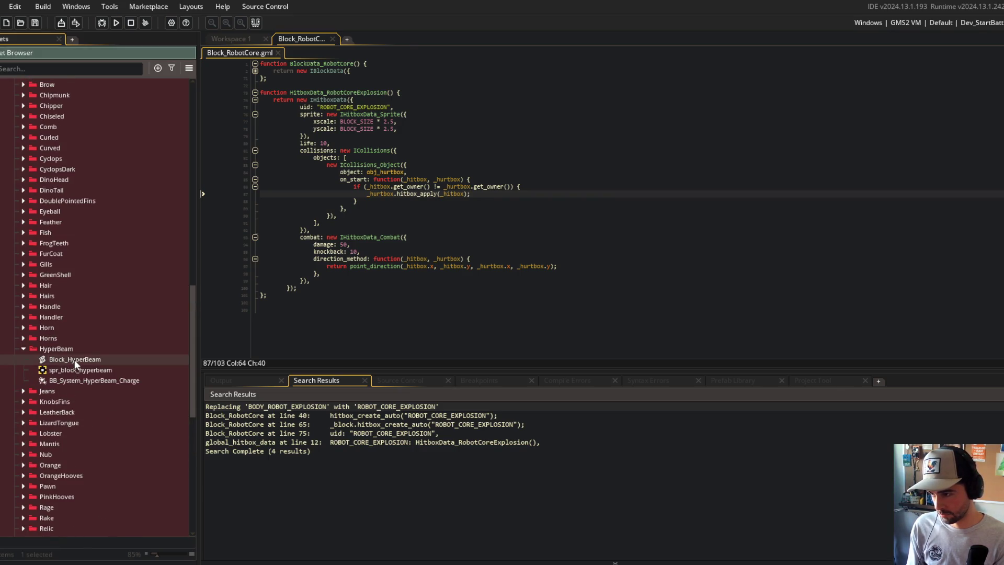
{"action": "left_click", "coordinate": [255, 129]}
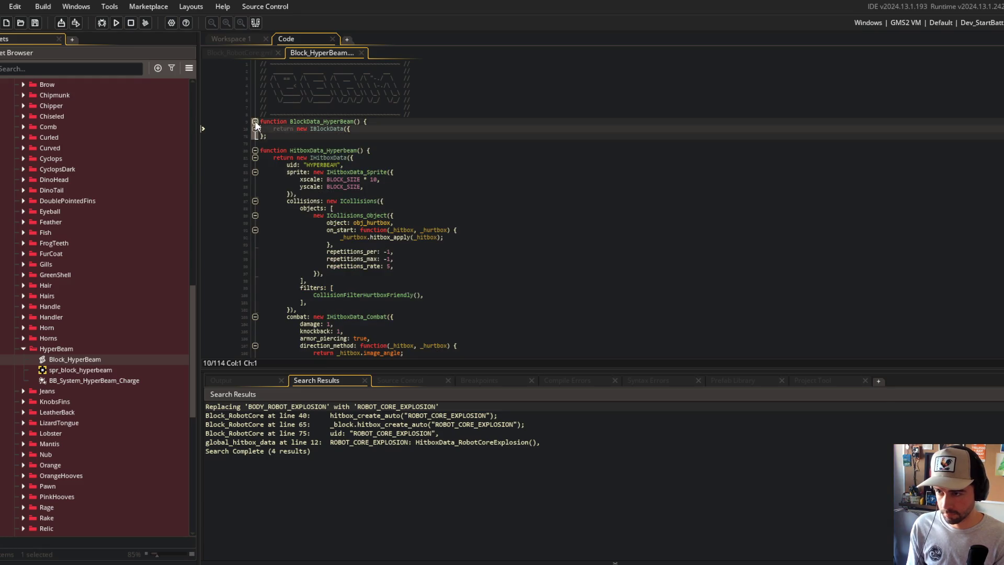
{"action": "left_click", "coordinate": [254, 122]}
{"action": "left_click", "coordinate": [254, 135]}
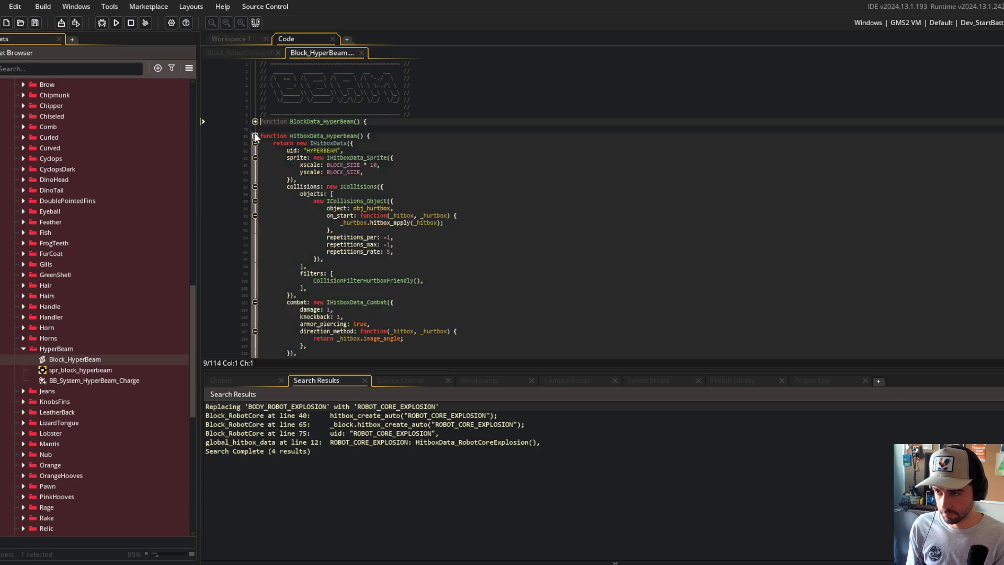
{"action": "left_click", "coordinate": [362, 52]}
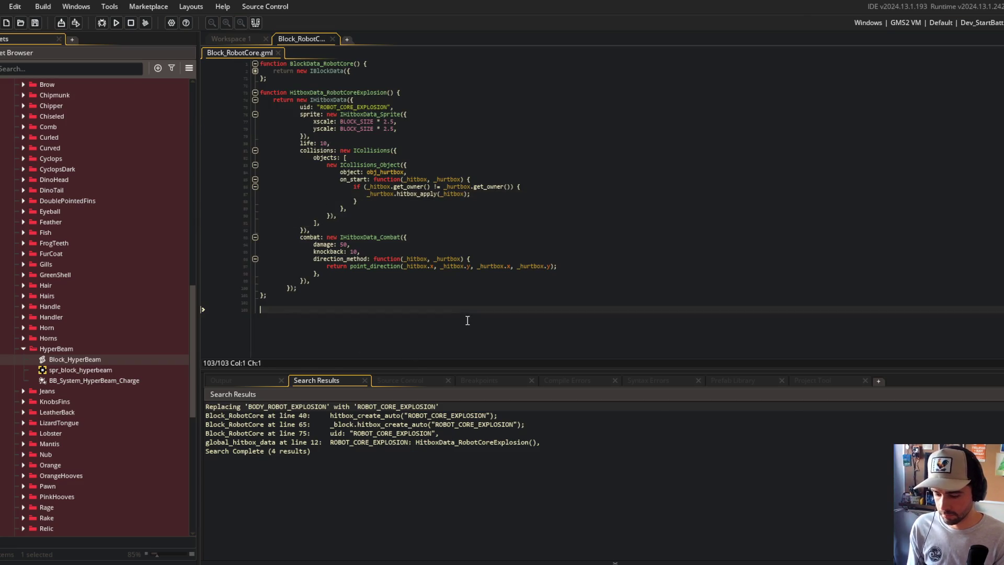
Move the music player window off the GameMaker code editor.
{"action": "key", "text": "alt+Tab"}
{"action": "left_click", "coordinate": [754, 419]}
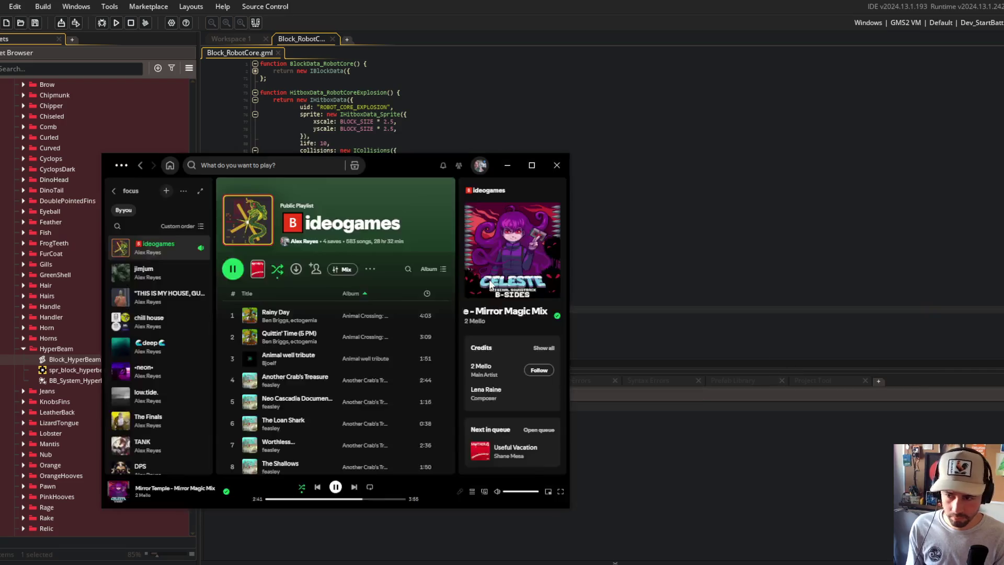
{"action": "mouse_move", "coordinate": [408, 165]}
{"action": "left_mouse_down"}
{"action": "mouse_move", "coordinate": [626, 153]}
{"action": "mouse_move", "coordinate": [660, 60]}
{"action": "left_mouse_up"}
{"action": "left_click", "coordinate": [359, 252]}
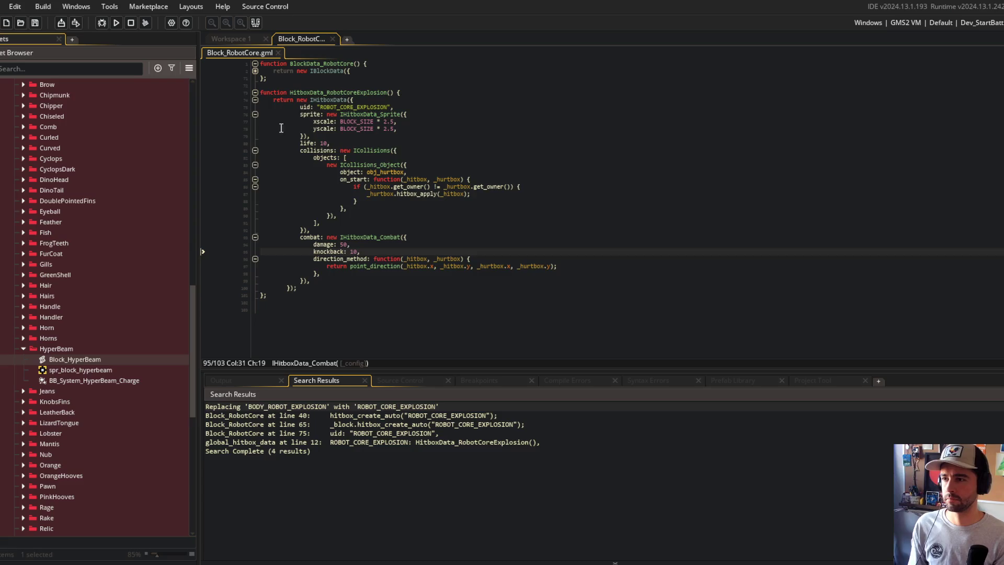
Refold the Block_RobotCore functions, then drag sfx_block_robo_core and the explode sound toward RobotCore.
{"action": "left_click", "coordinate": [255, 94]}
{"action": "left_click", "coordinate": [289, 187]}
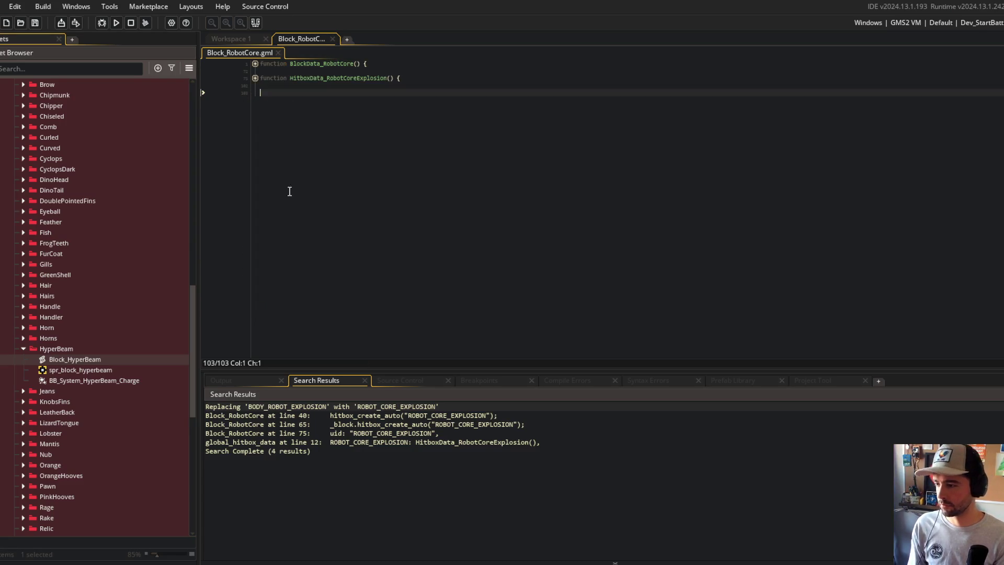
{"action": "left_click", "coordinate": [23, 349]}
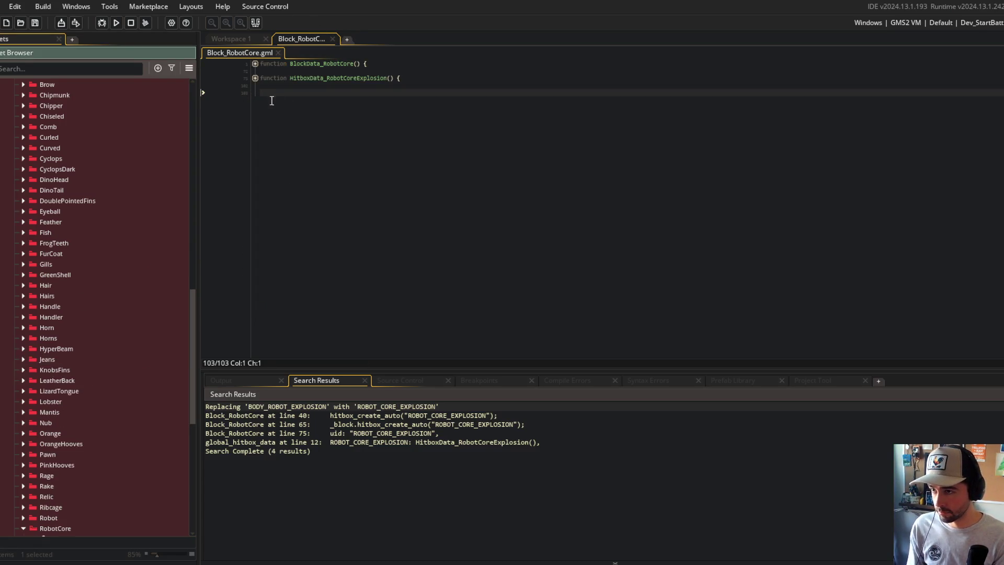
{"action": "left_click", "coordinate": [254, 78]}
{"action": "left_click", "coordinate": [255, 63]}
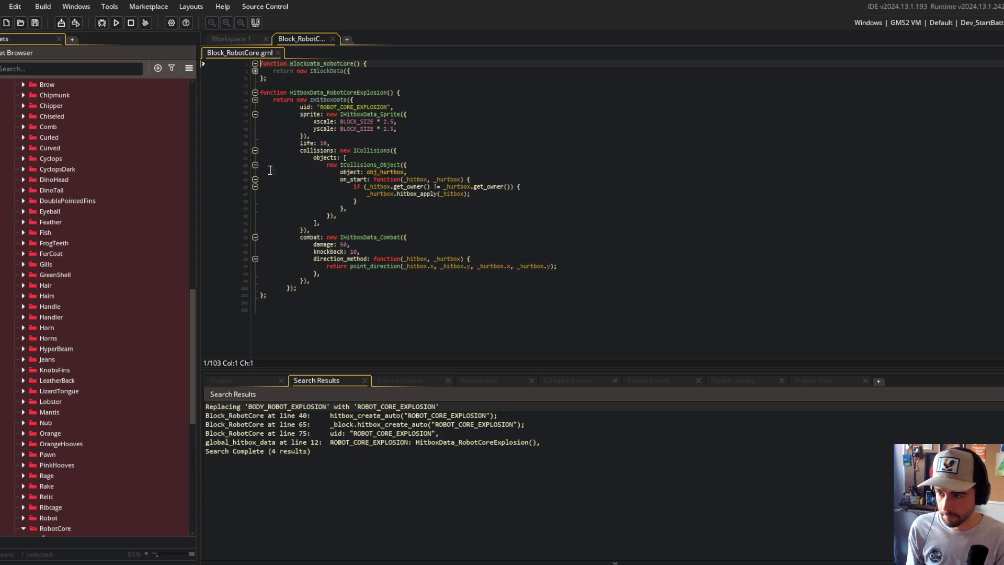
{"action": "left_click", "coordinate": [255, 71]}
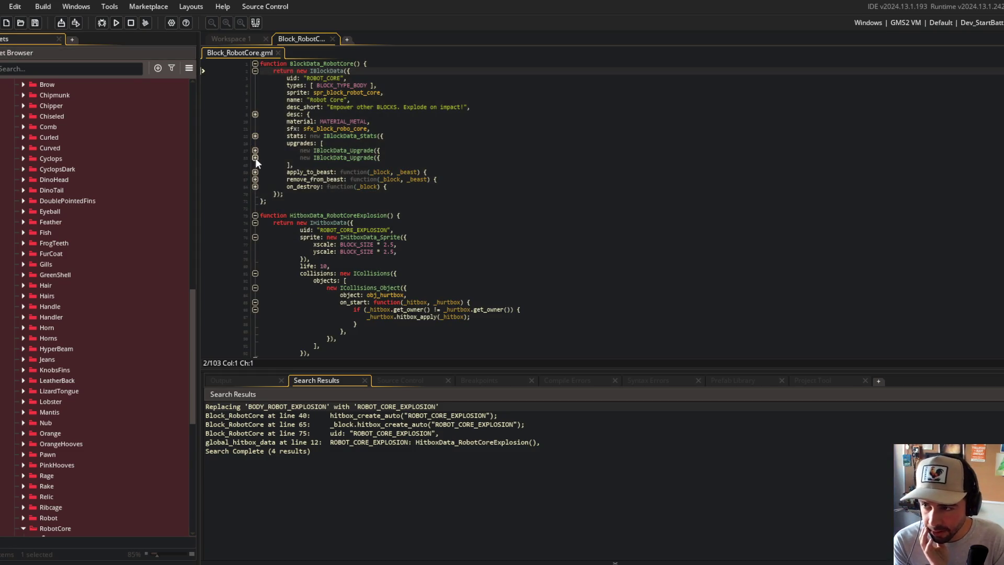
{"action": "scroll", "coordinate": [146, 175], "scroll_direction": "up", "scroll_amount": 15}
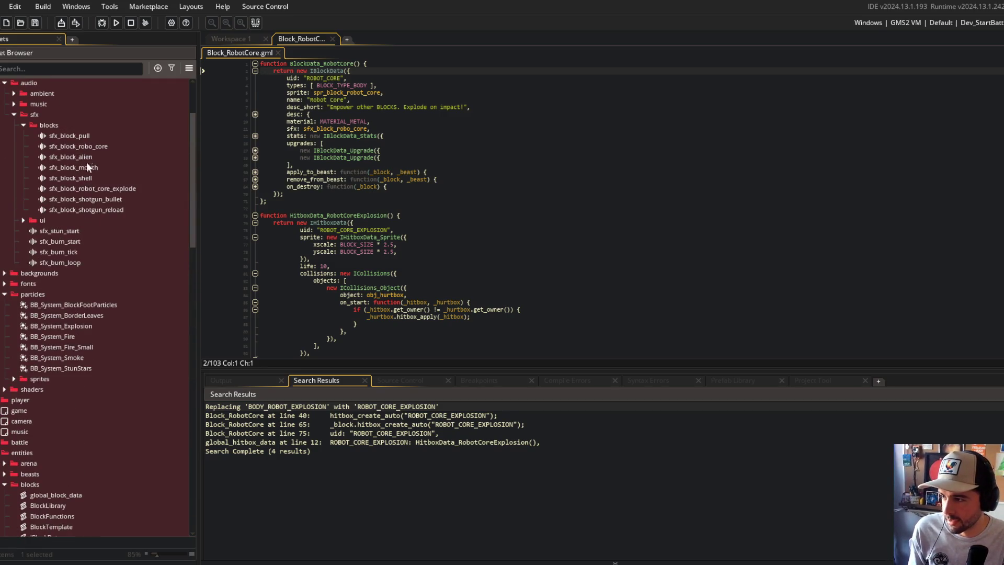
{"action": "mouse_move", "coordinate": [89, 146]}
{"action": "left_mouse_down"}
{"action": "mouse_move", "coordinate": [92, 185]}
{"action": "mouse_move", "coordinate": [114, 205]}
{"action": "mouse_move", "coordinate": [109, 547]}
{"action": "mouse_move", "coordinate": [107, 426]}
{"action": "left_mouse_up"}
{"action": "left_click", "coordinate": [95, 189], "text": "shift"}
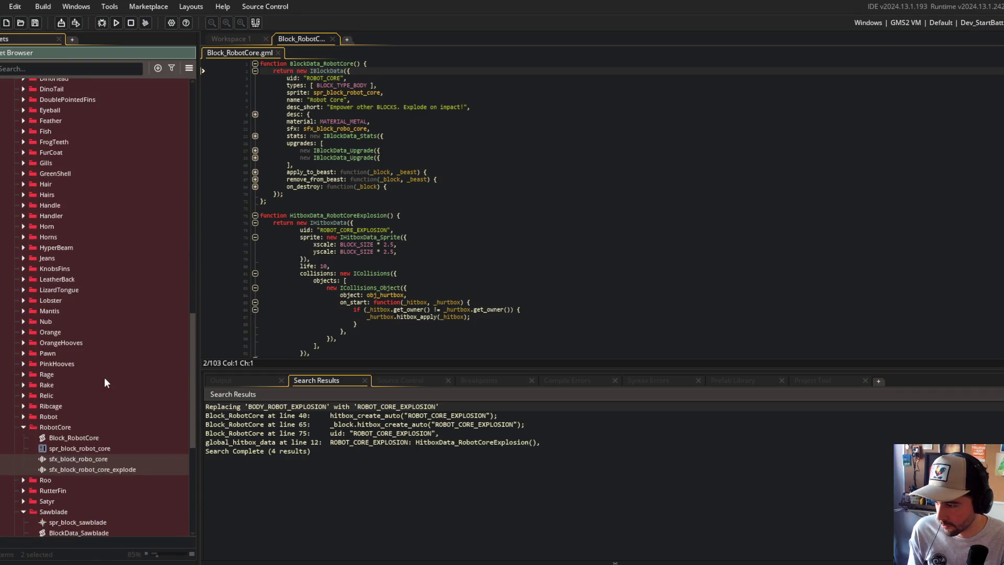
Generate 'core' ASCII art in the patorjk generator and copy it.
{"action": "left_click", "coordinate": [105, 378]}
{"action": "scroll", "coordinate": [105, 399], "scroll_direction": "down", "scroll_amount": 1}
{"action": "key", "text": "alt+Tab"}
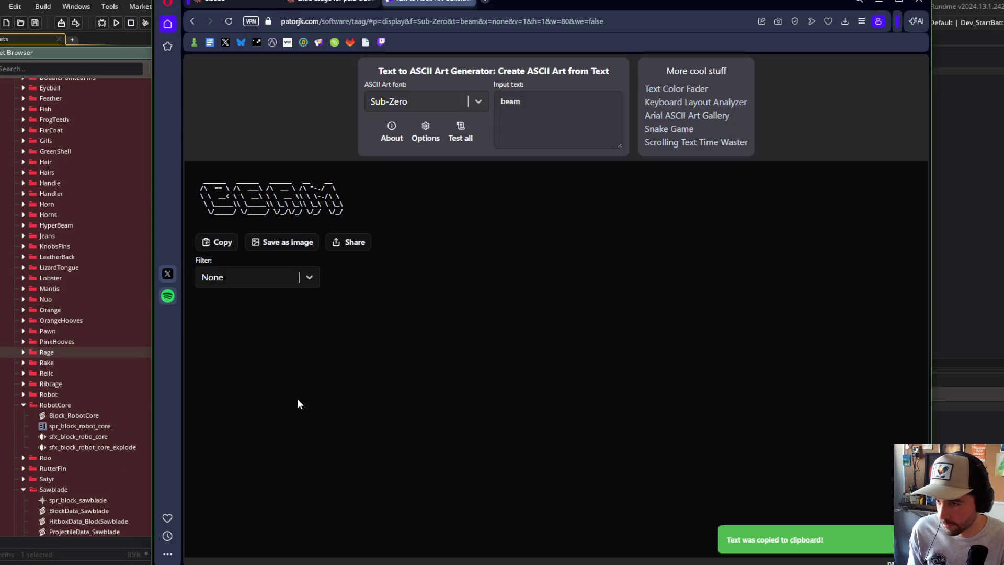
{"action": "left_click", "coordinate": [560, 107]}
{"action": "key", "text": "ctrl+a"}
{"action": "type", "text": "core"}
{"action": "left_click", "coordinate": [220, 243]}
{"action": "key", "text": "alt+Tab"}
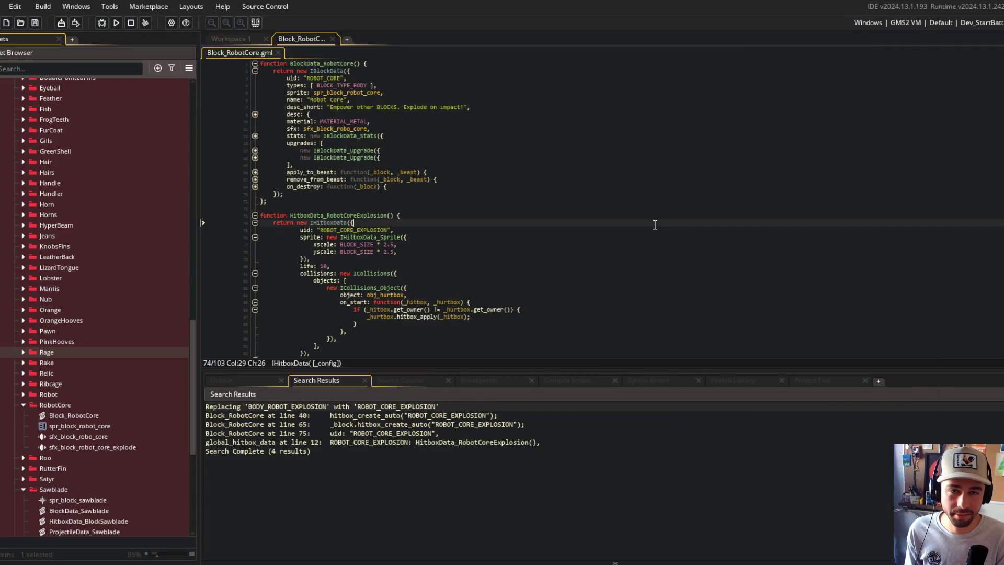
Paste the CORE banner at the top of Block_RobotCore.gml and comment it with //.
{"action": "left_click", "coordinate": [571, 196]}
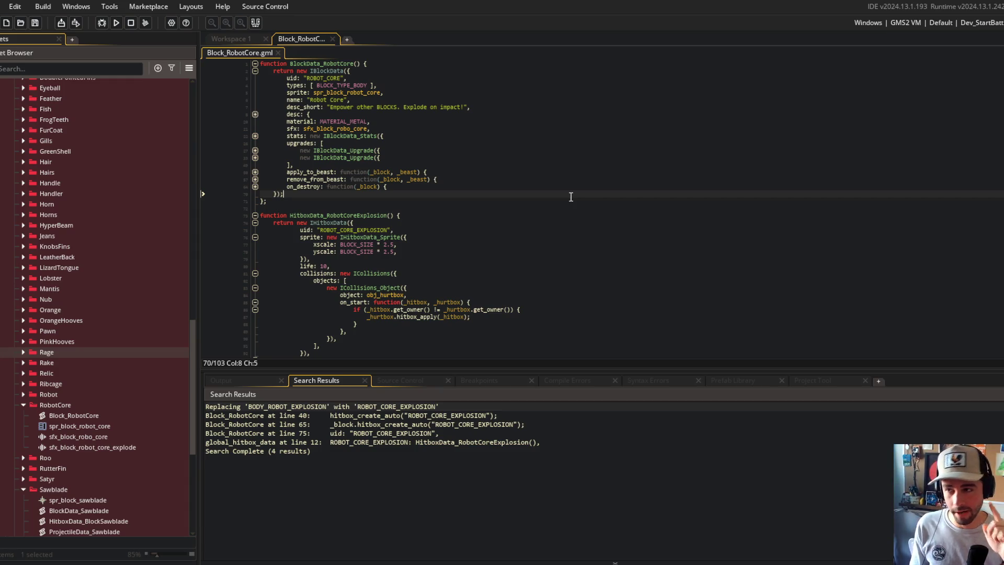
{"action": "key", "text": "ctrl+Home"}
{"action": "key", "text": "Return"}
{"action": "key", "text": "ctrl+v"}
{"action": "key", "text": "Up"}
{"action": "key", "text": "Up"}
{"action": "key", "text": "Up"}
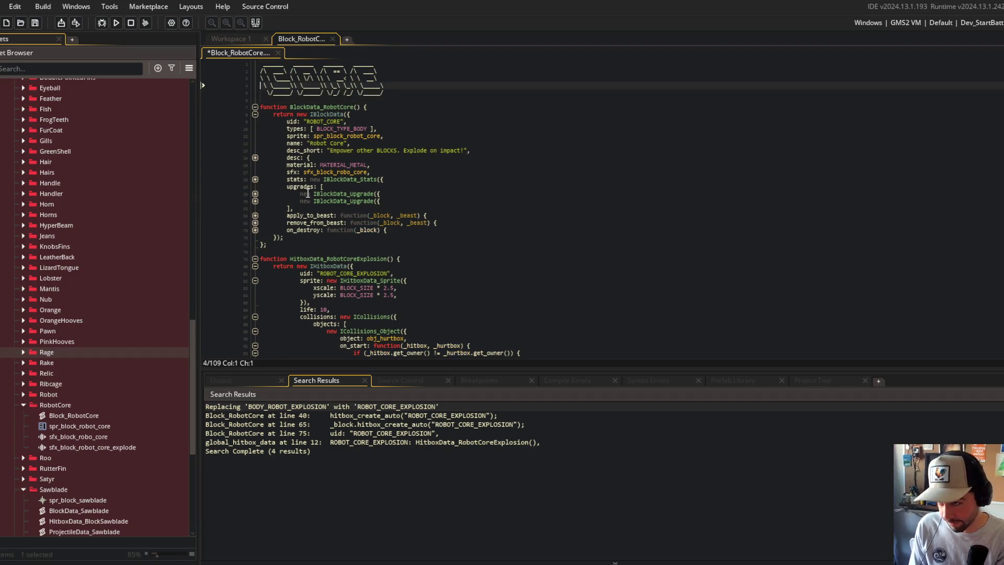
{"action": "type", "text": "/"}
{"action": "key", "text": "Down"}
{"action": "key", "text": "Down"}
{"action": "key", "text": "Down"}
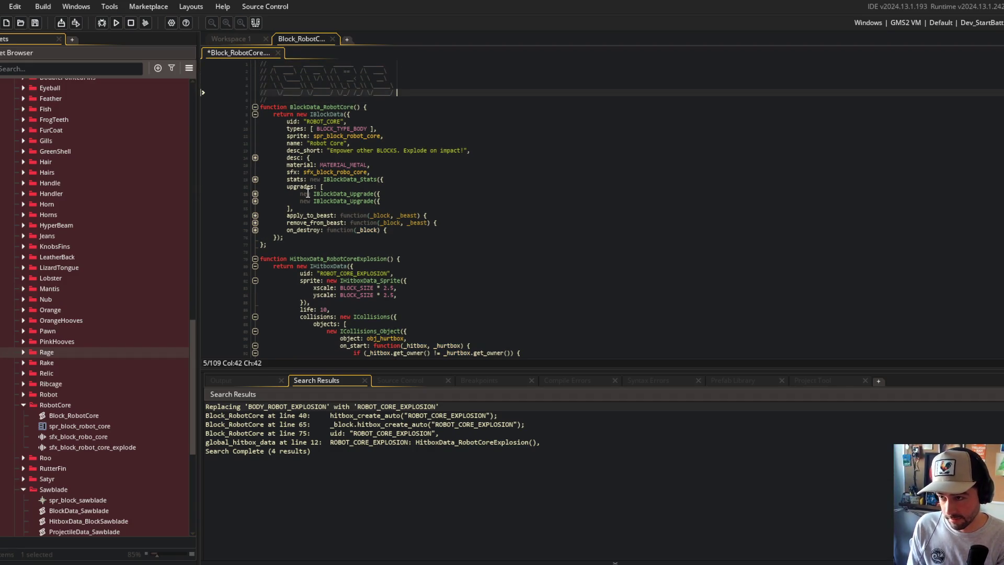
Frame the banner with '// ------------------------------------- //' divider lines above and below, then save.
{"action": "key", "text": "Return"}
{"action": "type", "text": "// -"}
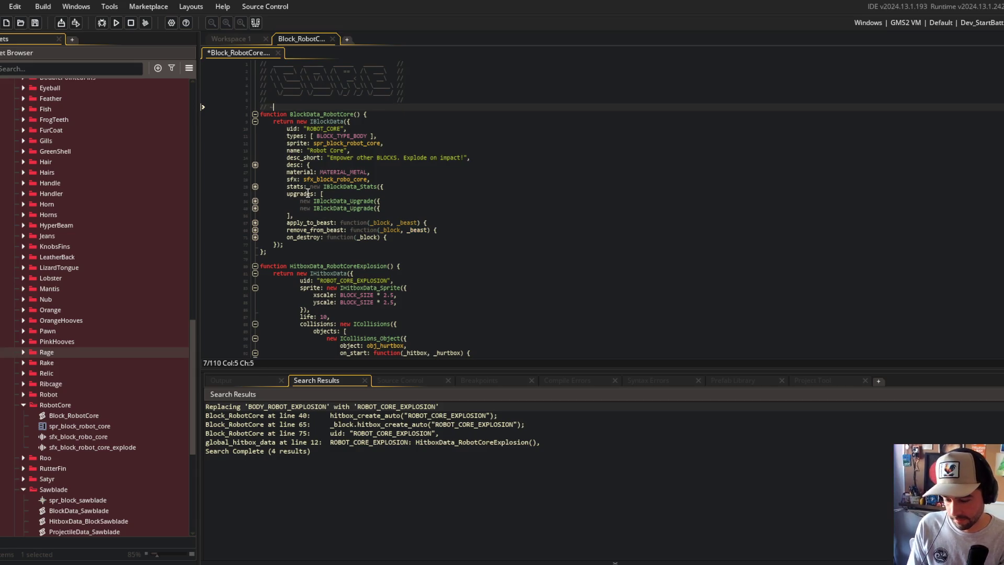
{"action": "type", "text": "------------------------------------ //"}
{"action": "key", "text": "shift+Home"}
{"action": "key", "text": "ctrl+c"}
{"action": "key", "text": "ctrl+Home"}
{"action": "key", "text": "Return"}
{"action": "key", "text": "Up"}
{"action": "key", "text": "ctrl+v"}
{"action": "key", "text": "ctrl+s"}
{"action": "left_click", "coordinate": [436, 150]}
{"action": "left_click", "coordinate": [583, 285]}
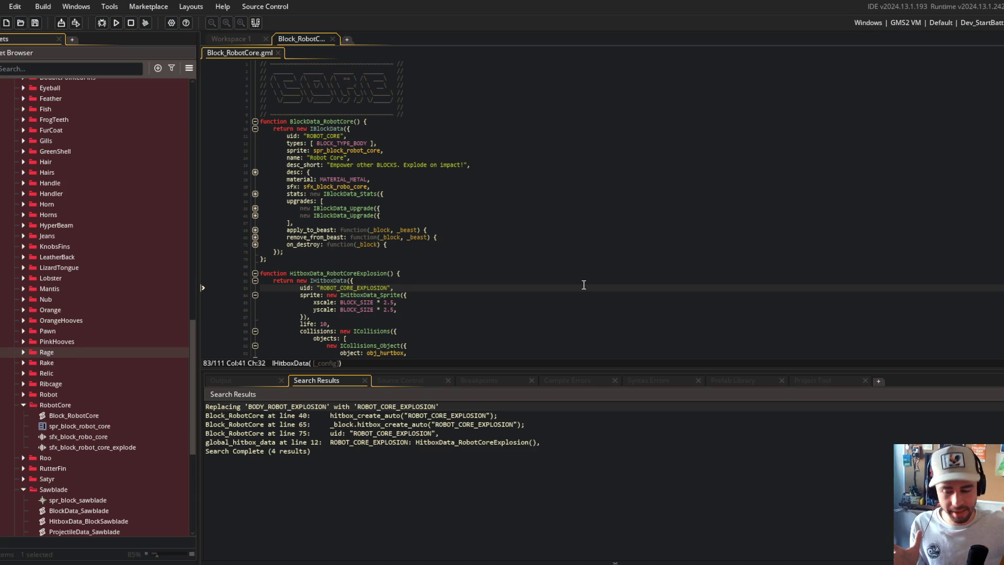
Expand and refold the desc block, apply_to_beast function and array_foreach block to inspect them.
{"action": "left_click", "coordinate": [452, 195]}
{"action": "scroll", "coordinate": [452, 194], "scroll_direction": "down", "scroll_amount": 7}
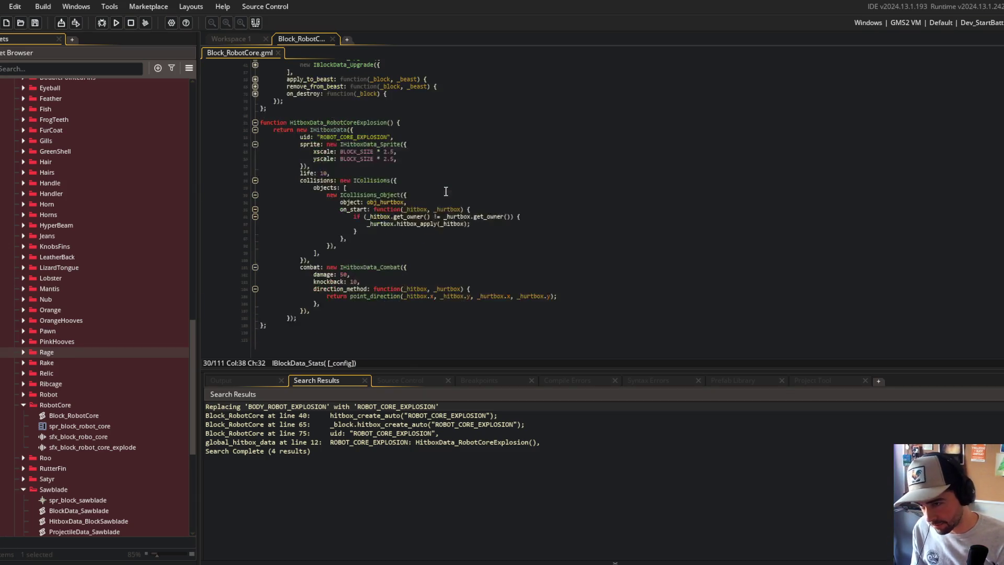
{"action": "left_click", "coordinate": [452, 239]}
{"action": "scroll", "coordinate": [452, 241], "scroll_direction": "up", "scroll_amount": 4}
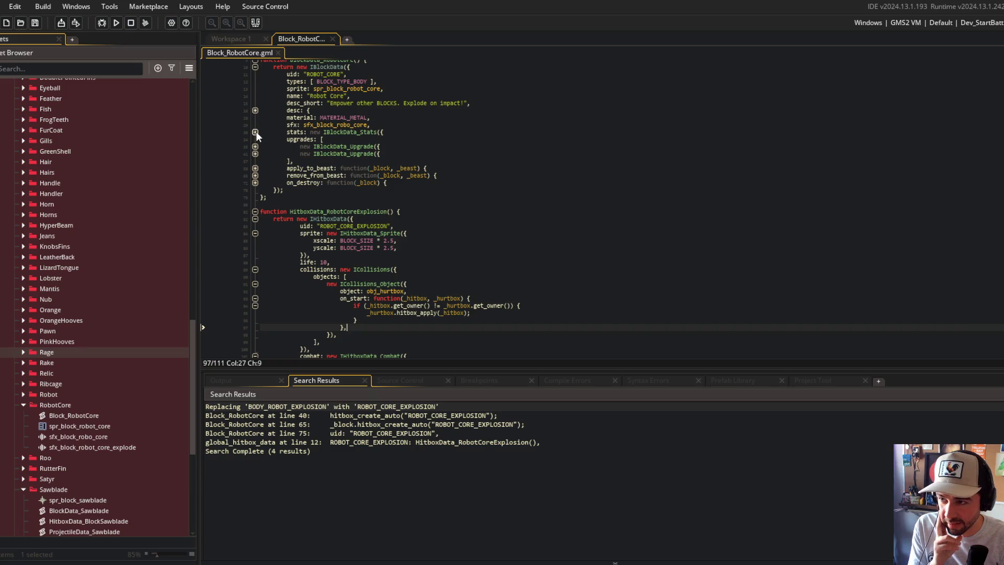
{"action": "left_click", "coordinate": [255, 110]}
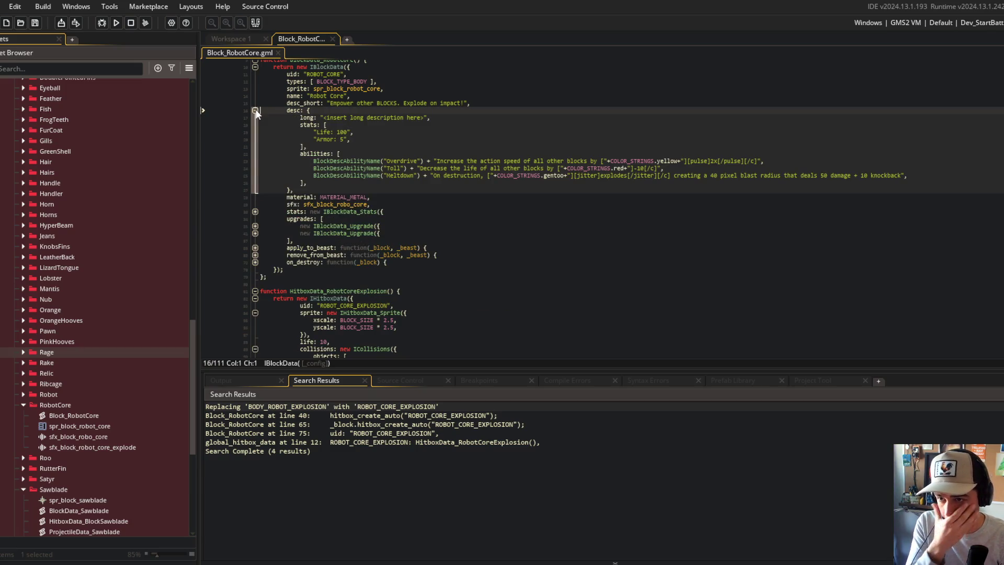
{"action": "left_click", "coordinate": [255, 110]}
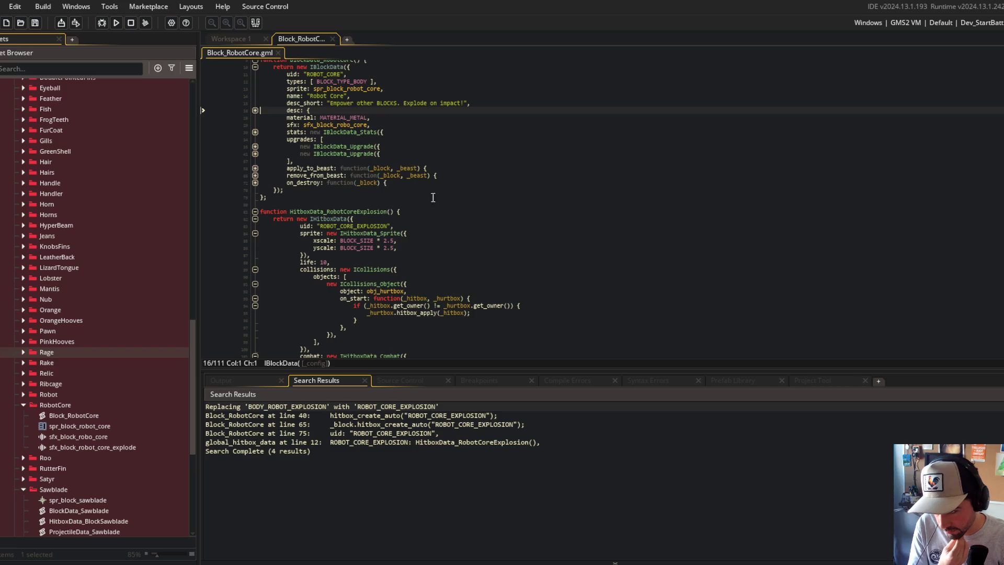
{"action": "scroll", "coordinate": [332, 228], "scroll_direction": "up", "scroll_amount": 1}
{"action": "left_click", "coordinate": [255, 190]}
{"action": "left_click", "coordinate": [257, 199]}
{"action": "left_click", "coordinate": [255, 205]}
{"action": "left_click", "coordinate": [485, 198]}
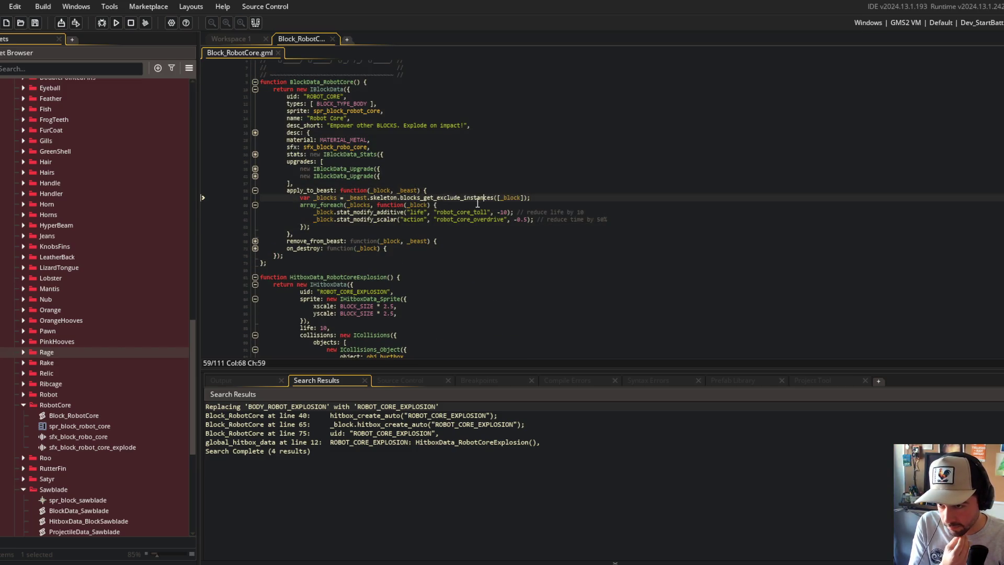
{"action": "left_click", "coordinate": [434, 241]}
{"action": "left_click", "coordinate": [359, 198]}
Fold every code block with Ctrl+M so only the banner and function headers show.
{"action": "key", "text": "ctrl+m"}
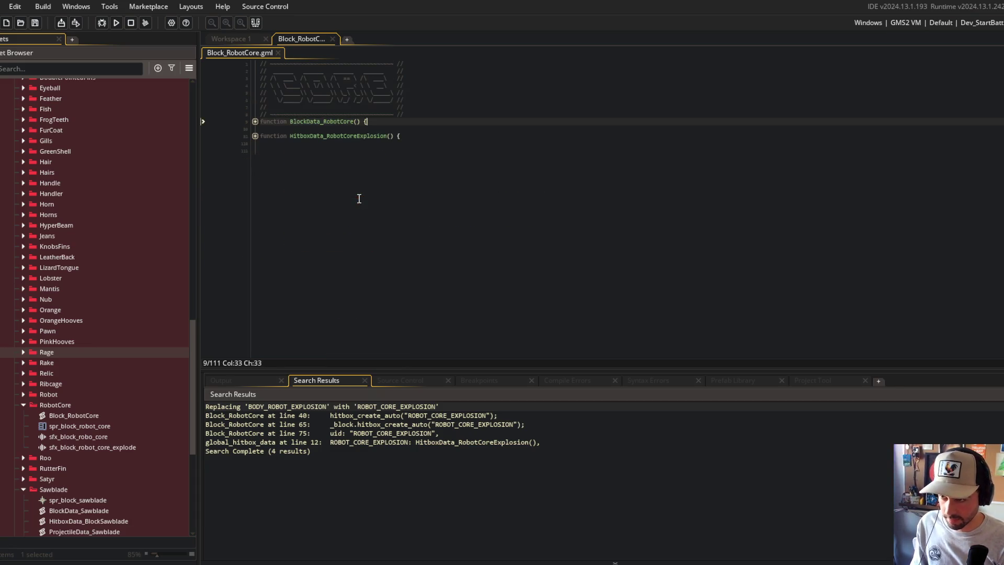
{"action": "left_click", "coordinate": [359, 198]}
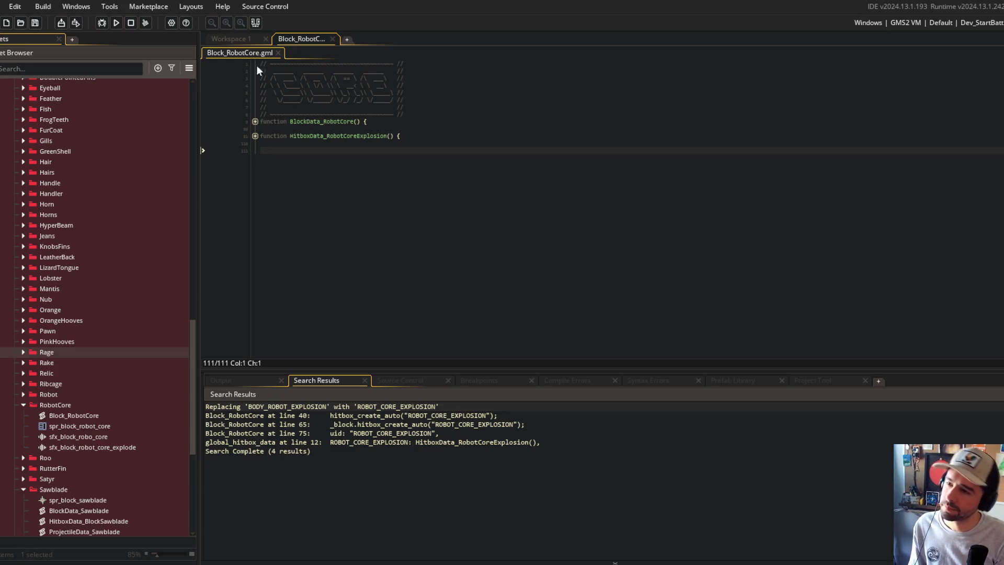
{"action": "left_click", "coordinate": [243, 42]}
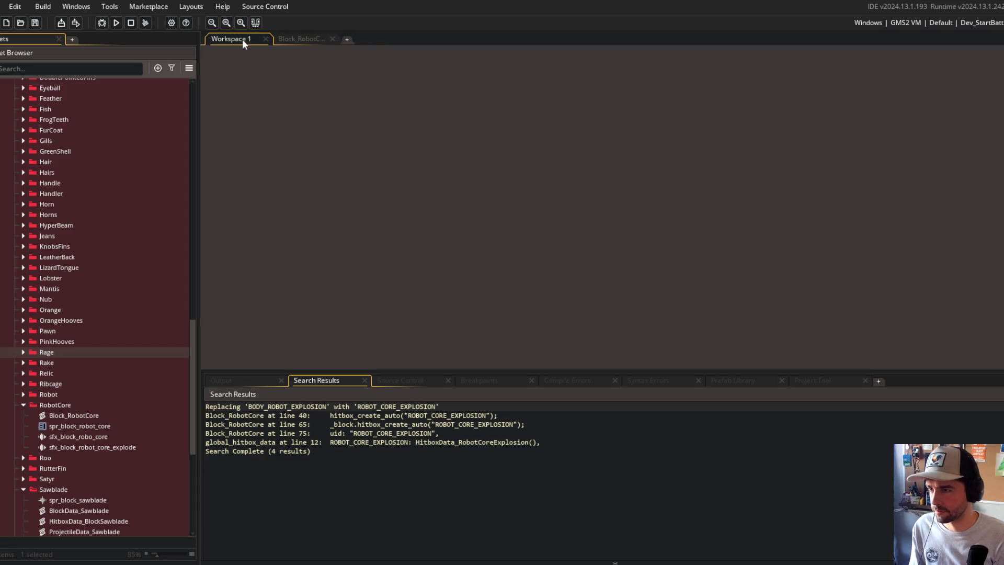
{"action": "left_click", "coordinate": [300, 39]}
{"action": "scroll", "coordinate": [341, 145], "scroll_direction": "up", "scroll_amount": 3}
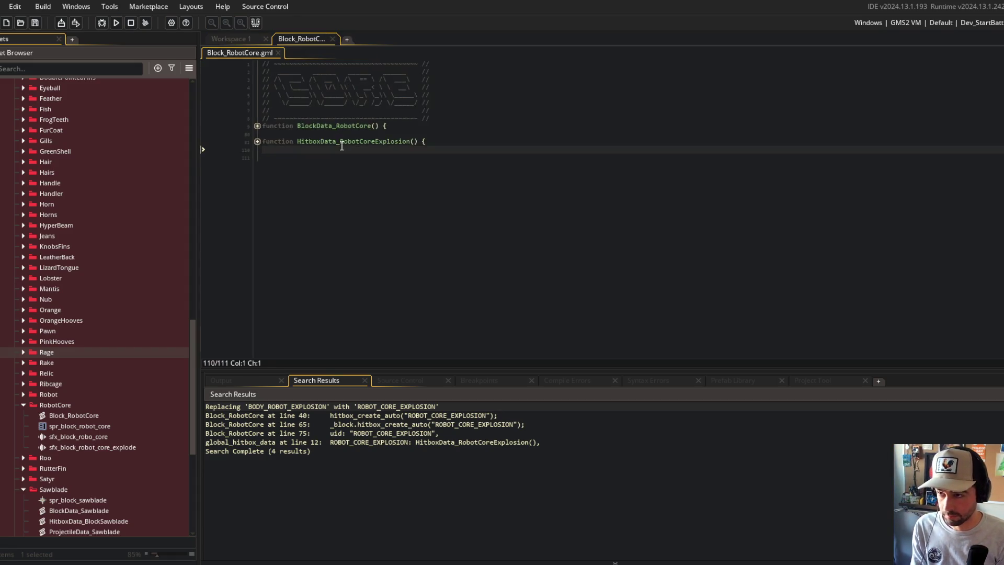
{"action": "left_click_drag", "start_coordinate": [413, 374], "coordinate": [406, 470]}
{"action": "scroll", "coordinate": [89, 288], "scroll_direction": "up", "scroll_amount": 13}
{"action": "scroll", "coordinate": [89, 288], "scroll_direction": "up", "scroll_amount": 10}
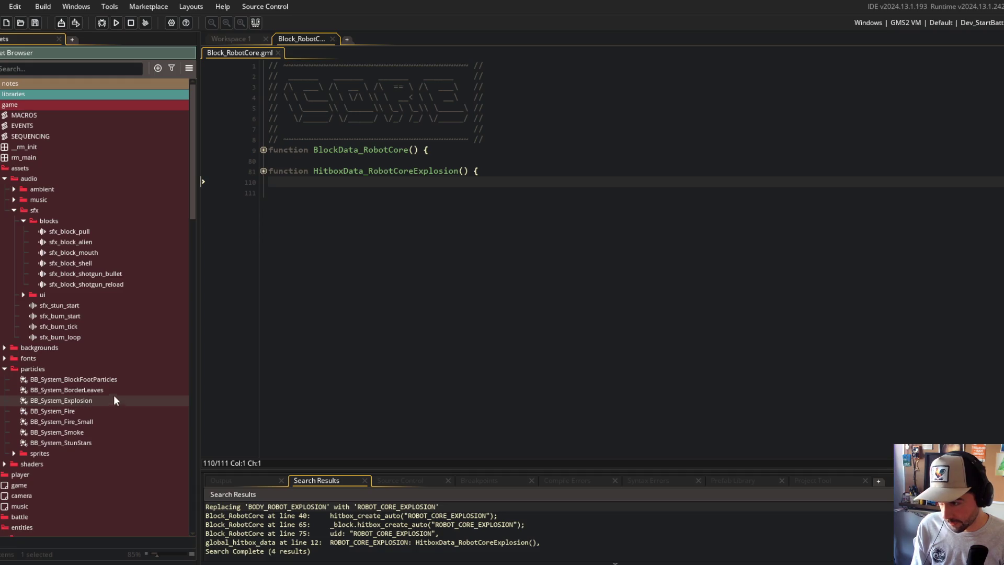
Search the whole project for BB_System_Explosion and locate the particle system asset.
{"action": "left_click", "coordinate": [264, 150]}
{"action": "key", "text": "ctrl+shift+f"}
{"action": "type", "text": "BB_System_Explosion"}
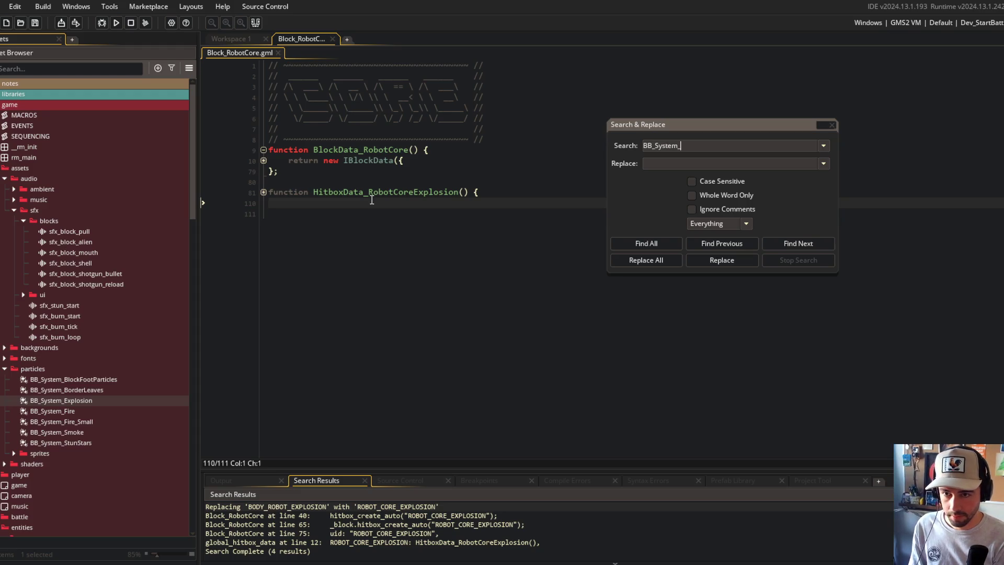
{"action": "key", "text": "Return"}
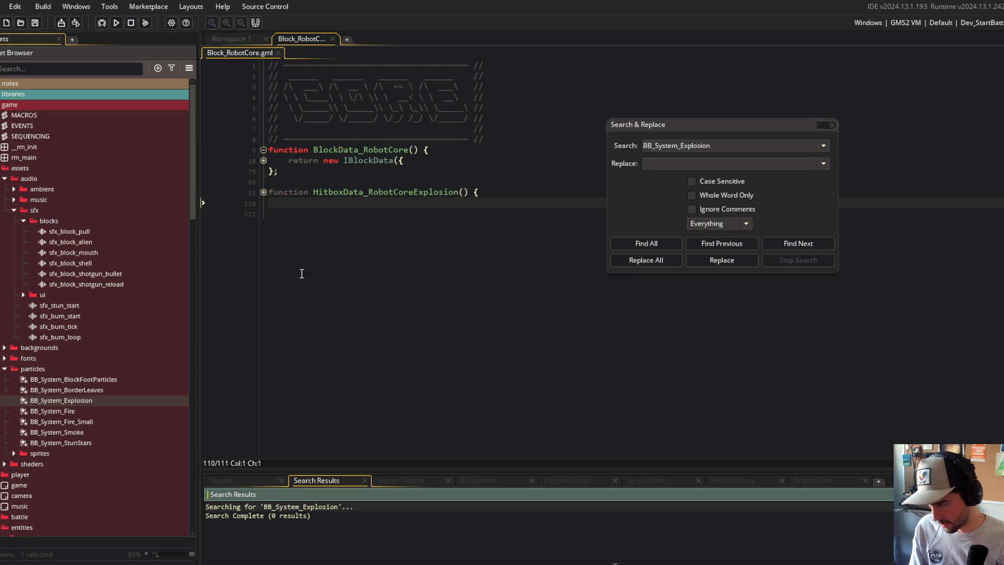
{"action": "left_click", "coordinate": [693, 149]}
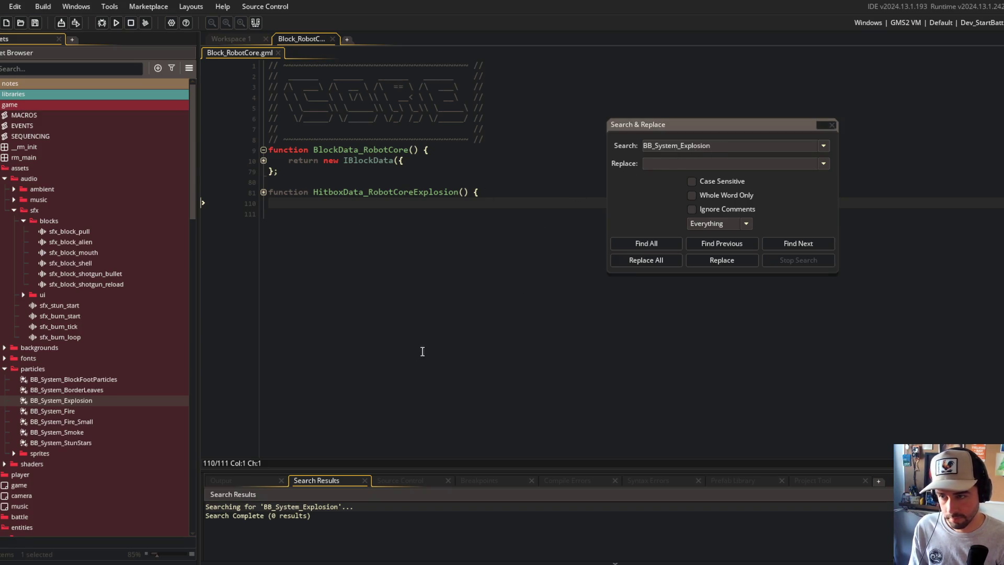
{"action": "left_click", "coordinate": [79, 400]}
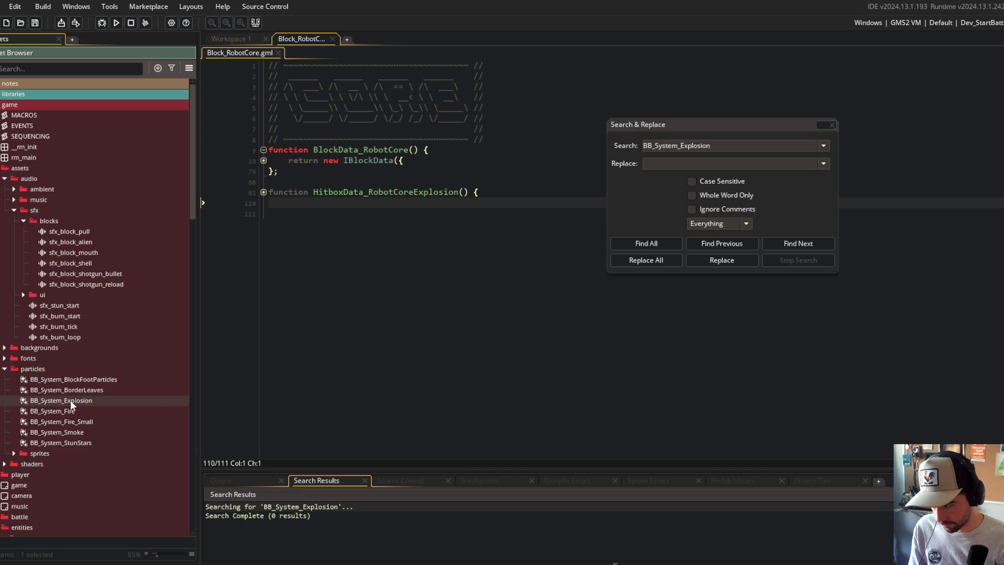
{"action": "left_click", "coordinate": [708, 149]}
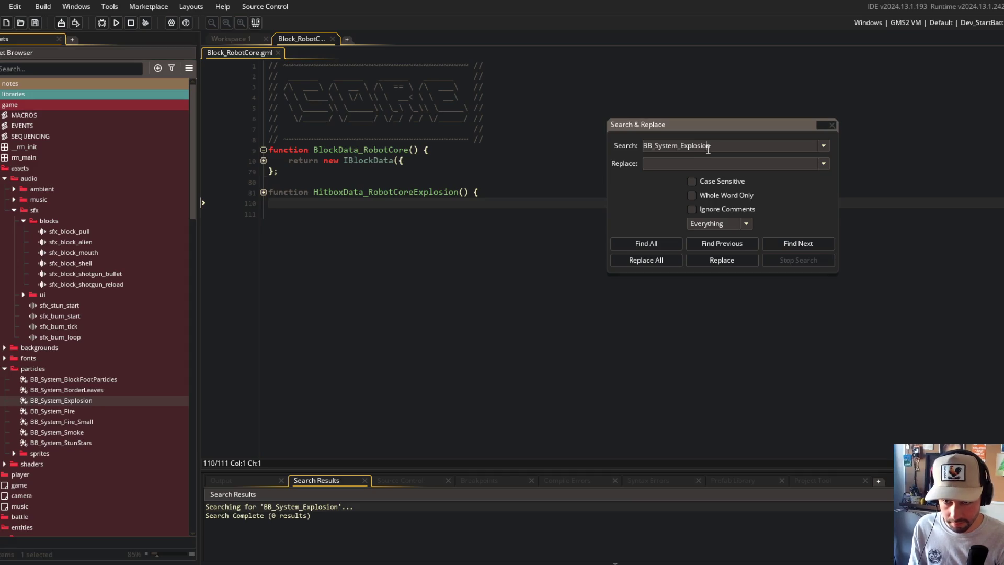
{"action": "left_click", "coordinate": [666, 243]}
Rename it to BB_System_RobotCore_Explosion and drag it into the RobotCore folder.
{"action": "left_click", "coordinate": [71, 401]}
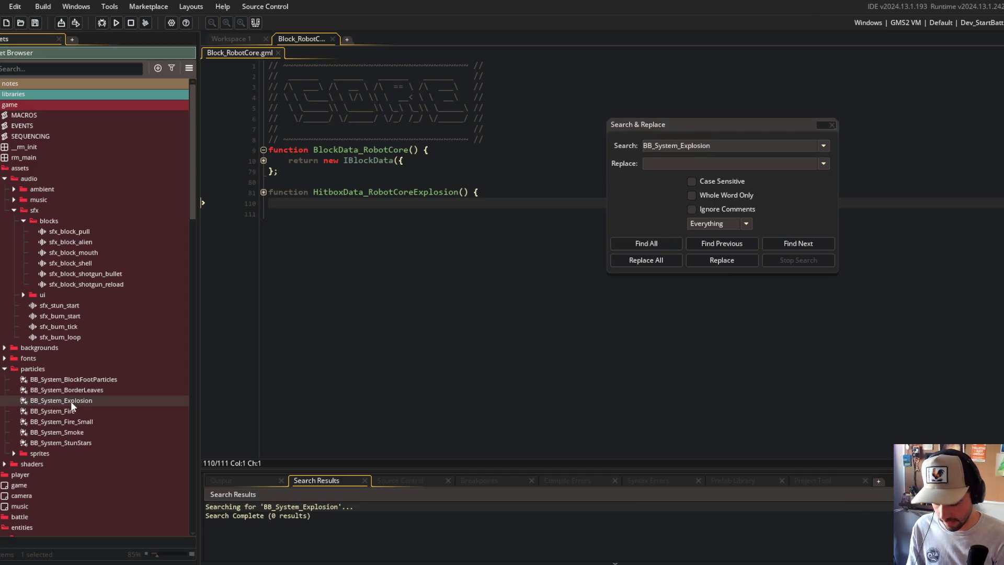
{"action": "type", "text": "RobotCore_"}
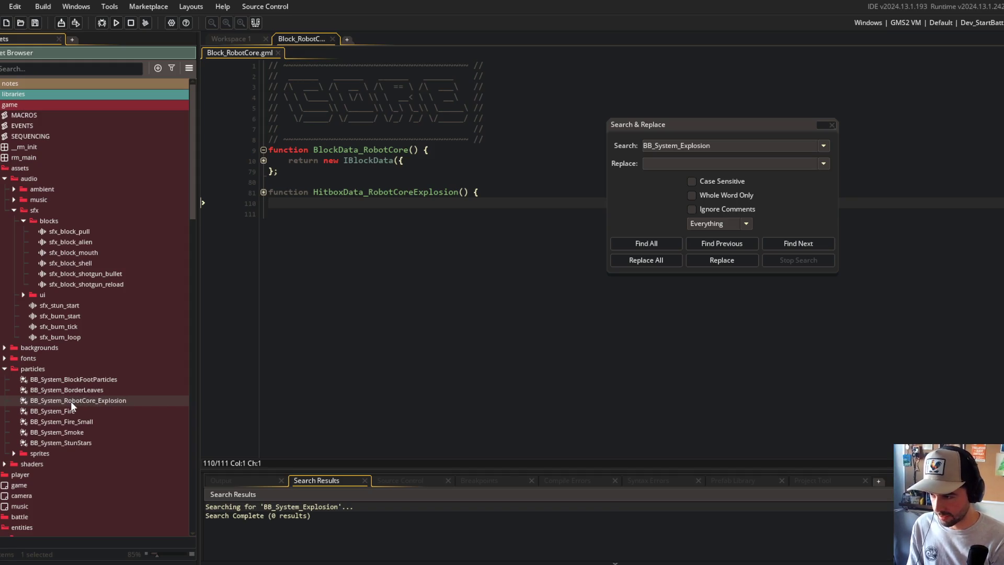
{"action": "mouse_move", "coordinate": [71, 400]}
{"action": "left_mouse_down"}
{"action": "mouse_move", "coordinate": [82, 536]}
{"action": "mouse_move", "coordinate": [84, 471]}
{"action": "left_mouse_up"}
{"action": "scroll", "coordinate": [92, 421], "scroll_direction": "down", "scroll_amount": 5}
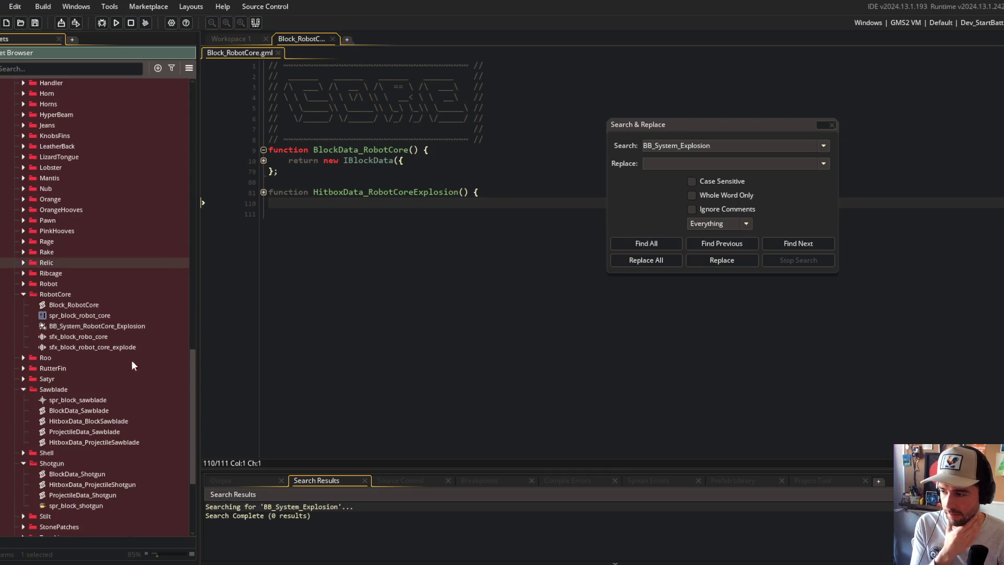
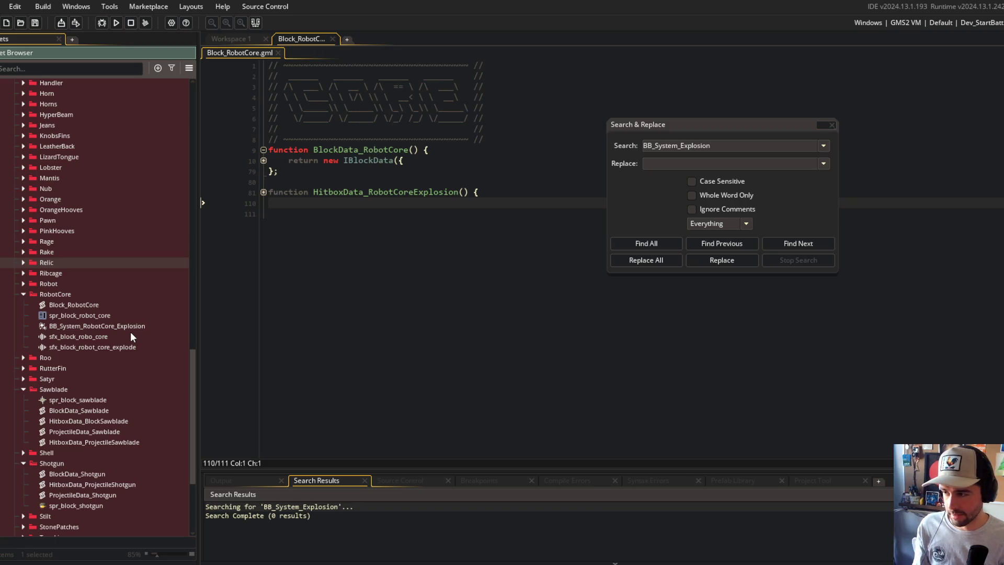
Unfold the BlockData_RobotCore function body in Block_RobotCore.gml.
{"action": "scroll", "coordinate": [127, 278], "scroll_direction": "up", "scroll_amount": 15}
{"action": "scroll", "coordinate": [145, 274], "scroll_direction": "up", "scroll_amount": 5}
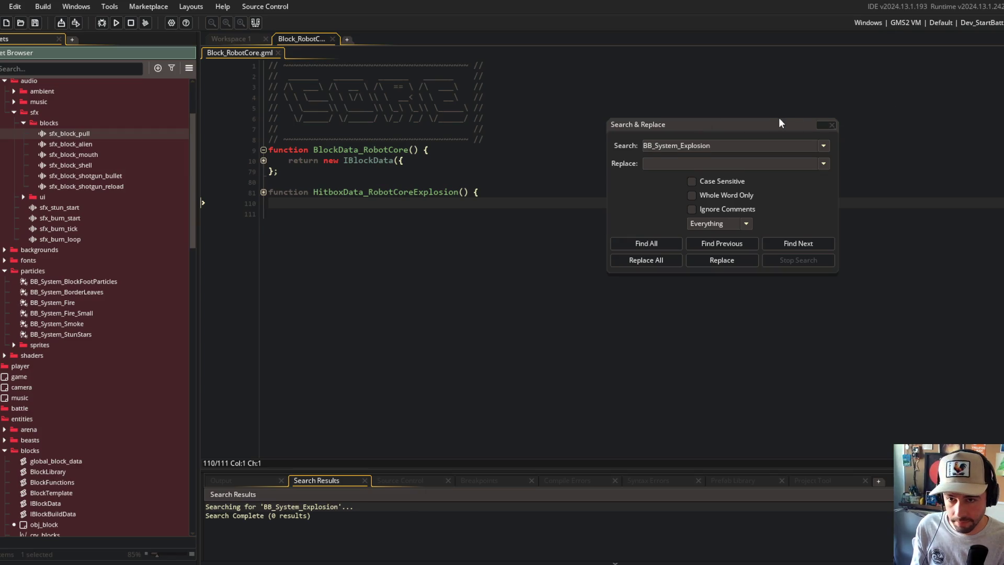
{"action": "left_click_drag", "start_coordinate": [782, 121], "coordinate": [811, 131]}
{"action": "scroll", "coordinate": [117, 189], "scroll_direction": "down", "scroll_amount": 7}
{"action": "scroll", "coordinate": [118, 189], "scroll_direction": "up", "scroll_amount": 8}
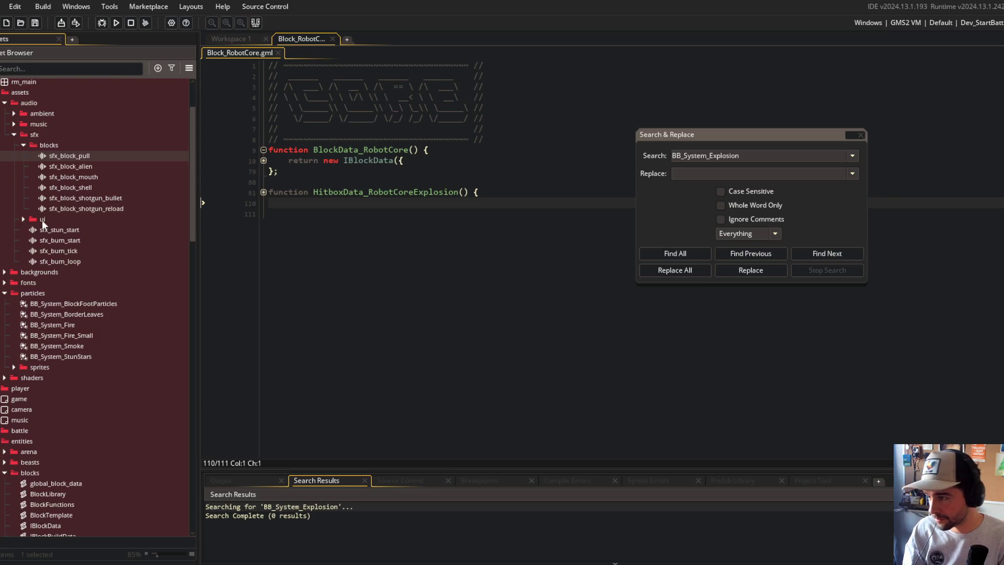
{"action": "left_click", "coordinate": [95, 188]}
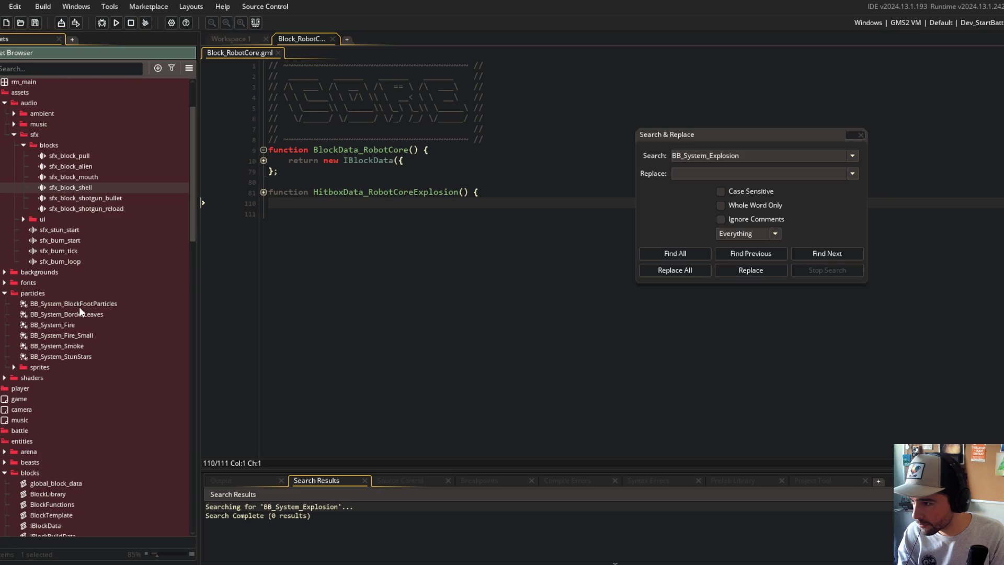
{"action": "left_click", "coordinate": [263, 160]}
{"action": "left_click", "coordinate": [359, 171]}
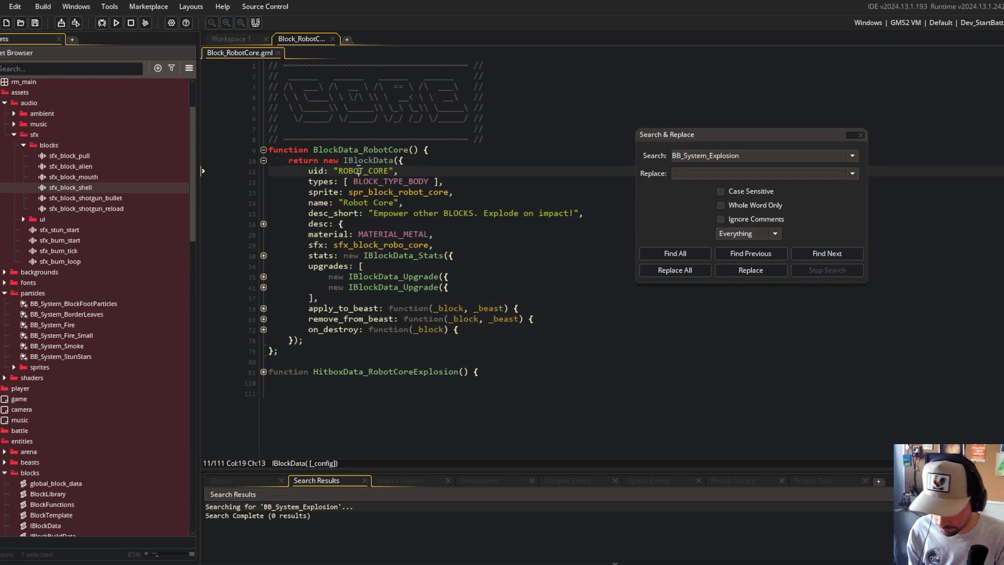
Expand every remaining collapsed section and scroll through the Robot Core script.
{"action": "key", "text": "ctrl+alt+Down"}
{"action": "scroll", "coordinate": [404, 157], "scroll_direction": "down", "scroll_amount": 7}
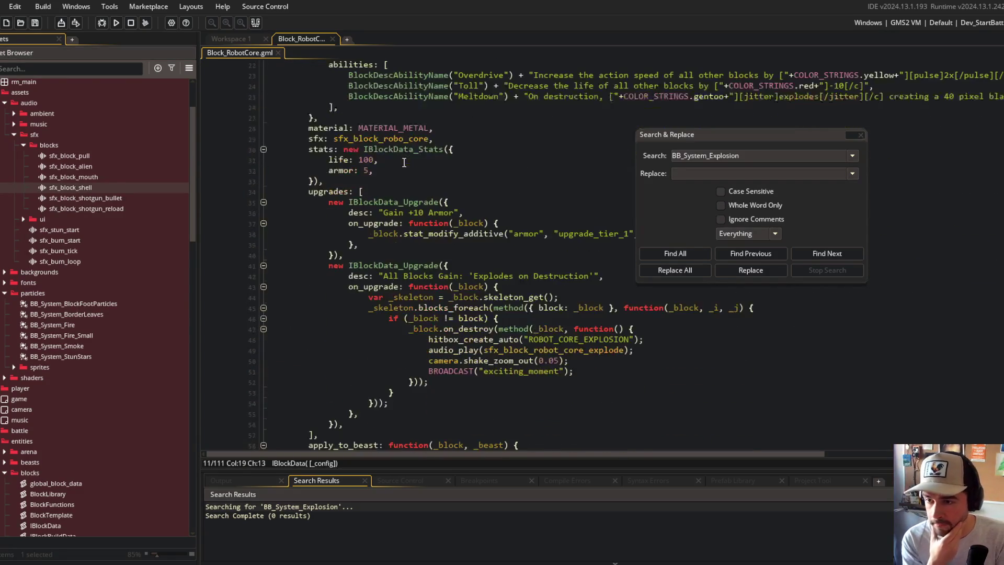
{"action": "scroll", "coordinate": [403, 162], "scroll_direction": "down", "scroll_amount": 2}
{"action": "scroll", "coordinate": [473, 164], "scroll_direction": "down", "scroll_amount": 2}
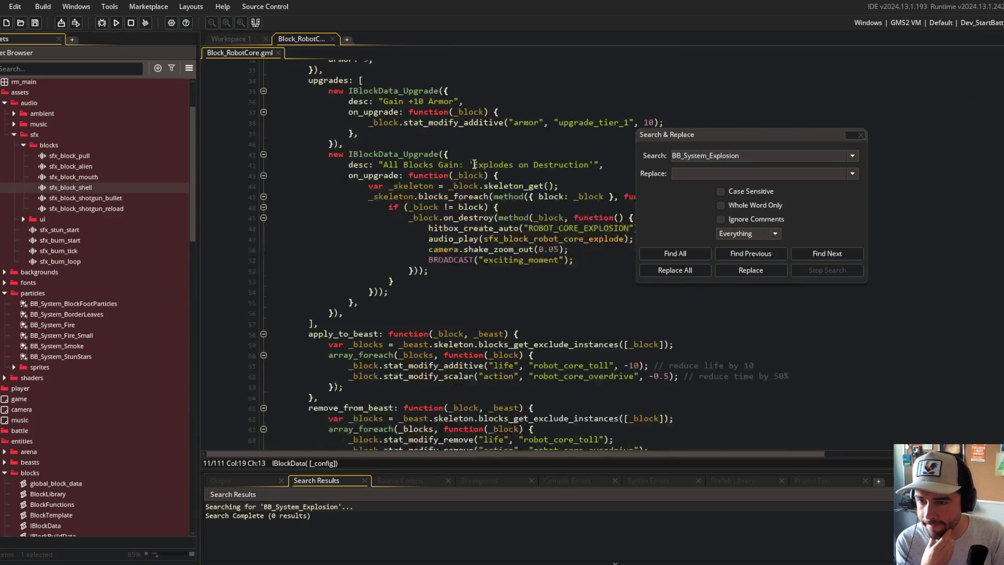
{"action": "scroll", "coordinate": [474, 164], "scroll_direction": "down", "scroll_amount": 2}
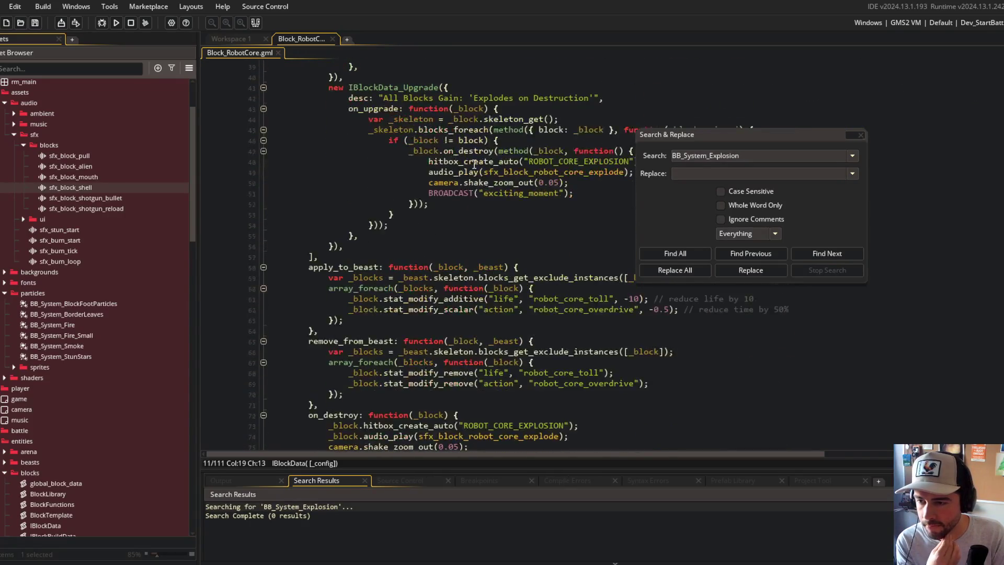
{"action": "scroll", "coordinate": [473, 164], "scroll_direction": "down", "scroll_amount": 6}
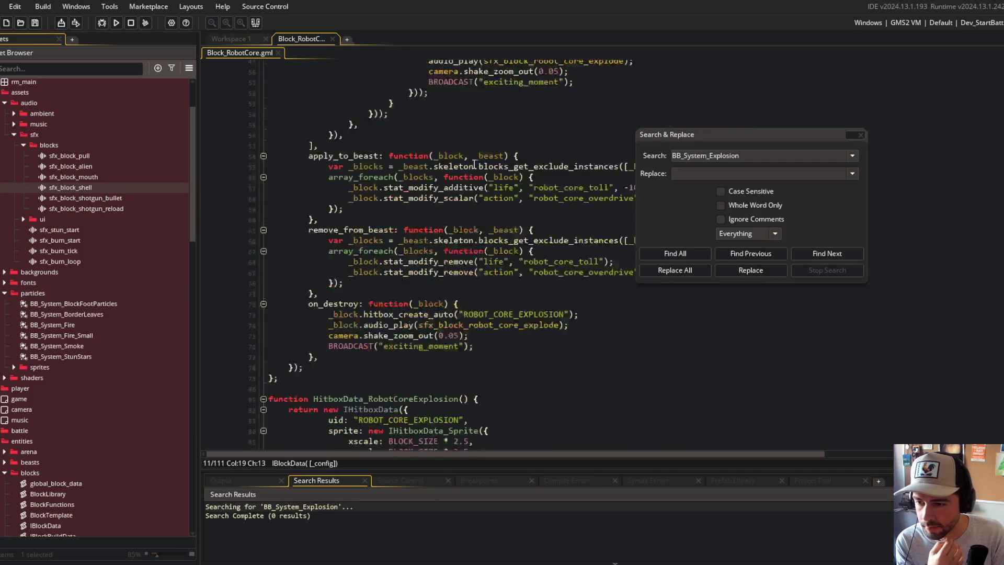
Look for 'particles' in the script, then close the in-file find and the project-wide search.
{"action": "left_click", "coordinate": [478, 173]}
{"action": "key", "text": "ctrl+f"}
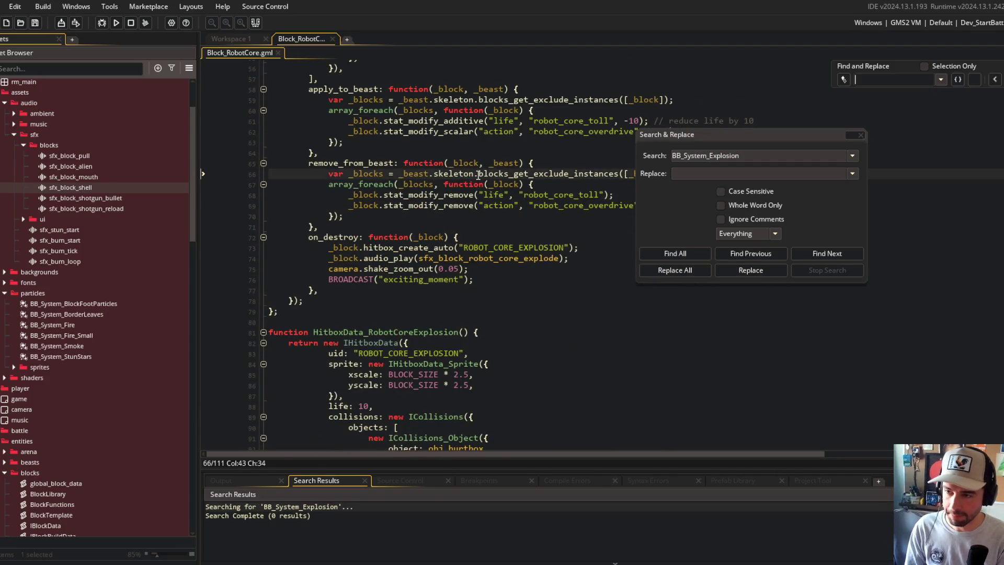
{"action": "type", "text": "particles"}
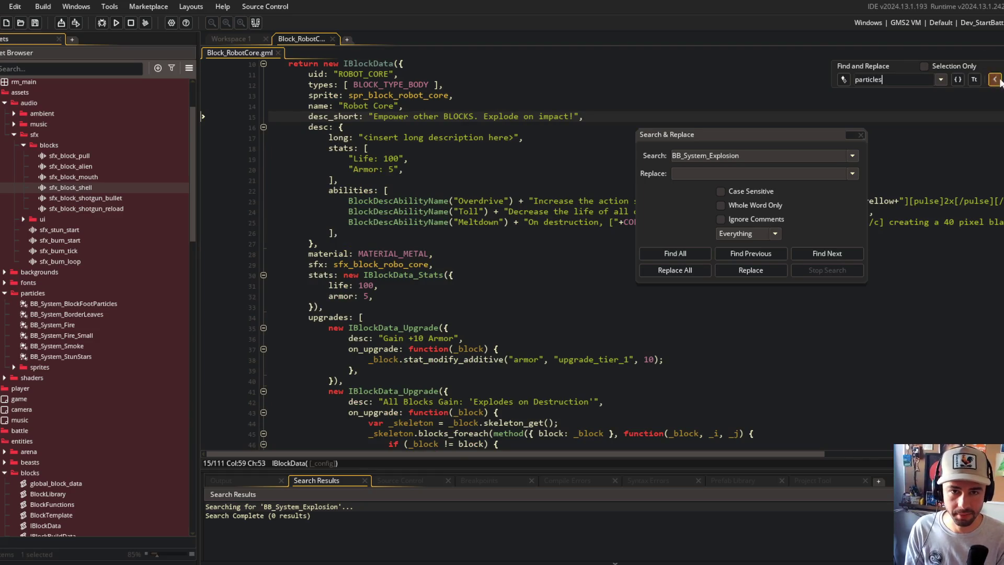
{"action": "left_click", "coordinate": [996, 80]}
{"action": "left_click", "coordinate": [861, 135]}
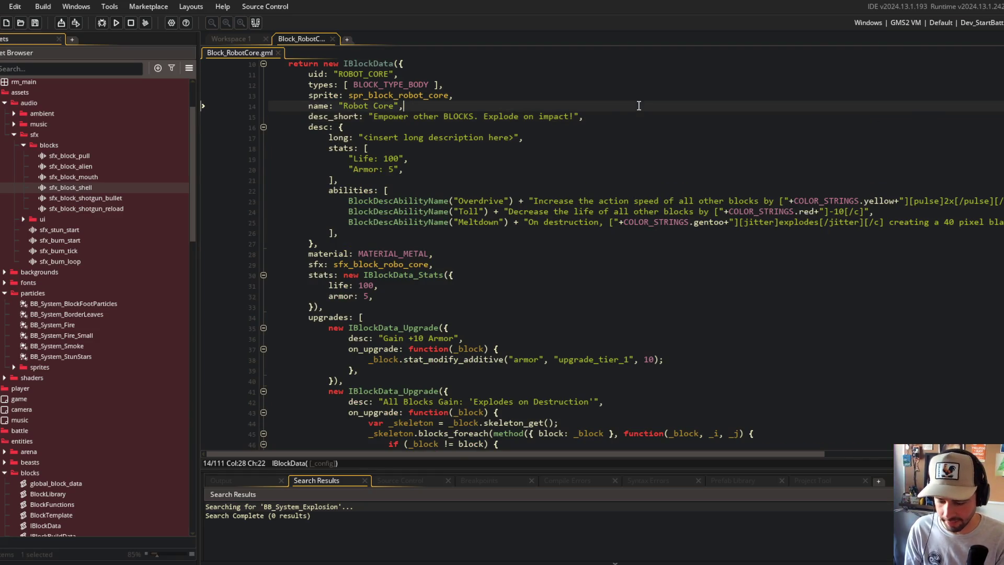
{"action": "left_click", "coordinate": [643, 274]}
{"action": "key", "text": "ctrl+t"}
Open todo.txt and add '--- reimplement robot core particles' under the release heading.
{"action": "type", "text": "tod"}
{"action": "key", "text": "Return"}
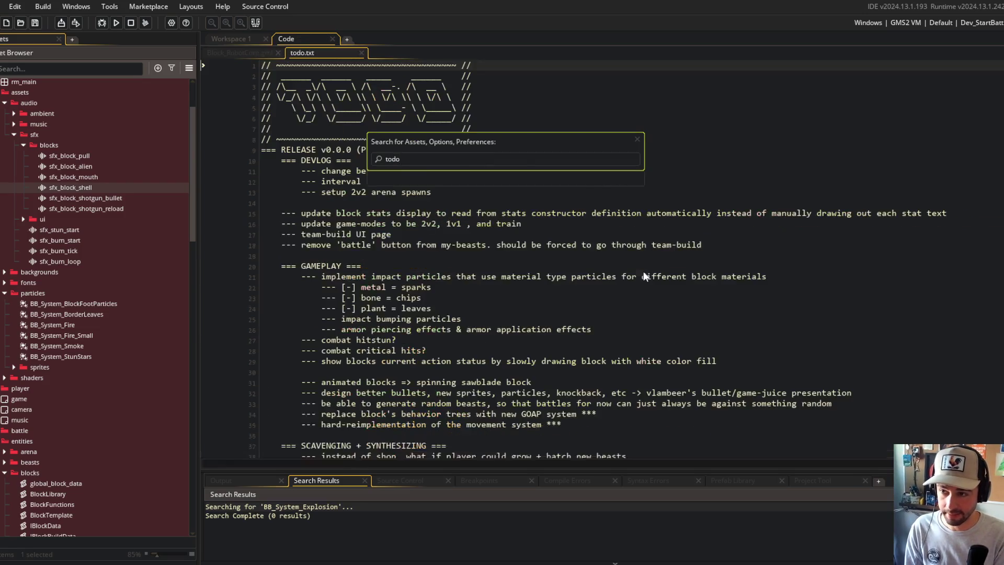
{"action": "left_click", "coordinate": [535, 147]}
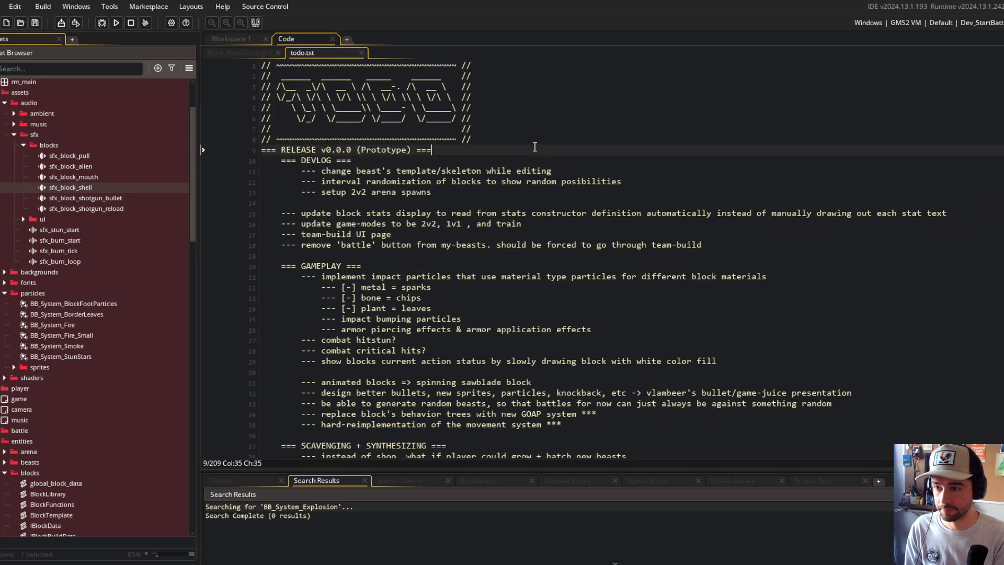
{"action": "key", "text": "Return"}
{"action": "key", "text": "Return"}
{"action": "key", "text": "Up"}
{"action": "key", "text": "Return"}
{"action": "key", "text": "Tab"}
{"action": "type", "text": "--- reimplement robot core partic"}
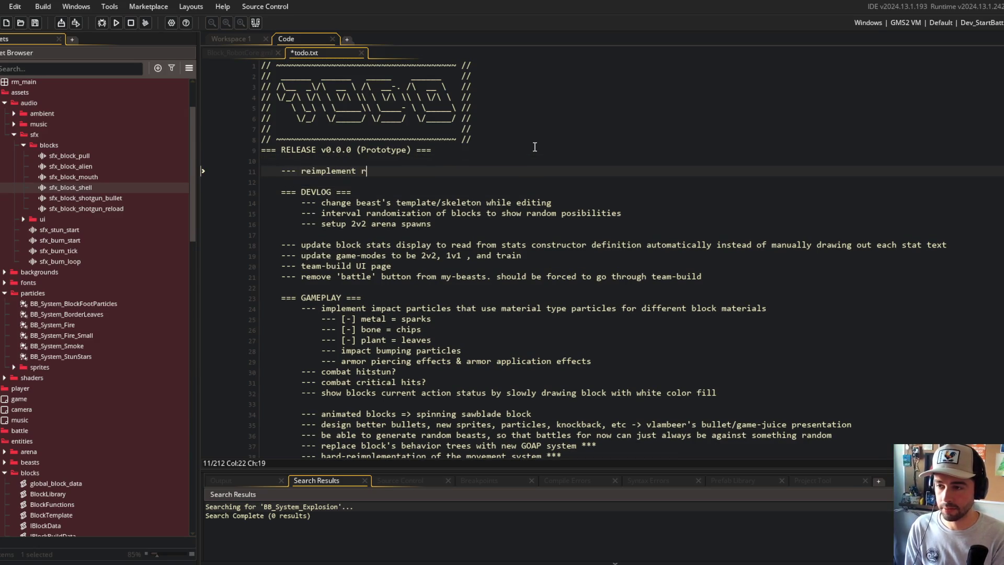
{"action": "type", "text": "les"}
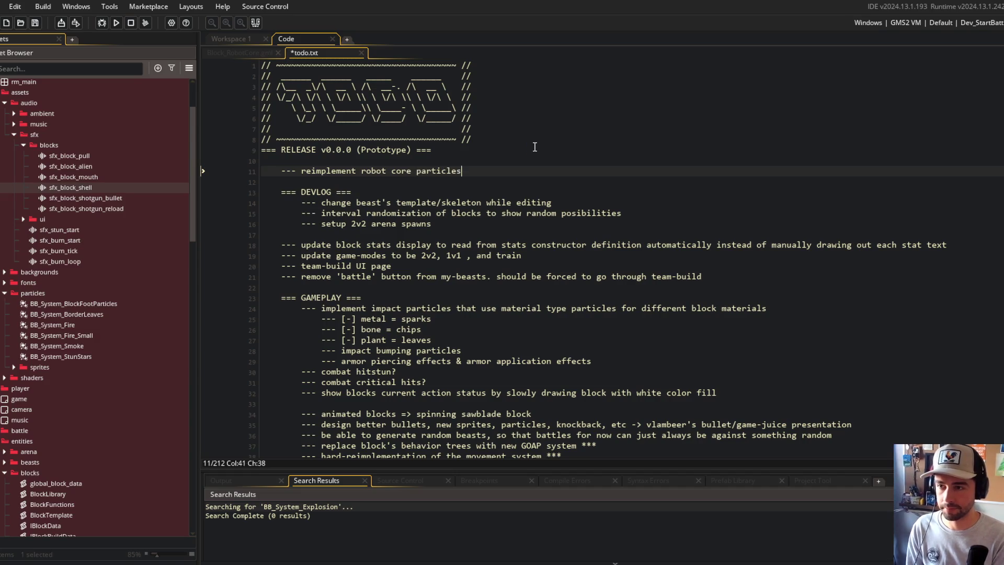
Save and close todo.txt, returning to the top of the Robot Core script.
{"action": "key", "text": "ctrl+s"}
{"action": "key", "text": "ctrl+w"}
{"action": "scroll", "coordinate": [574, 145], "scroll_direction": "up", "scroll_amount": 7}
{"action": "left_click", "coordinate": [557, 159]}
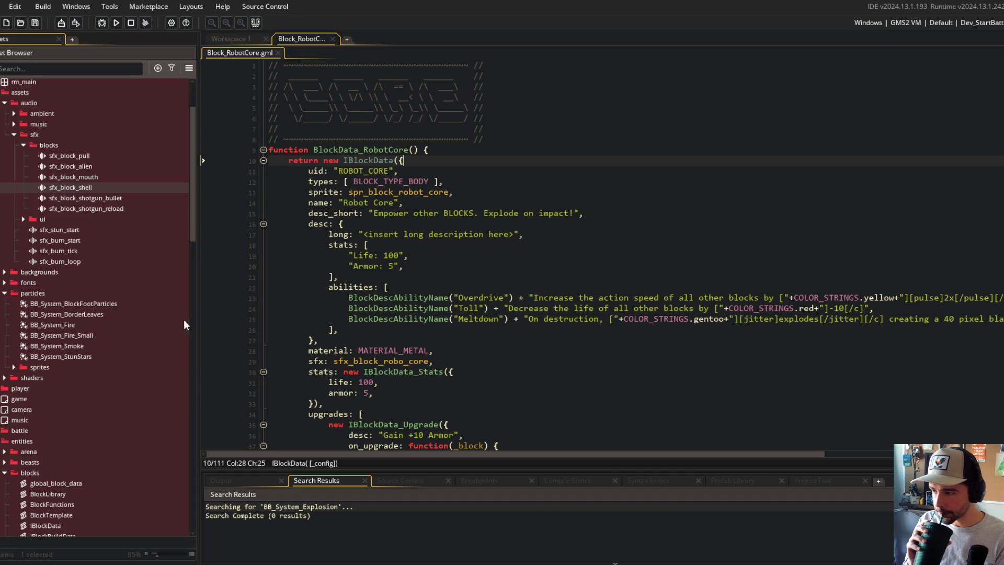
Find every usage of BB_System_Fire across the project.
{"action": "key", "text": "Down"}
{"action": "key", "text": "Down"}
{"action": "key", "text": "Down"}
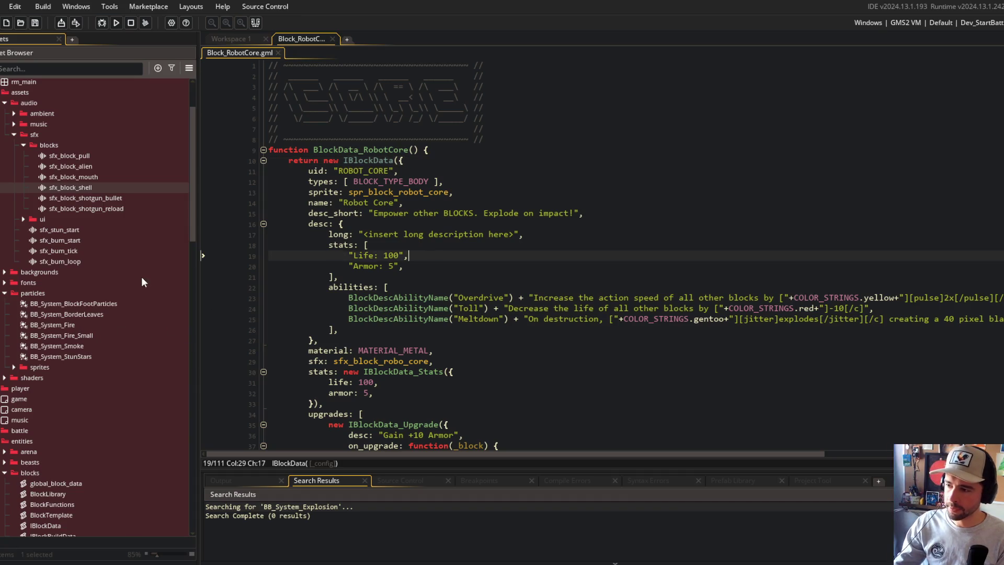
{"action": "left_click", "coordinate": [57, 324]}
{"action": "left_click", "coordinate": [530, 204]}
{"action": "key", "text": "ctrl+shift+f"}
{"action": "type", "text": "BB_System_Fire"}
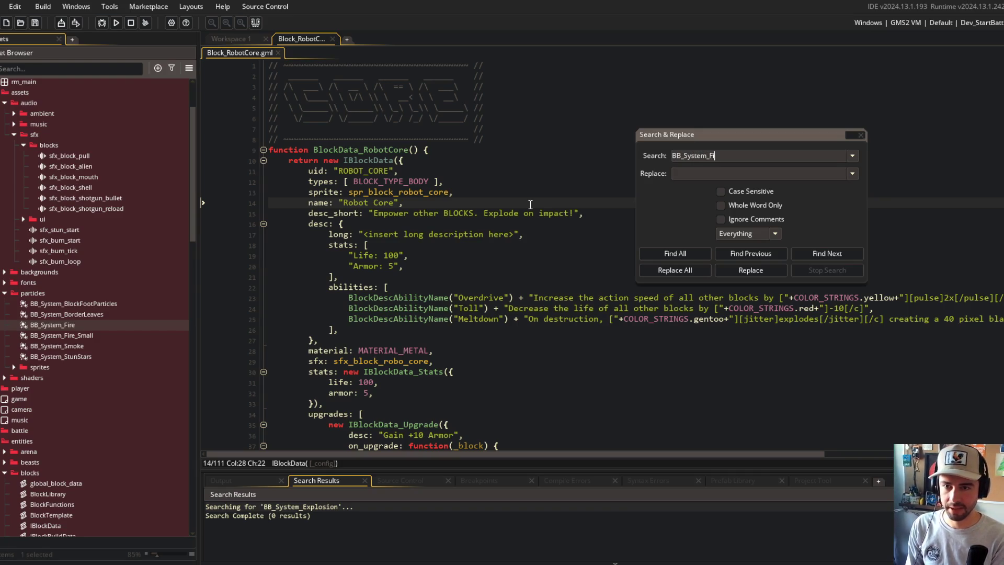
{"action": "key", "text": "Return"}
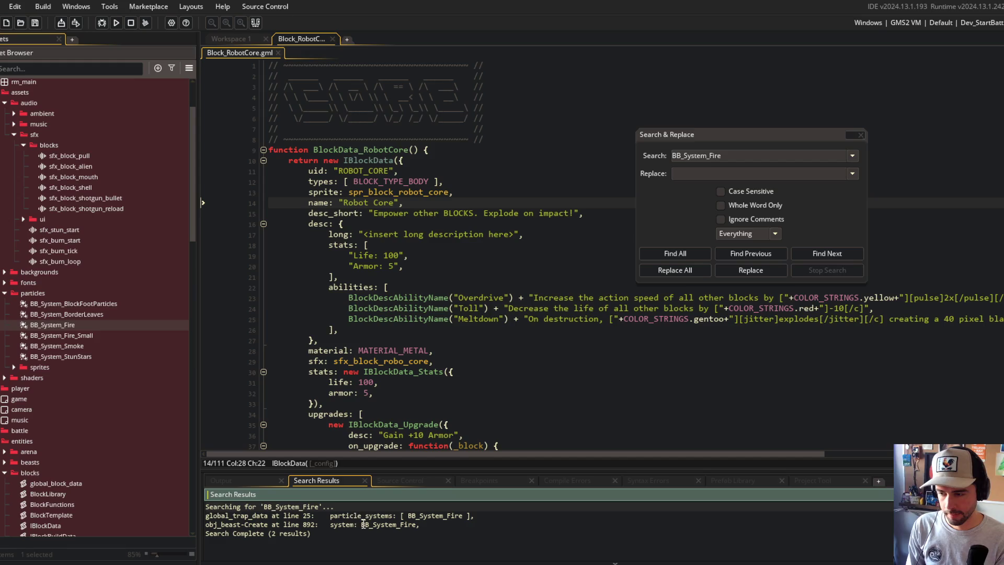
Preview a fire particle system and search for usages of BB_System_Fire_Small.
{"action": "double_click", "coordinate": [83, 331]}
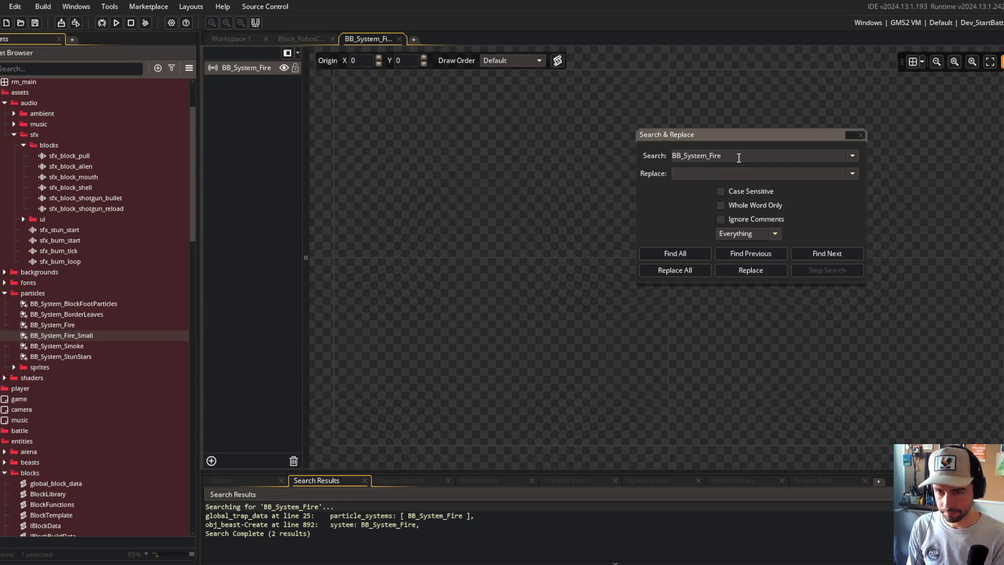
{"action": "type", "text": "_Small"}
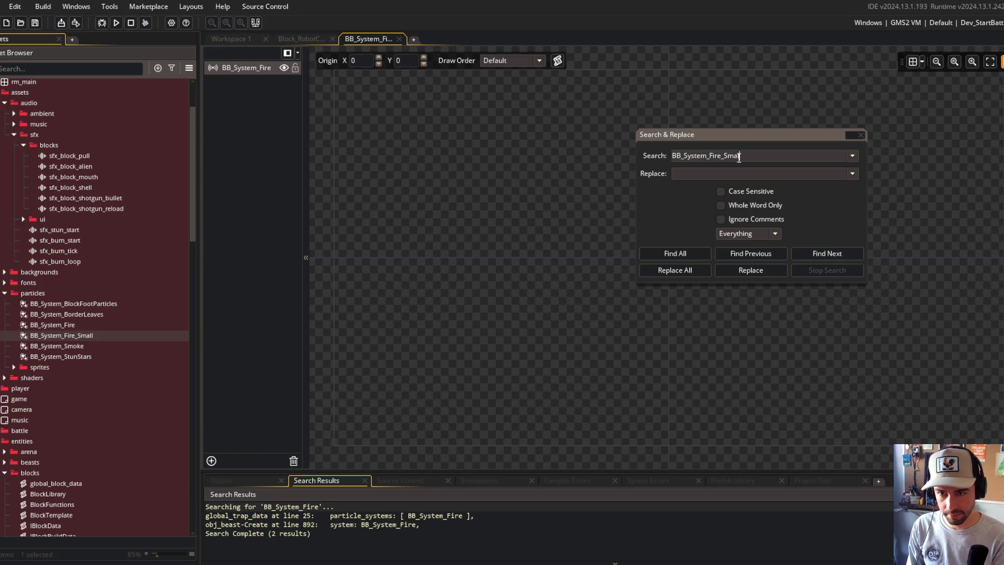
{"action": "key", "text": "Return"}
{"action": "left_click", "coordinate": [860, 135]}
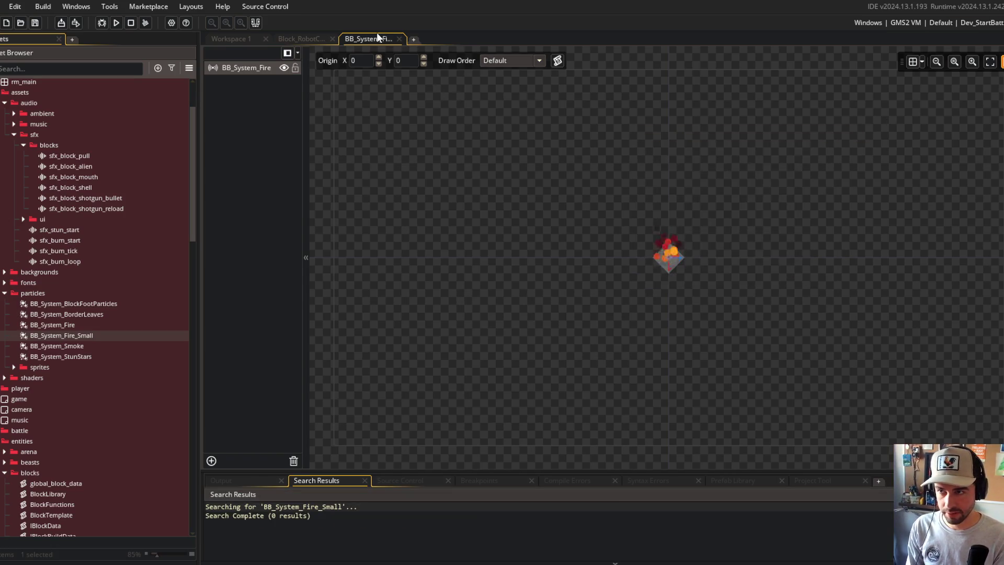
{"action": "middle_click", "coordinate": [376, 33]}
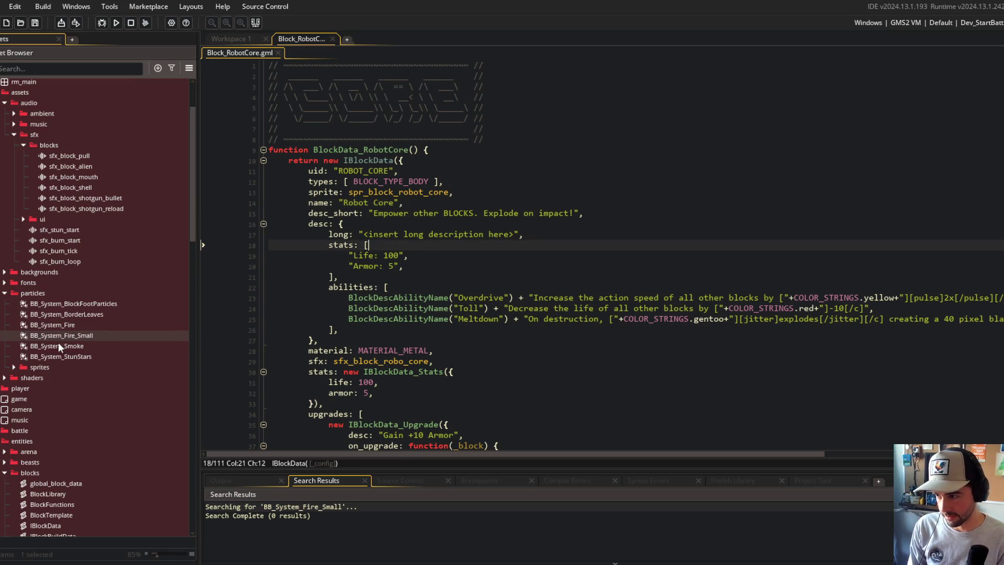
Preview BB_System_Smoke and find its two usages, in Shotgun and Sawblade.
{"action": "double_click", "coordinate": [58, 345]}
{"action": "middle_click", "coordinate": [381, 39]}
{"action": "left_click", "coordinate": [512, 202]}
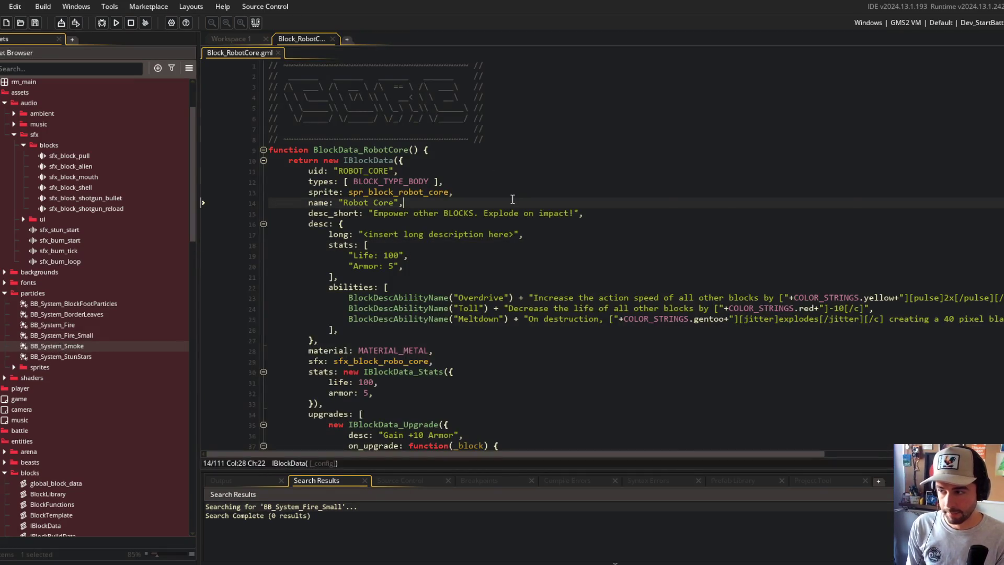
{"action": "key", "text": "ctrl+f"}
{"action": "type", "text": "BB_System"}
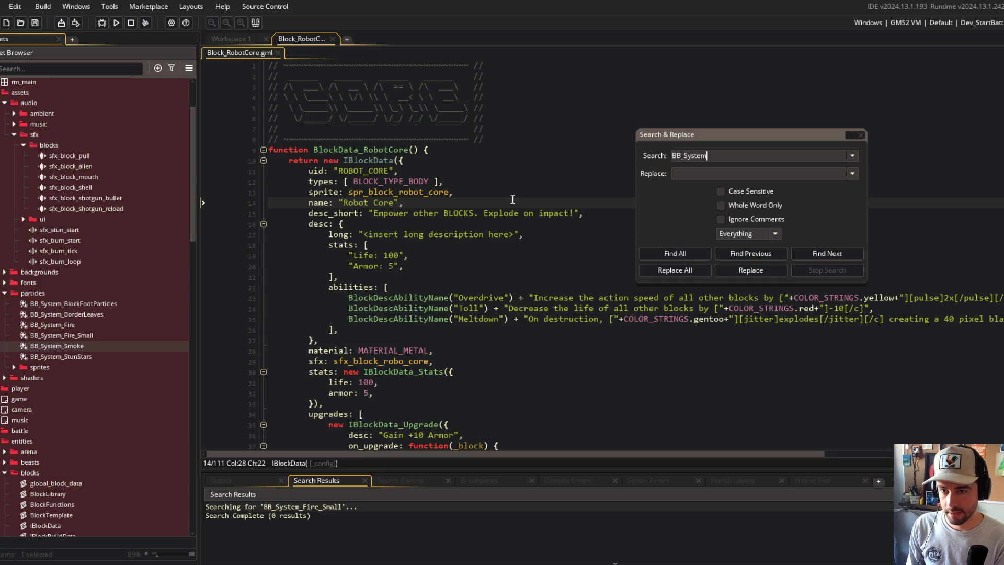
{"action": "type", "text": "_Smoke"}
{"action": "key", "text": "Return"}
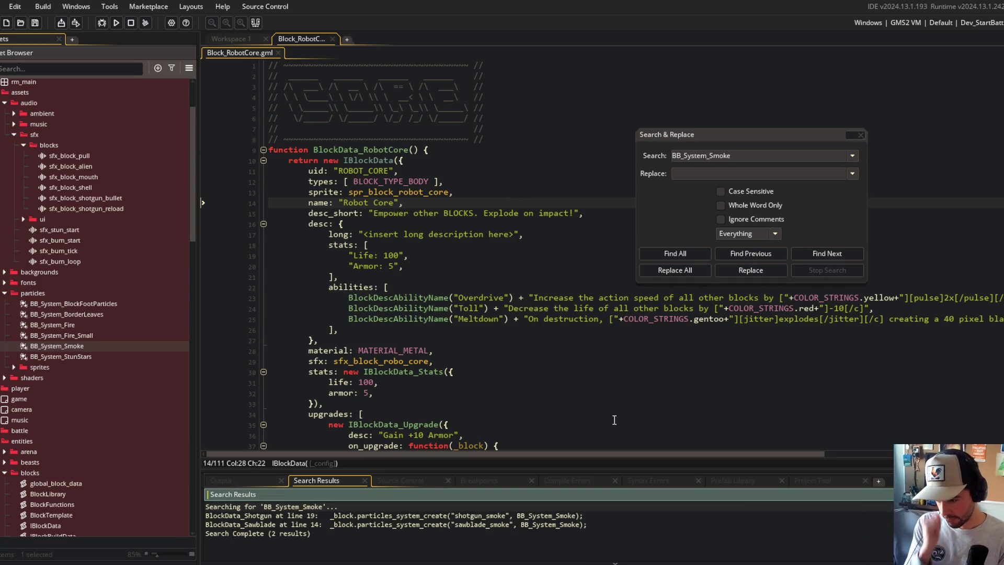
{"action": "left_click", "coordinate": [860, 134]}
{"action": "left_click", "coordinate": [96, 346]}
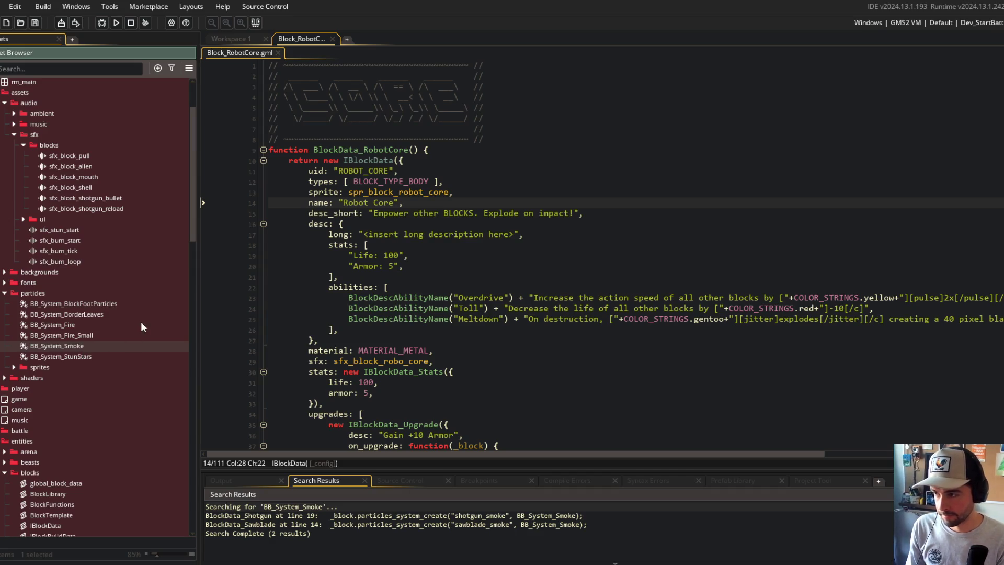
Search the project for every use of BB_System_RobotCore_Explosion.
{"action": "scroll", "coordinate": [140, 321], "scroll_direction": "down", "scroll_amount": 15}
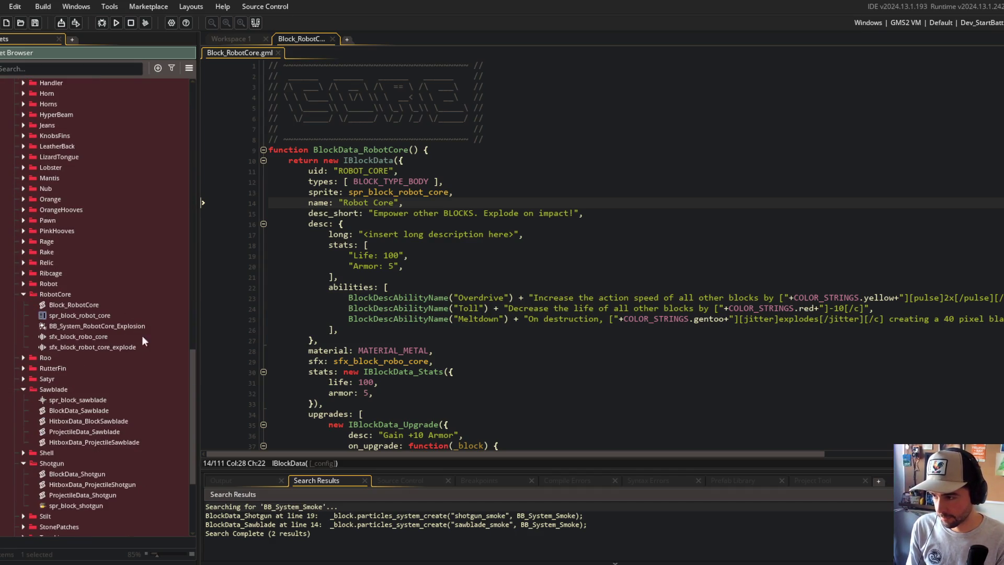
{"action": "left_click", "coordinate": [117, 328]}
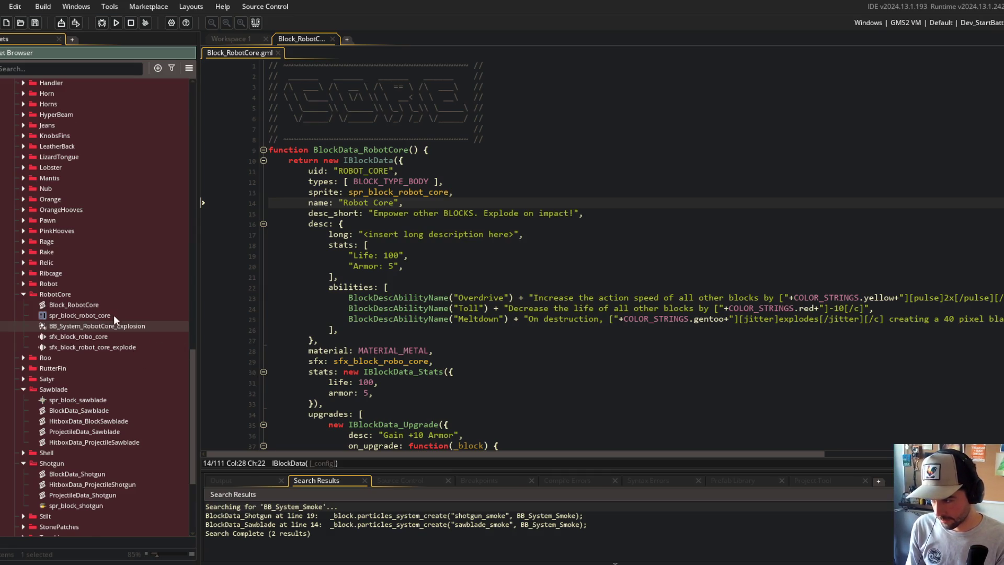
{"action": "scroll", "coordinate": [114, 315], "scroll_direction": "down", "scroll_amount": 1}
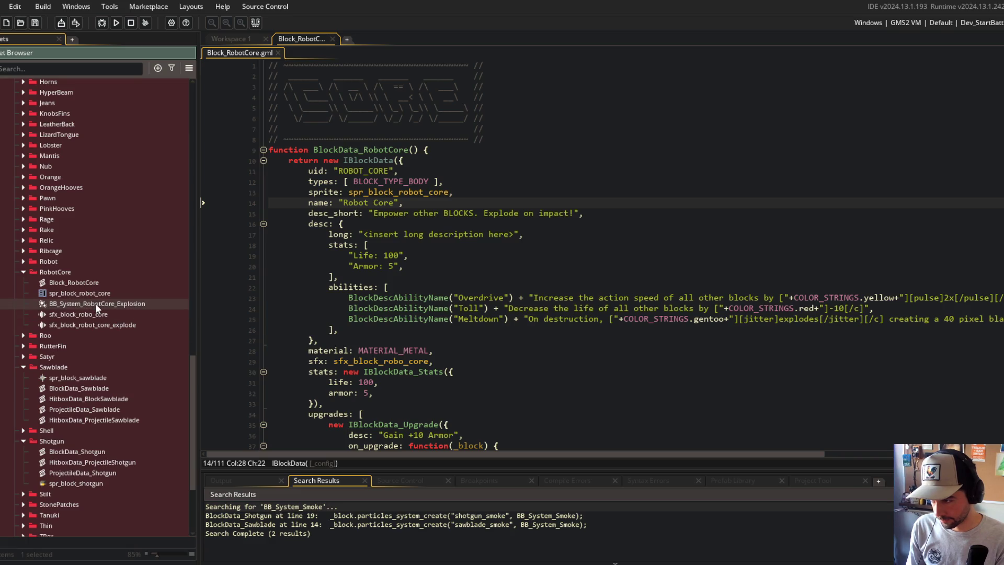
{"action": "left_click", "coordinate": [413, 255]}
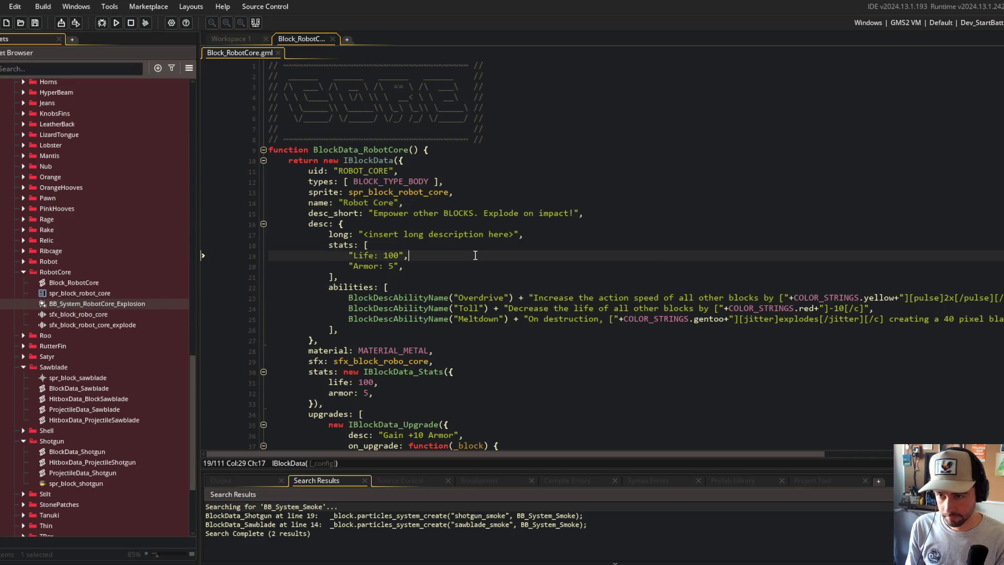
{"action": "key", "text": "ctrl+shift+f"}
{"action": "type", "text": "BB_System_RobotCore_Explosion"}
{"action": "left_click", "coordinate": [700, 253]}
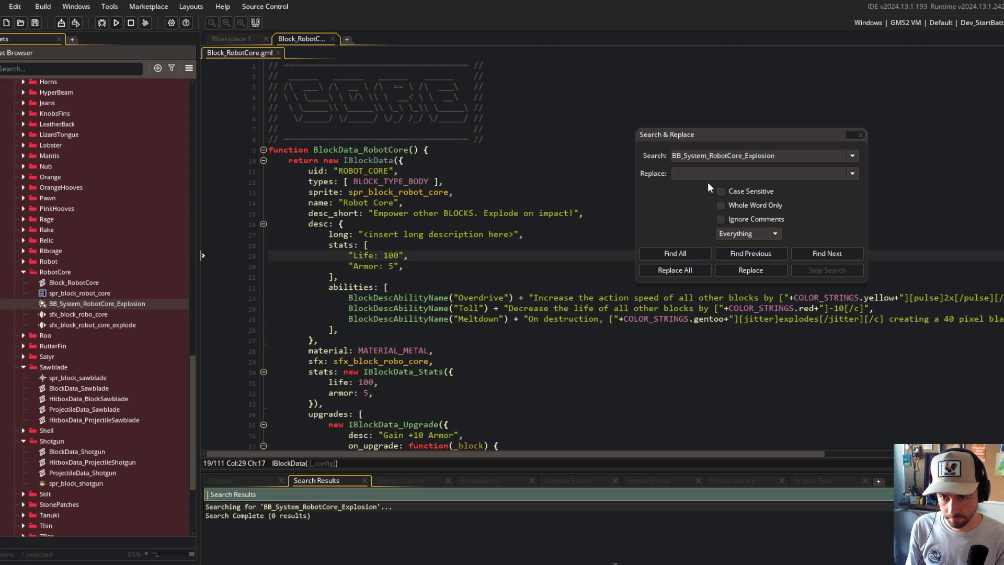
Rename the explosion particles to BB_System_Block_RobotCore_Explosion.
{"action": "left_click", "coordinate": [124, 306]}
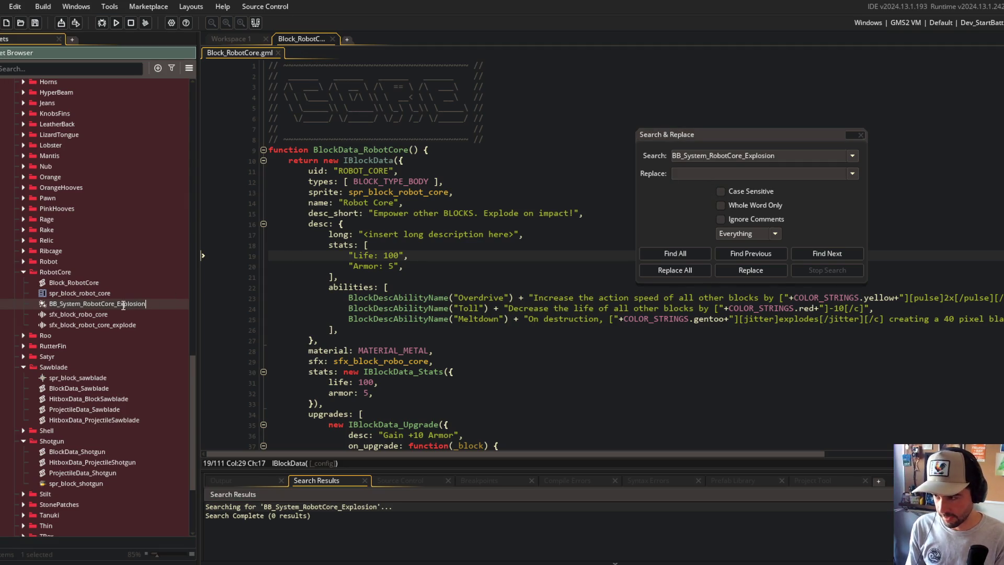
{"action": "key", "text": "Left"}
{"action": "key", "text": "Left"}
{"action": "key", "text": "Left"}
{"action": "type", "text": "Block_"}
{"action": "key", "text": "Return"}
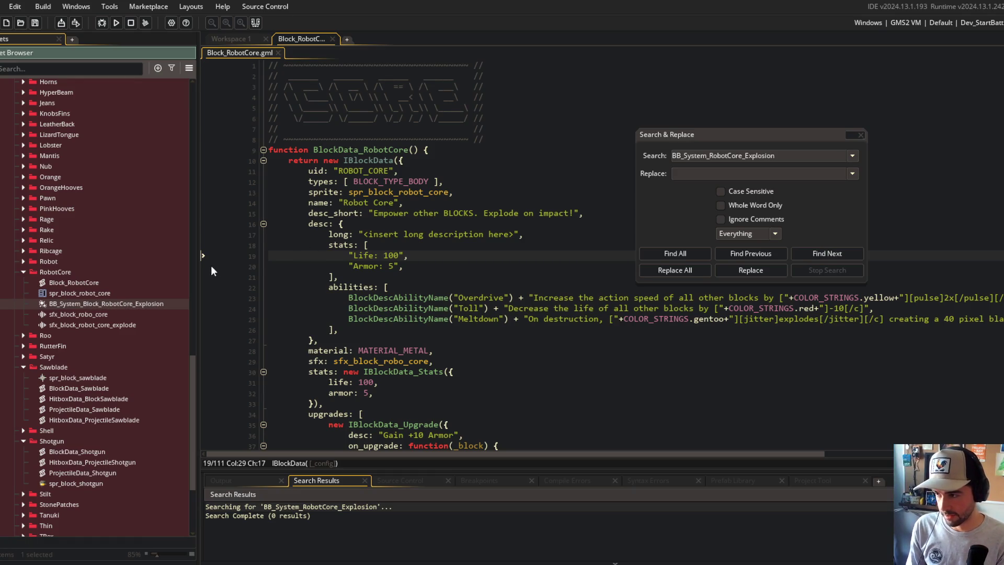
Duplicate BB_System_Smoke and search the project for BB_System_Smoke usages.
{"action": "scroll", "coordinate": [114, 268], "scroll_direction": "up", "scroll_amount": 12}
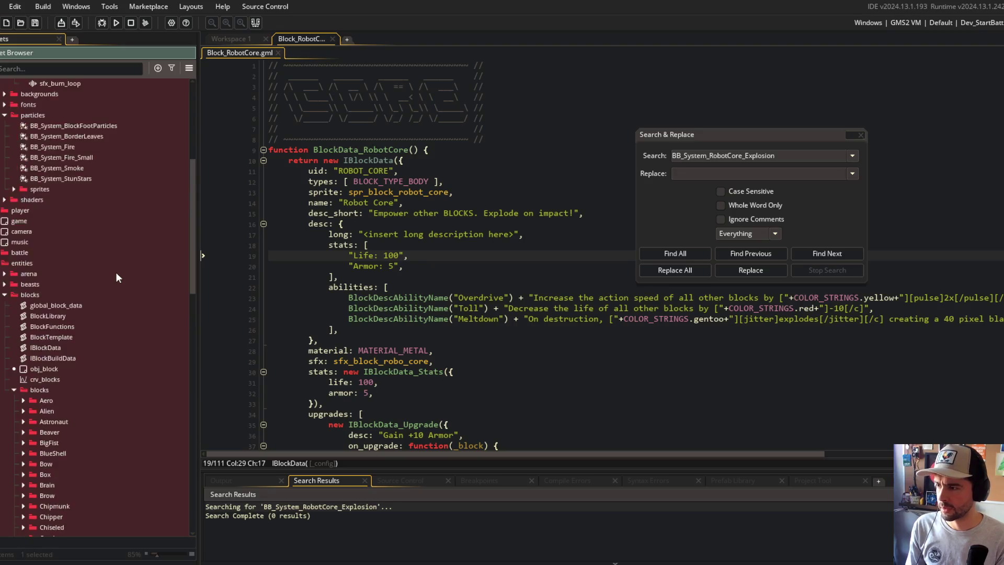
{"action": "scroll", "coordinate": [116, 278], "scroll_direction": "up", "scroll_amount": 4}
{"action": "left_click", "coordinate": [83, 298]}
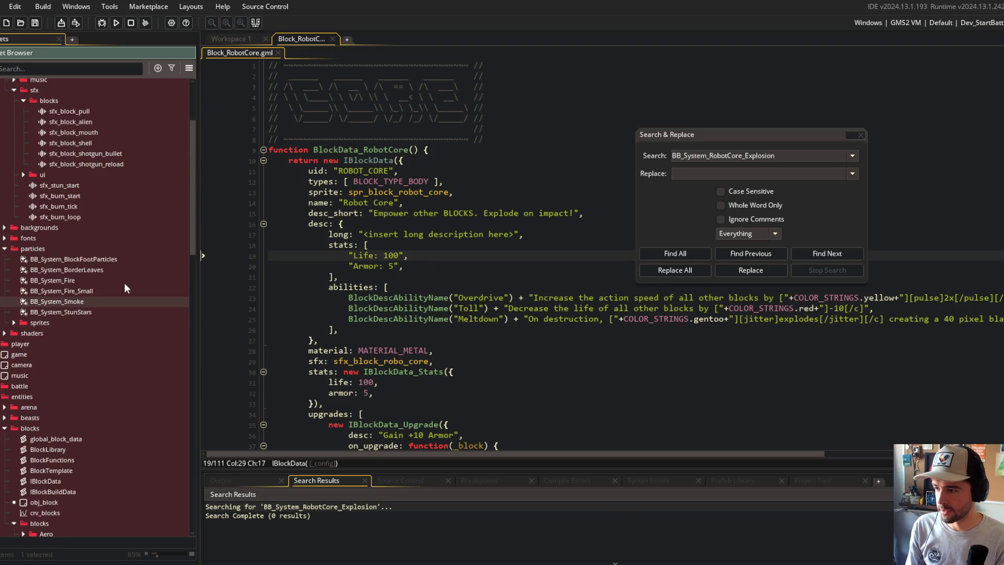
{"action": "key", "text": "ctrl+d"}
{"action": "left_click", "coordinate": [76, 301]}
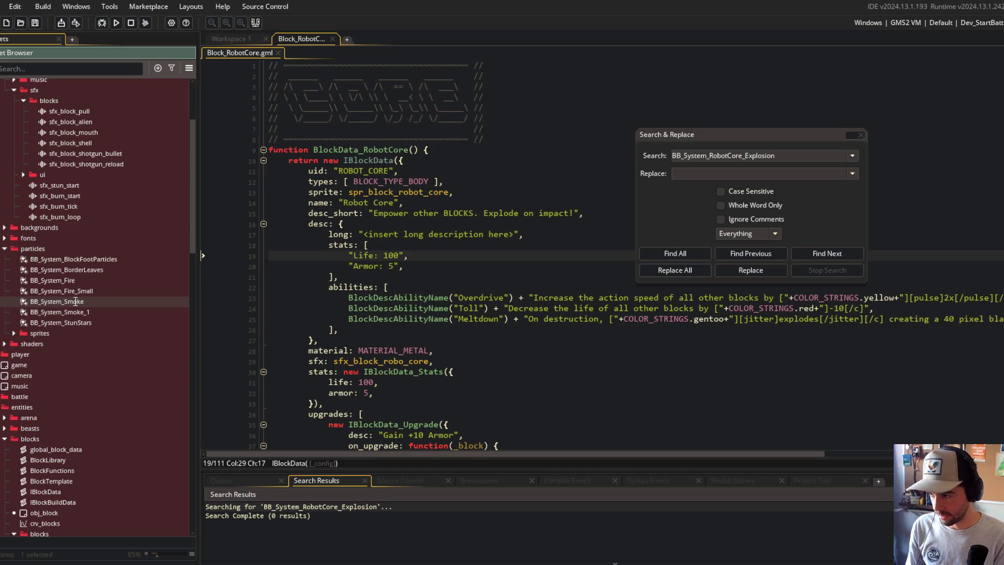
{"action": "left_click", "coordinate": [675, 253]}
{"action": "triple_click", "coordinate": [752, 155]}
{"action": "type", "text": "BB_System_Smoke"}
{"action": "left_click", "coordinate": [675, 253]}
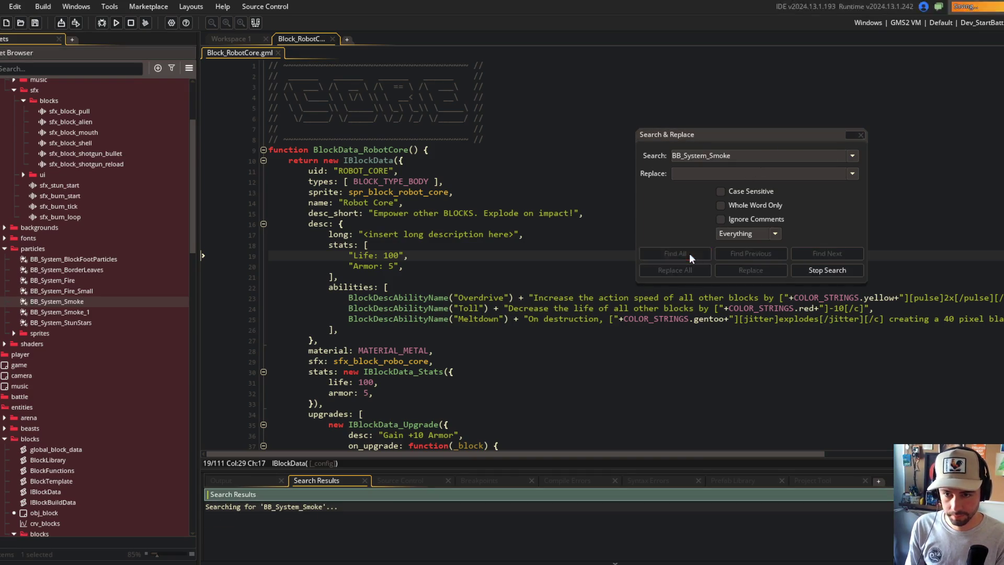
Change BlockData_Shotgun line 19 to use BB_System_Block_Shotgun_Smoke and save.
{"action": "double_click", "coordinate": [381, 515]}
{"action": "left_click", "coordinate": [533, 255]}
{"action": "scroll", "coordinate": [534, 255], "scroll_direction": "down", "scroll_amount": 2}
{"action": "scroll", "coordinate": [534, 255], "scroll_direction": "up", "scroll_amount": 2}
{"action": "left_click_drag", "start_coordinate": [733, 136], "coordinate": [900, 109]}
{"action": "left_click", "coordinate": [624, 256]}
{"action": "type", "text": "Block_Sho"}
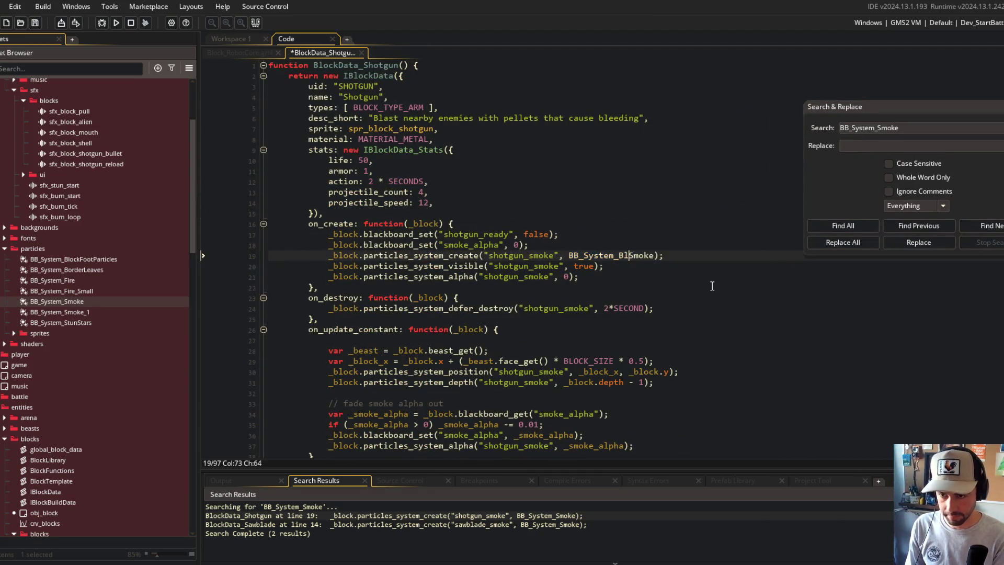
{"action": "type", "text": "tun_"}
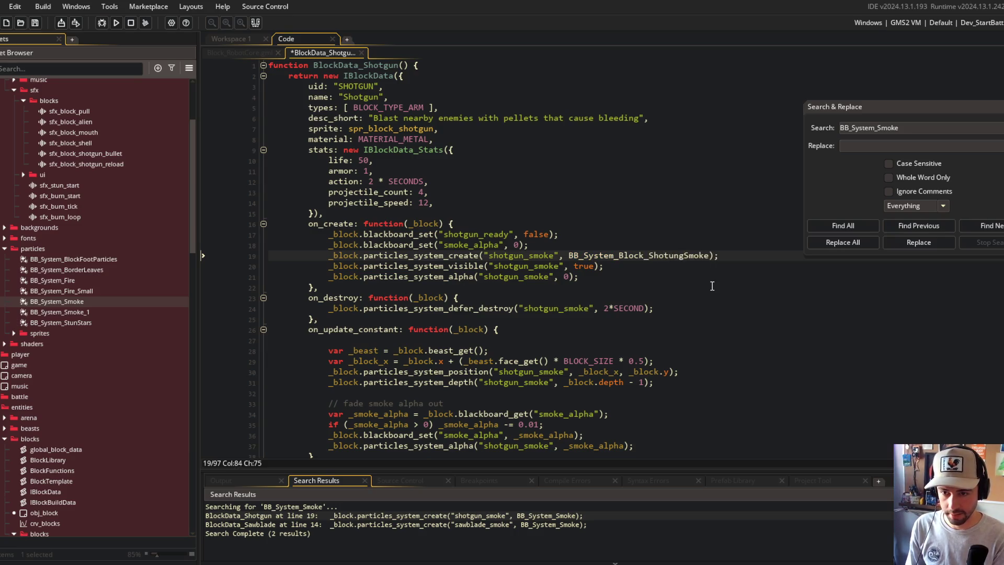
{"action": "key", "text": "Left"}
{"action": "key", "text": "Left"}
{"action": "key", "text": "Left"}
{"action": "type", "text": "g"}
{"action": "key", "text": "Right"}
{"action": "key", "text": "Right"}
{"action": "key", "text": "Right"}
{"action": "key", "text": "ctrl+s"}
Change BlockData_Sawblade line 14 to use BB_System_Block_Sawblade_Smoke and save.
{"action": "double_click", "coordinate": [476, 524]}
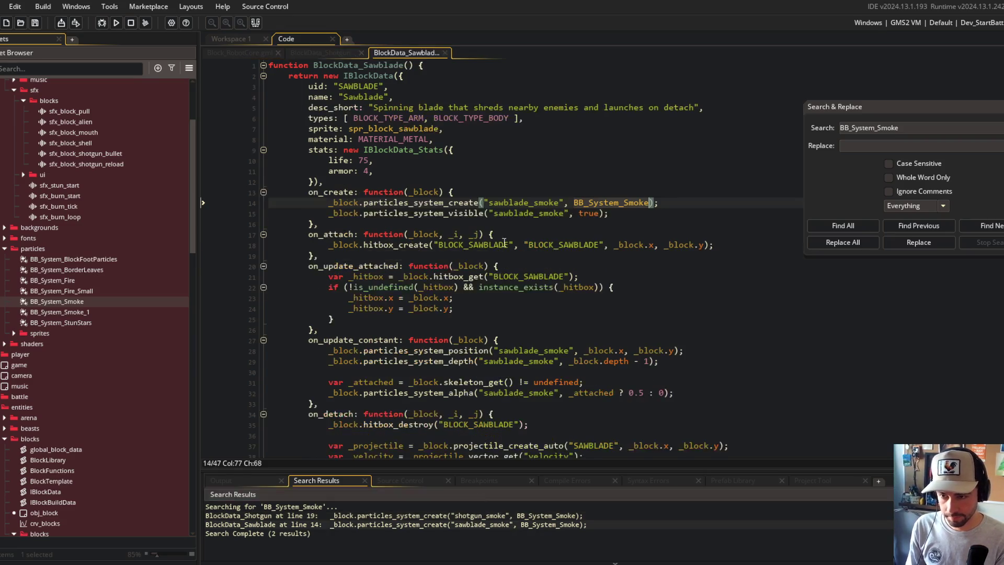
{"action": "left_click", "coordinate": [622, 203]}
{"action": "type", "text": "Block_Sawblad"}
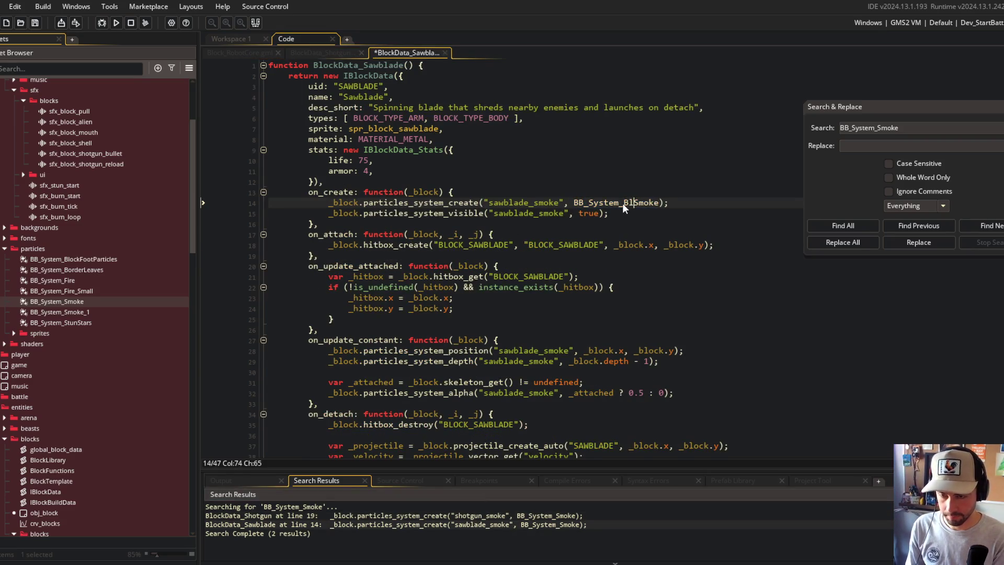
{"action": "type", "text": "e_"}
{"action": "key", "text": "Return"}
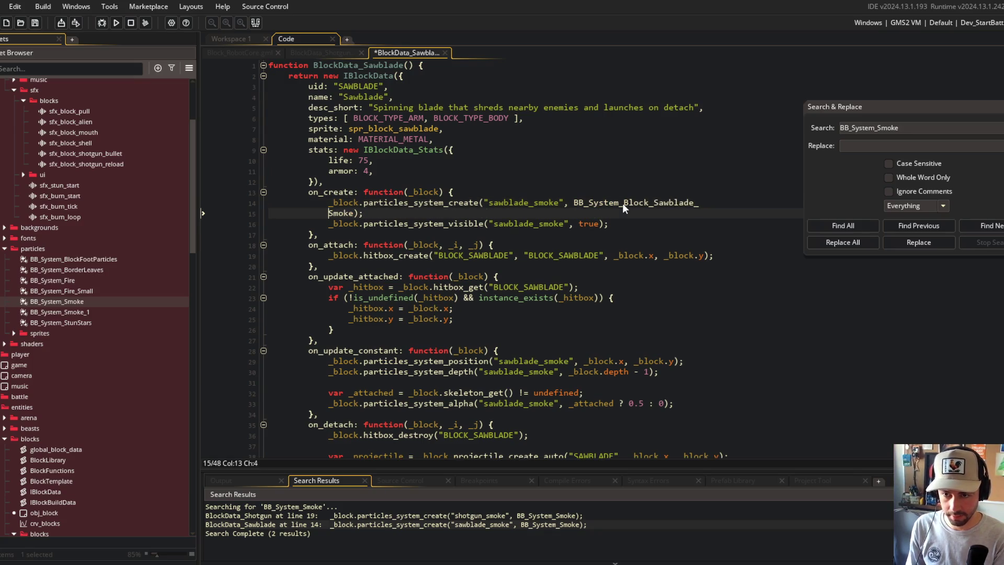
{"action": "key", "text": "ctrl+z"}
{"action": "key", "text": "ctrl+s"}
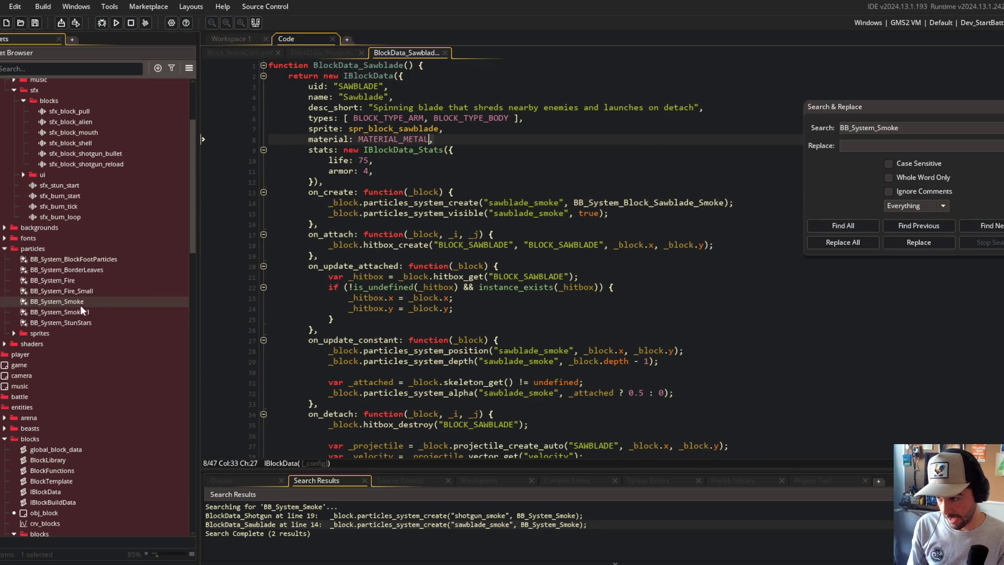
Rename the BB_System_Smoke asset to BB_System_Block_Shotgun_Smoke.
{"action": "left_click", "coordinate": [77, 308]}
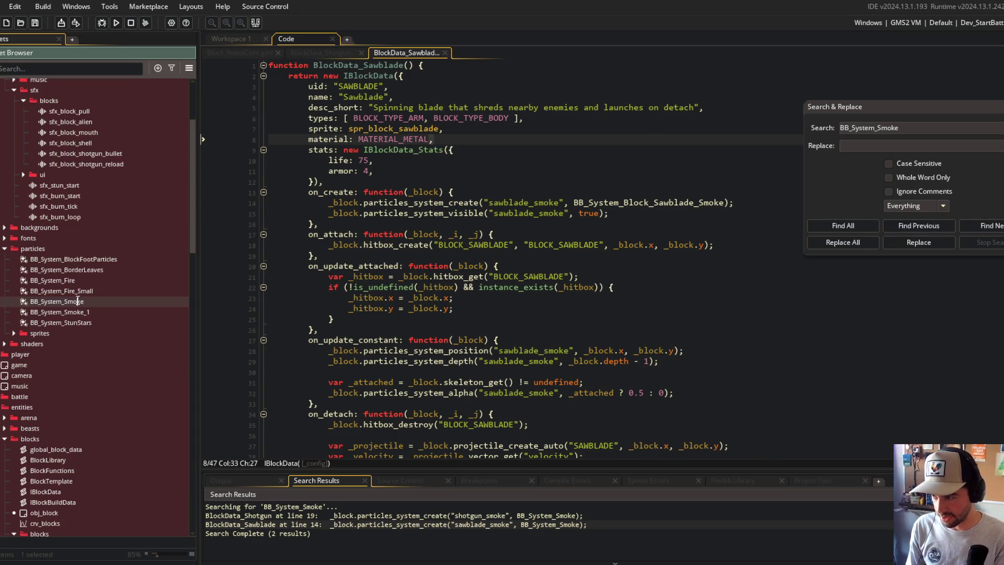
{"action": "type", "text": "Block_Shotg"}
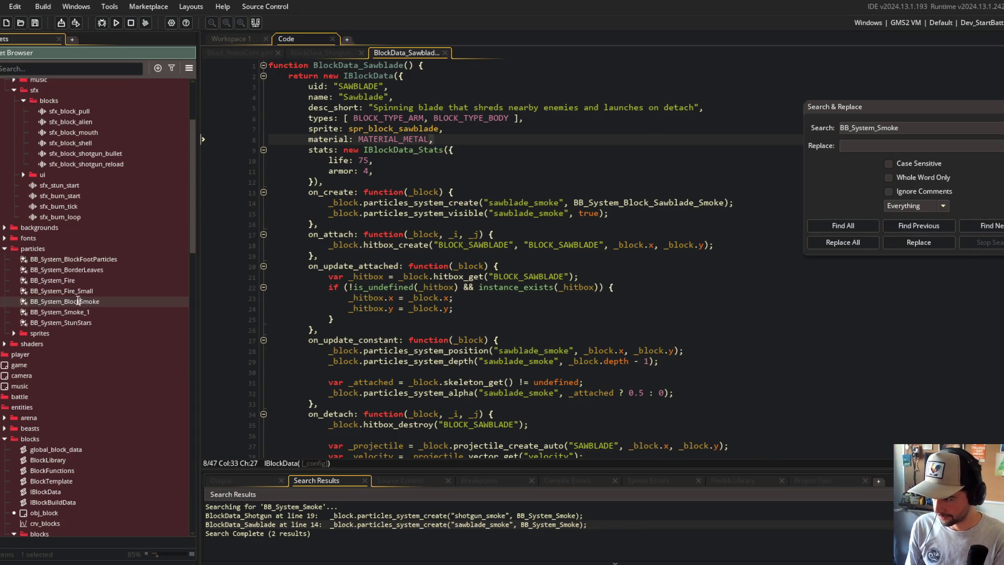
{"action": "type", "text": "un_S"}
{"action": "key", "text": "Tab"}
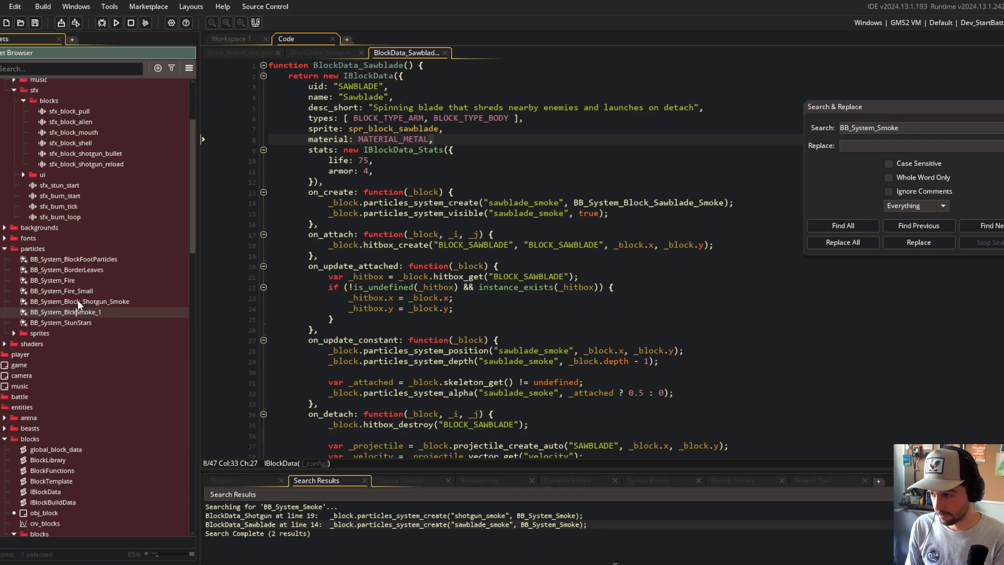
Rename the BB_System_Smoke_1 copy to BB_System_Block_Sawblade_Smoke.
{"action": "type", "text": "Sawblade_"}
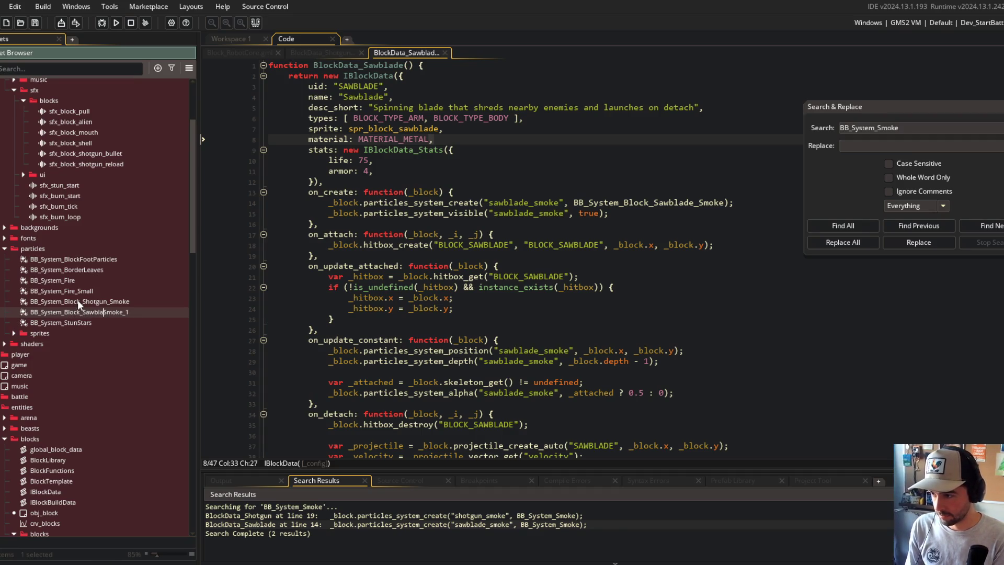
{"action": "key", "text": "End"}
{"action": "key", "text": "BackSpace"}
{"action": "key", "text": "BackSpace"}
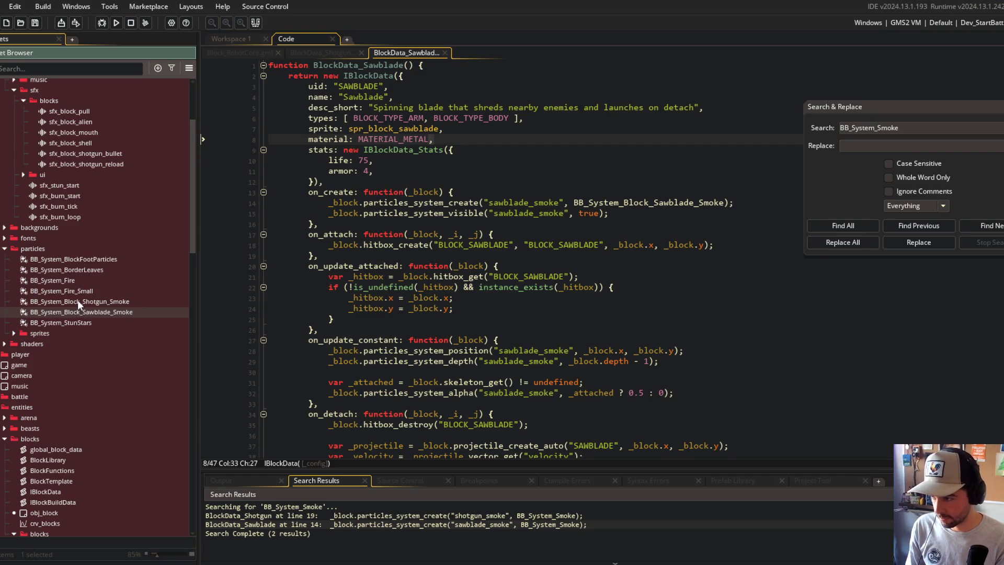
Move both smoke particle systems into the Sawblade and Shotgun block folders.
{"action": "left_click", "coordinate": [77, 299]}
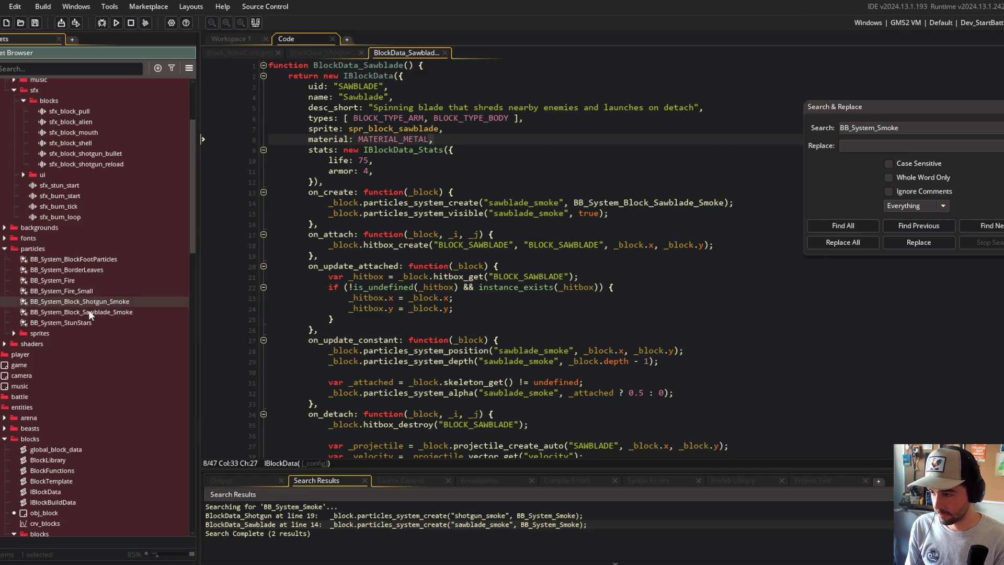
{"action": "left_click", "coordinate": [89, 309], "text": "shift"}
{"action": "mouse_move", "coordinate": [89, 309]}
{"action": "left_mouse_down"}
{"action": "mouse_move", "coordinate": [95, 537]}
{"action": "mouse_move", "coordinate": [76, 468]}
{"action": "mouse_move", "coordinate": [78, 429]}
{"action": "mouse_move", "coordinate": [87, 428]}
{"action": "mouse_move", "coordinate": [94, 503]}
{"action": "left_mouse_up"}
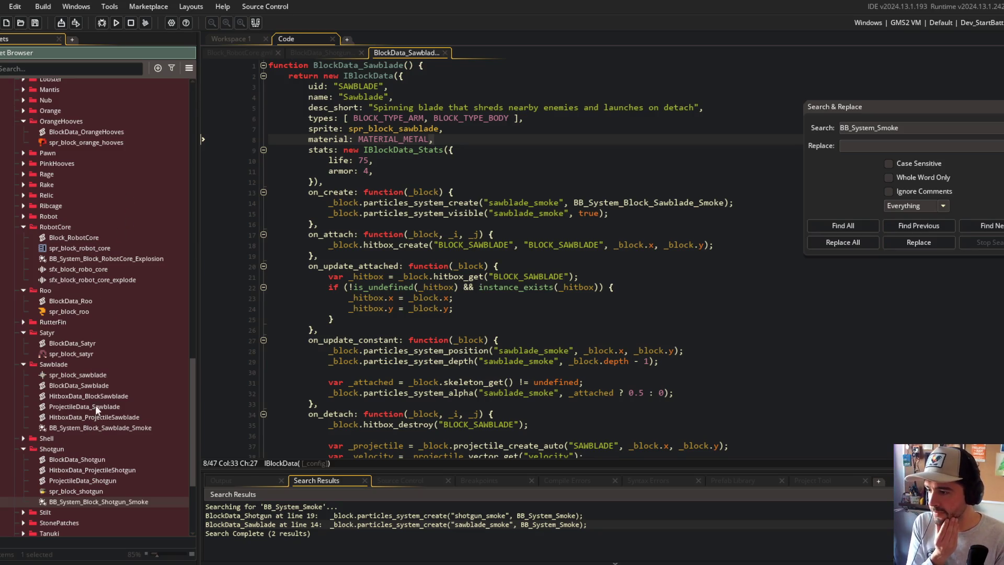
{"action": "scroll", "coordinate": [114, 331], "scroll_direction": "up", "scroll_amount": 20}
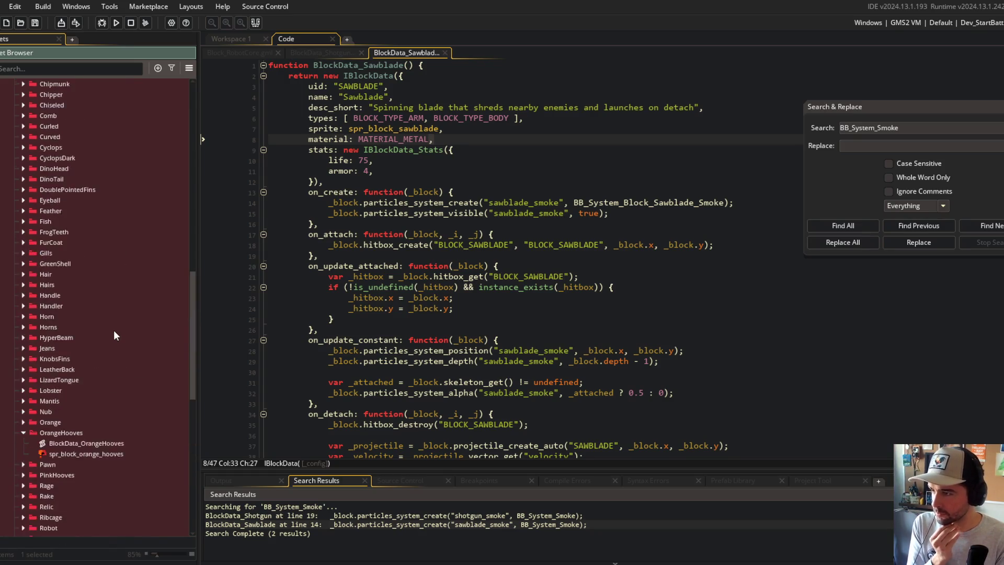
Search the project for every use of BB_System_BlockFootParticles.
{"action": "scroll", "coordinate": [115, 327], "scroll_direction": "up", "scroll_amount": 5}
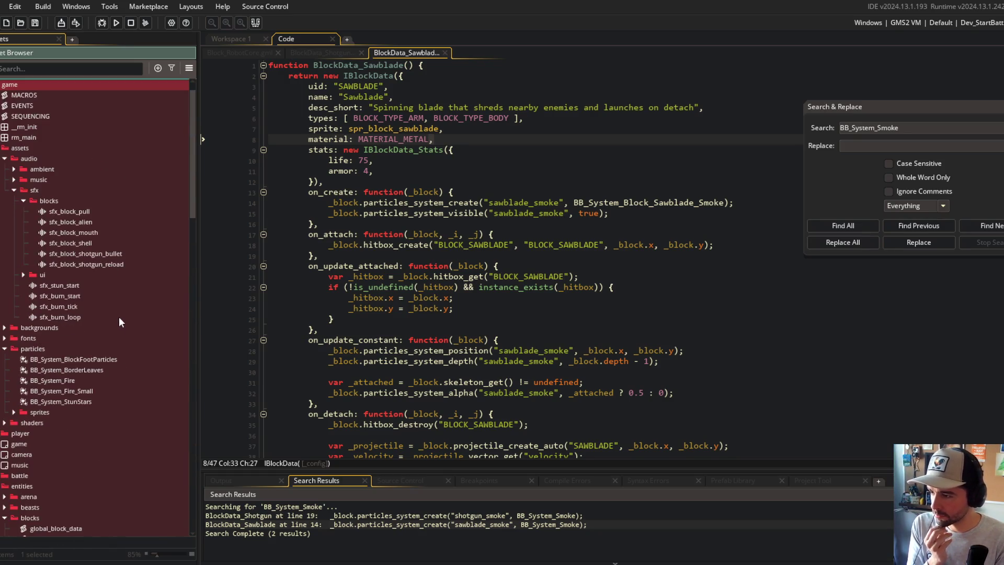
{"action": "right_click", "coordinate": [104, 359]}
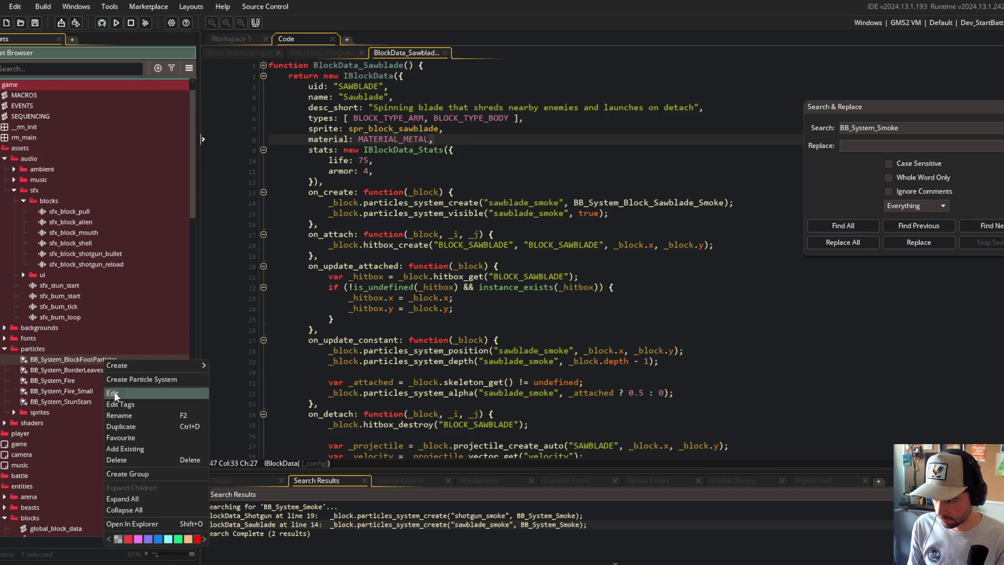
{"action": "left_click", "coordinate": [117, 413]}
{"action": "left_click", "coordinate": [759, 244]}
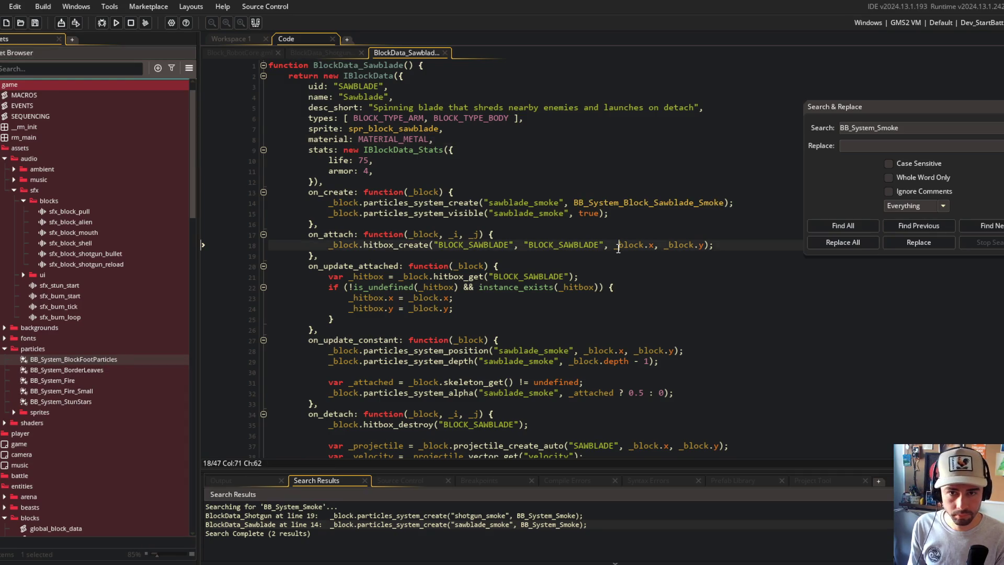
{"action": "triple_click", "coordinate": [875, 131]}
{"action": "type", "text": "BB_System_BlockFootParticles"}
{"action": "left_click", "coordinate": [838, 225]}
Replace all occurrences with BB_System_Block_FootParticles, confirm, and close Search & Replace.
{"action": "left_click", "coordinate": [868, 147]}
{"action": "type", "text": "BB_System_BlockFootParticles"}
{"action": "type", "text": "_"}
{"action": "key", "text": "BackSpace"}
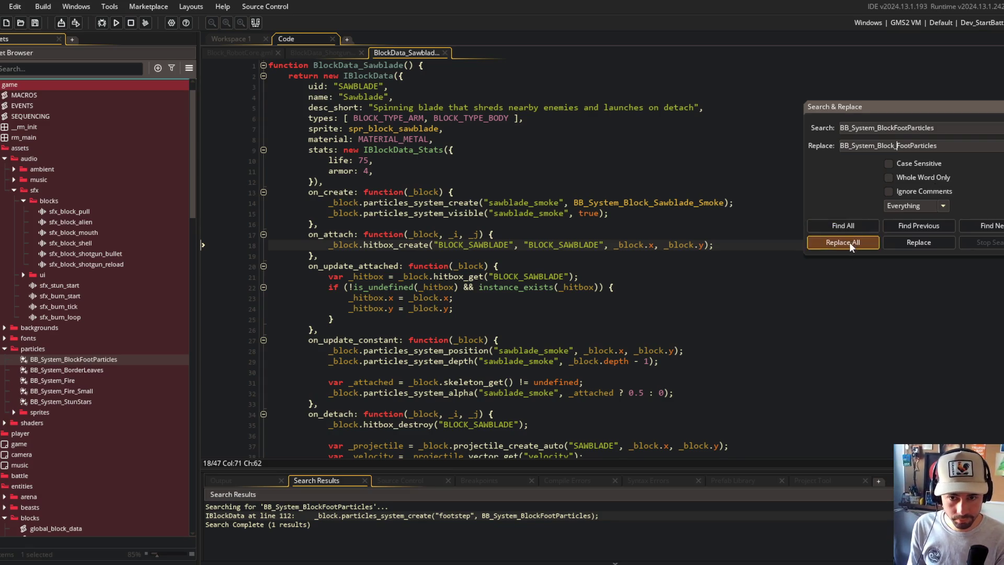
{"action": "left_click", "coordinate": [850, 243]}
{"action": "left_click", "coordinate": [548, 312]}
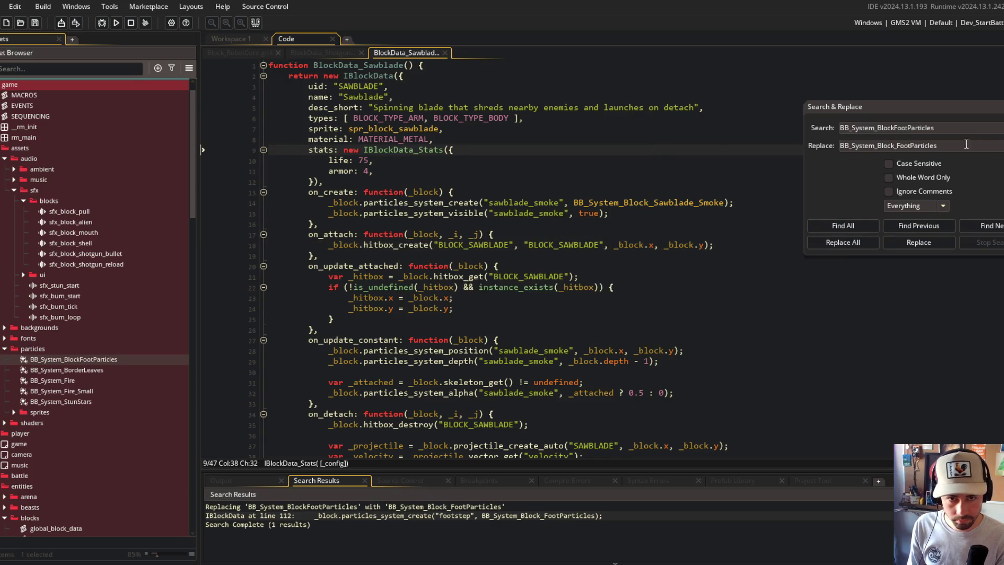
{"action": "left_click", "coordinate": [990, 107]}
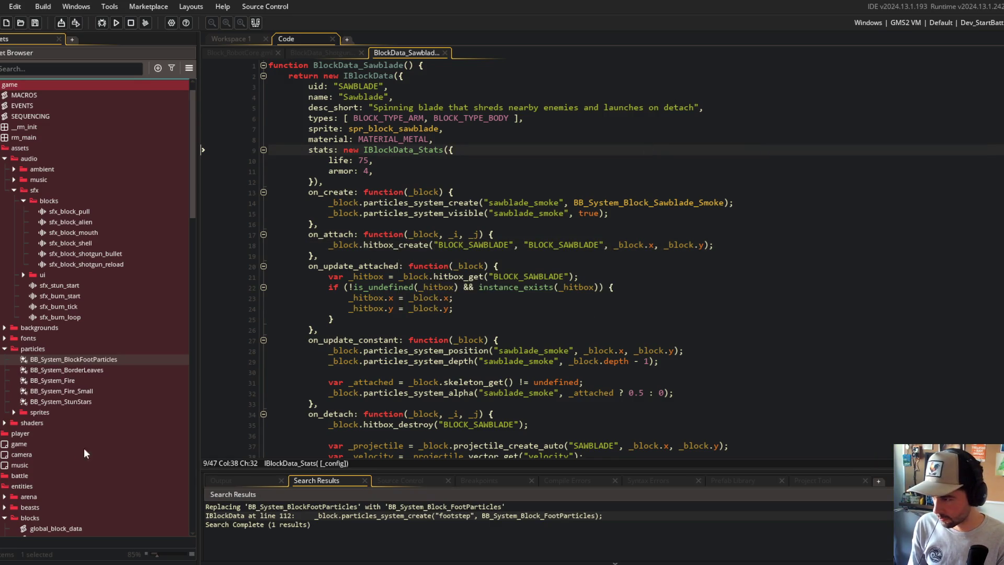
{"action": "left_click", "coordinate": [549, 287]}
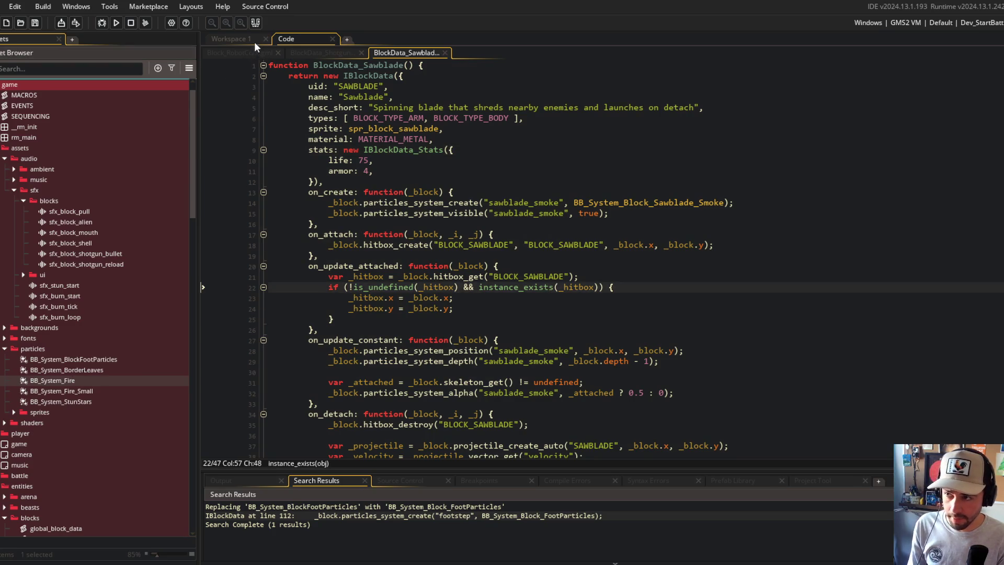
Add and save a '--- reimplement footstep particles' task in todo.txt.
{"action": "left_click", "coordinate": [254, 43]}
{"action": "key", "text": "ctrl+t"}
{"action": "type", "text": "todo"}
{"action": "key", "text": "Return"}
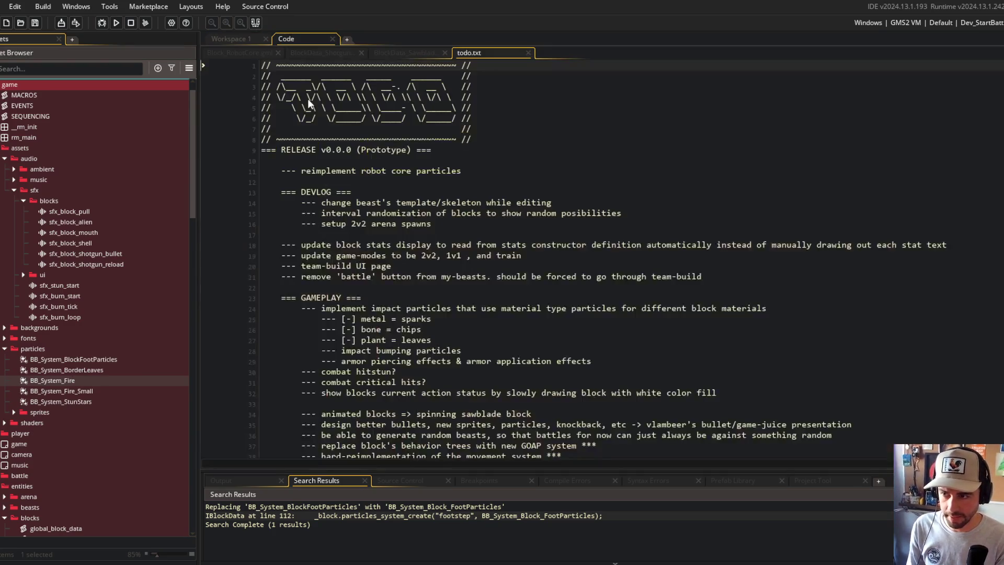
{"action": "left_click", "coordinate": [504, 177]}
{"action": "key", "text": "Up"}
{"action": "key", "text": "Up"}
{"action": "key", "text": "Return"}
{"action": "type", "text": "--- reimplement "}
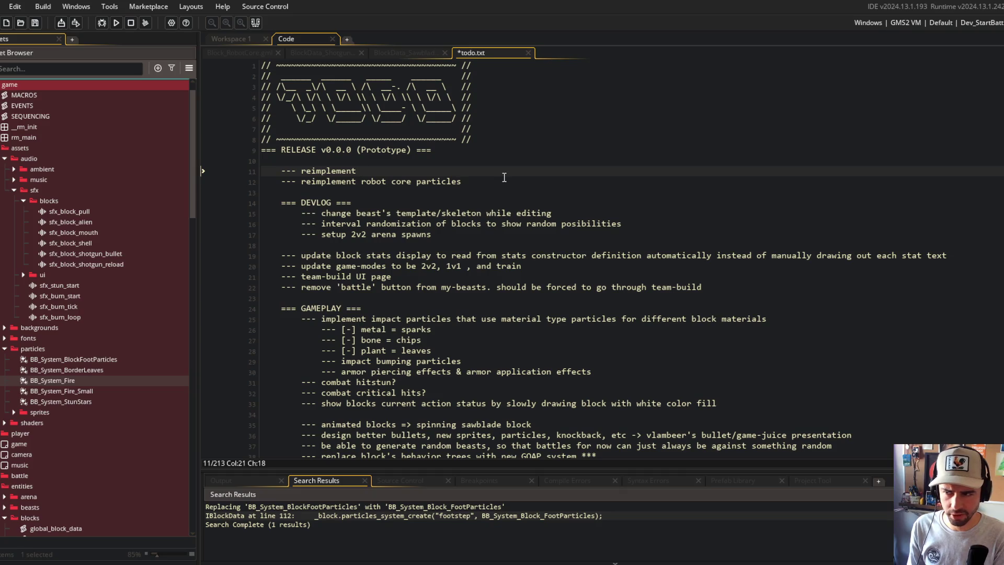
{"action": "type", "text": "footst"}
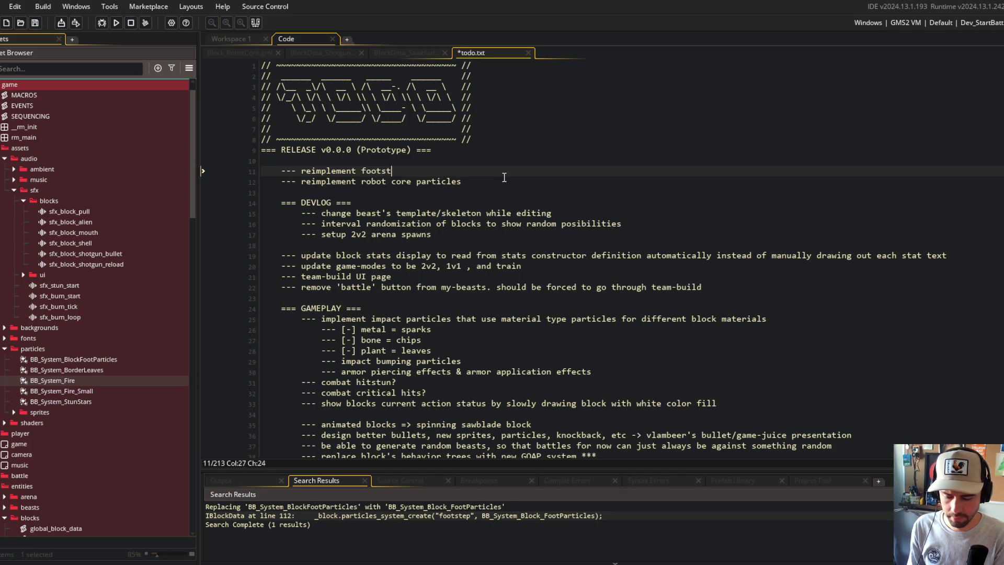
{"action": "type", "text": "ep particles"}
{"action": "key", "text": "ctrl+s"}
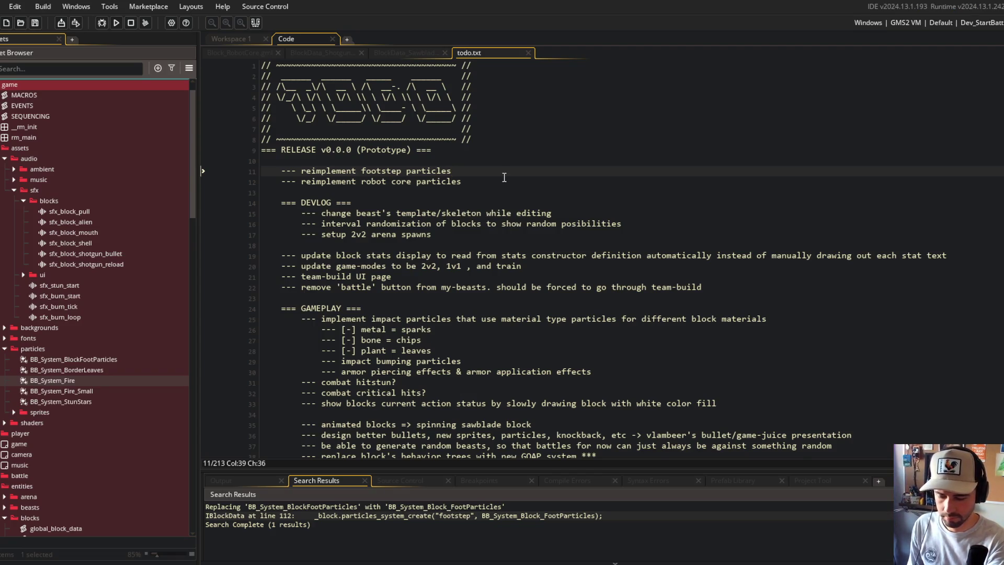
Return to GameMaker and close todo.txt to reveal the BlockData_Sawblade script.
{"action": "key", "text": "alt+Tab"}
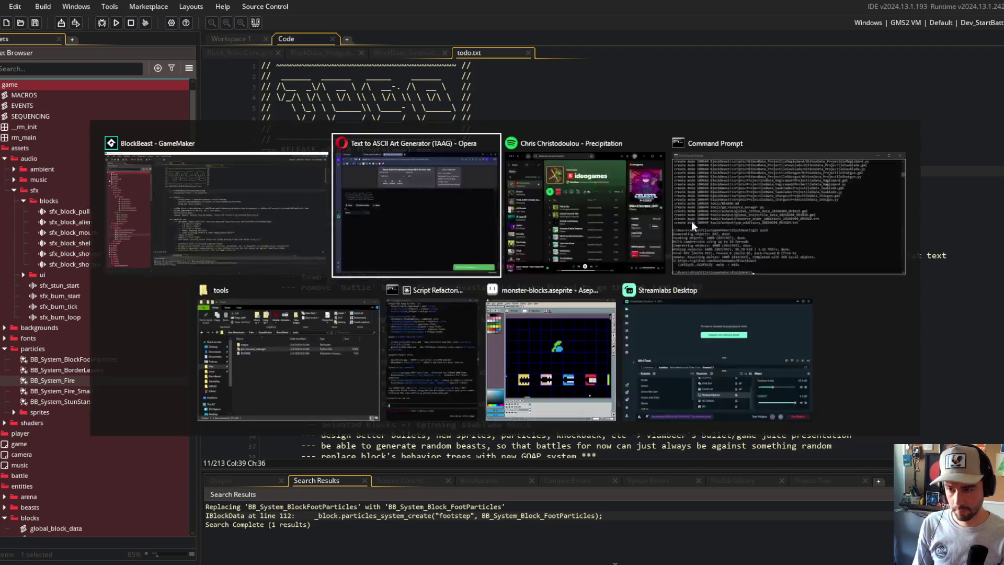
{"action": "key", "text": "alt+Tab"}
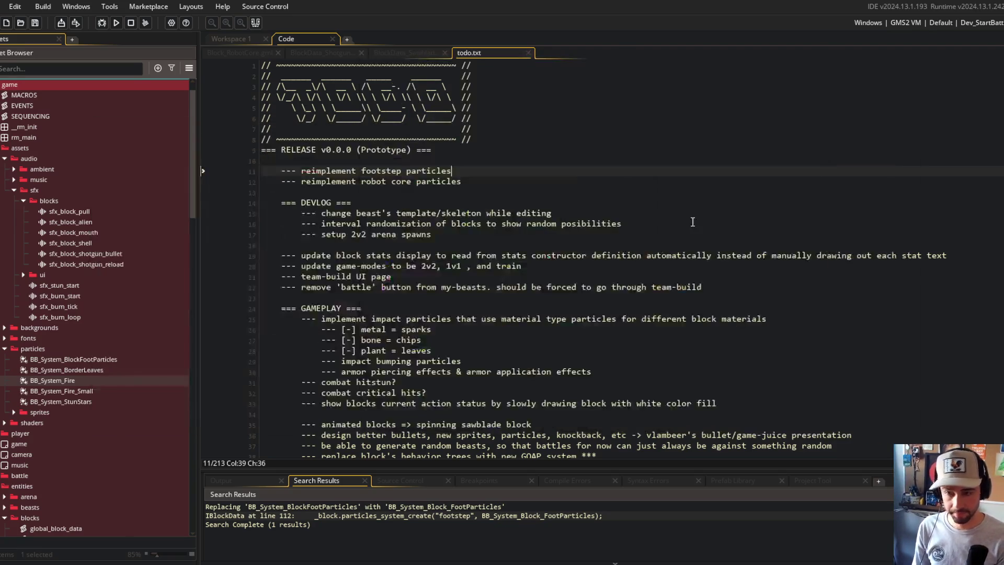
{"action": "key", "text": "ctrl+w"}
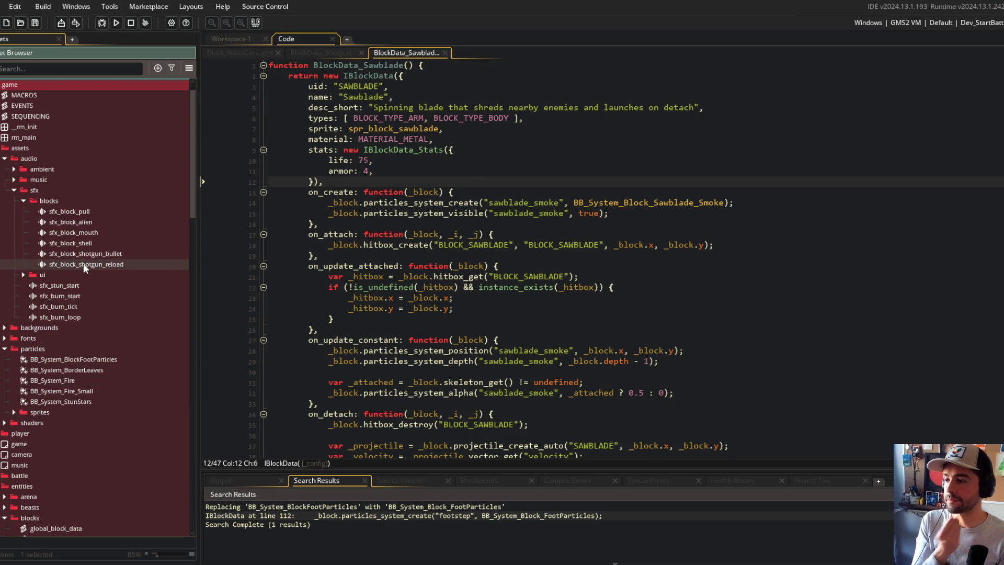
Move both shotgun sounds, the bullet and reload effects, into the Shotgun block folder.
{"action": "left_click", "coordinate": [83, 256], "text": "ctrl"}
{"action": "mouse_move", "coordinate": [84, 261]}
{"action": "left_mouse_down"}
{"action": "mouse_move", "coordinate": [91, 313]}
{"action": "mouse_move", "coordinate": [78, 343]}
{"action": "left_mouse_up"}
{"action": "scroll", "coordinate": [78, 347], "scroll_direction": "down", "scroll_amount": 5}
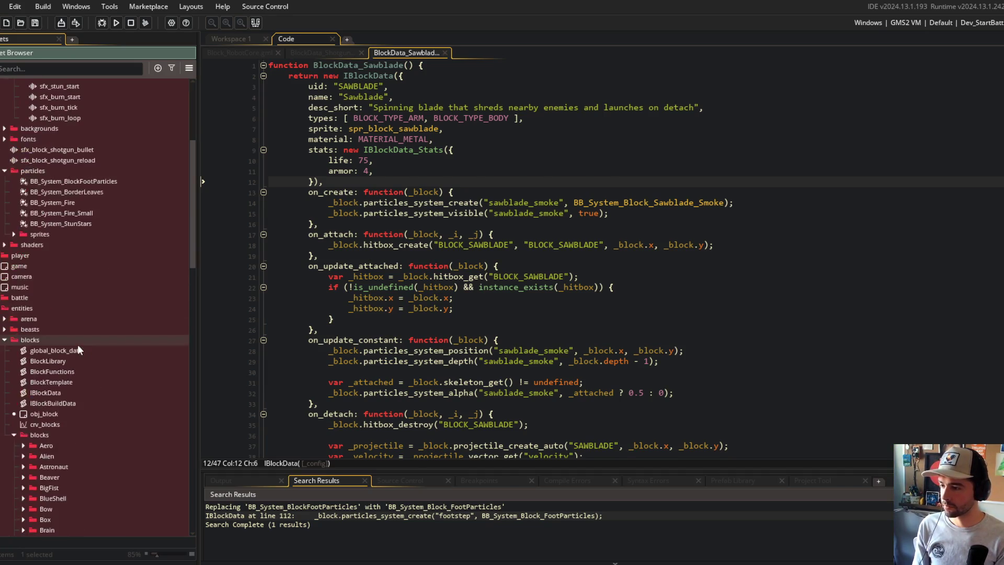
{"action": "left_click", "coordinate": [93, 158]}
{"action": "left_click", "coordinate": [88, 149], "text": "ctrl"}
{"action": "left_click", "coordinate": [88, 159]}
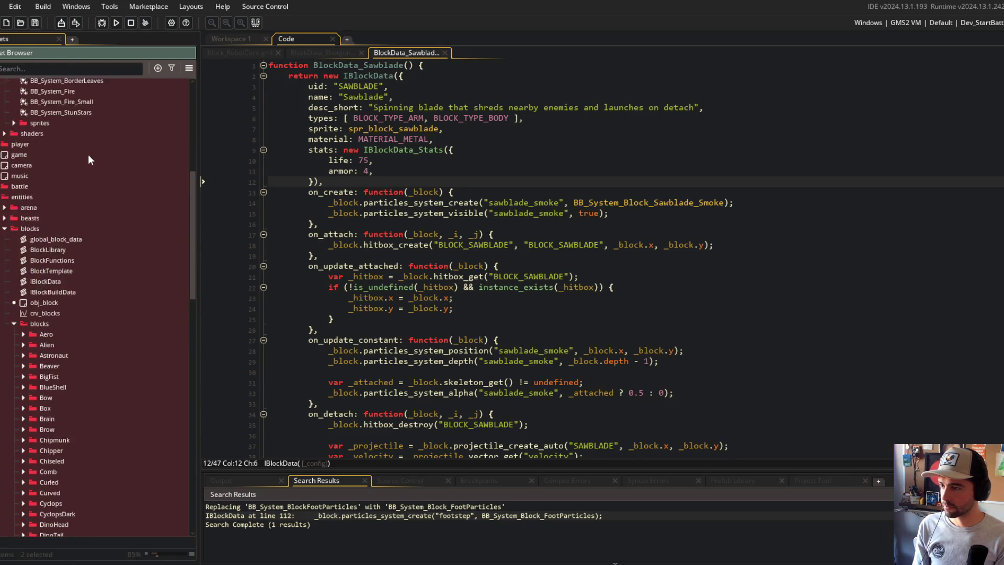
{"action": "scroll", "coordinate": [88, 155], "scroll_direction": "down", "scroll_amount": 1}
{"action": "left_click", "coordinate": [85, 127], "text": "ctrl"}
{"action": "mouse_move", "coordinate": [84, 128]}
{"action": "left_mouse_down"}
{"action": "mouse_move", "coordinate": [92, 398]}
{"action": "mouse_move", "coordinate": [111, 454]}
{"action": "left_mouse_up"}
Drag the alien, mouth and shell block sounds into their matching block folders.
{"action": "scroll", "coordinate": [84, 157], "scroll_direction": "down", "scroll_amount": 10}
{"action": "scroll", "coordinate": [85, 174], "scroll_direction": "down", "scroll_amount": 15}
{"action": "scroll", "coordinate": [139, 380], "scroll_direction": "up", "scroll_amount": 3}
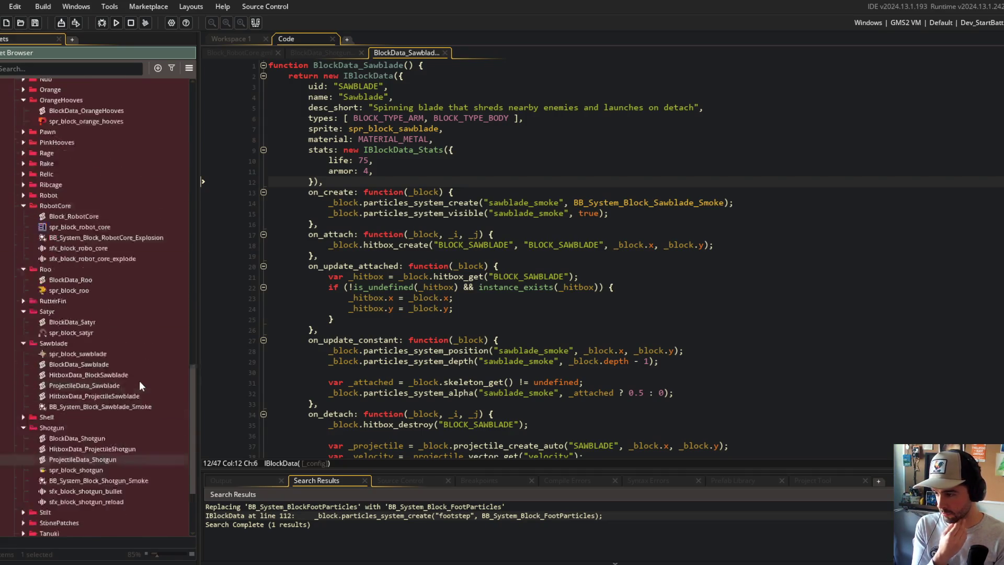
{"action": "scroll", "coordinate": [139, 381], "scroll_direction": "up", "scroll_amount": 15}
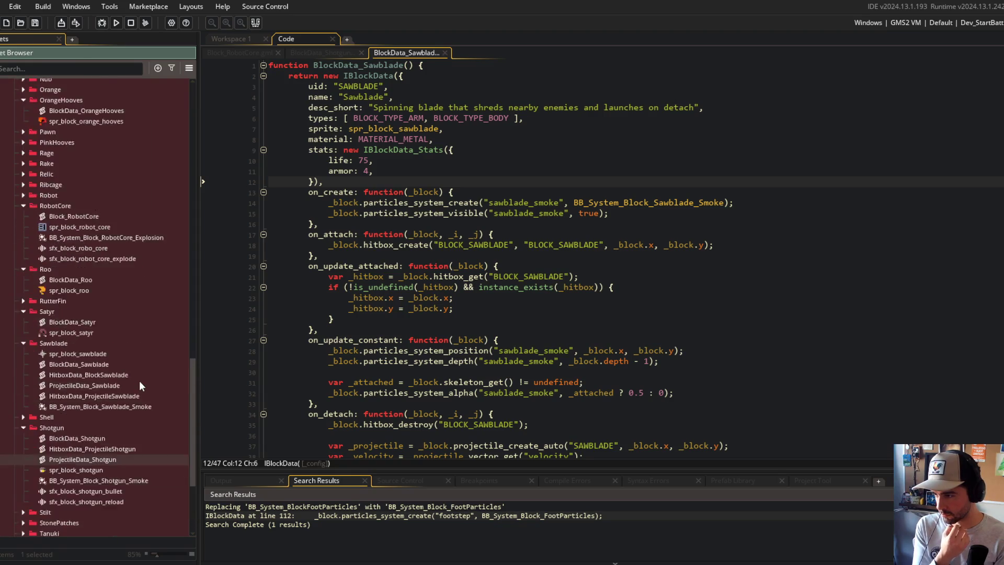
{"action": "scroll", "coordinate": [139, 381], "scroll_direction": "up", "scroll_amount": 20}
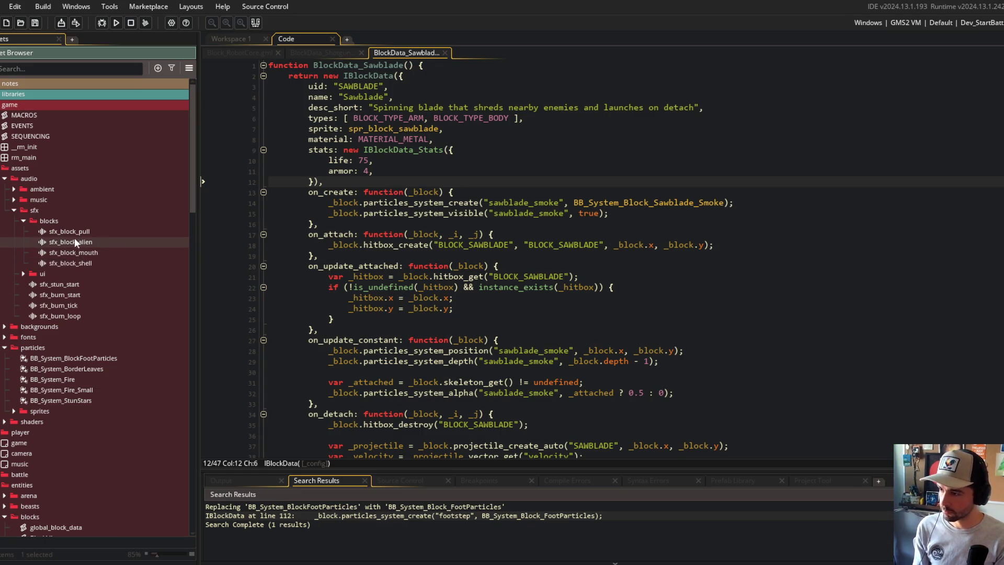
{"action": "left_click", "coordinate": [77, 262], "text": "shift"}
{"action": "mouse_move", "coordinate": [72, 253]}
{"action": "left_mouse_down"}
{"action": "mouse_move", "coordinate": [77, 302]}
{"action": "mouse_move", "coordinate": [16, 378]}
{"action": "mouse_move", "coordinate": [37, 419]}
{"action": "mouse_move", "coordinate": [76, 439]}
{"action": "mouse_move", "coordinate": [128, 372]}
{"action": "mouse_move", "coordinate": [80, 485]}
{"action": "left_mouse_up"}
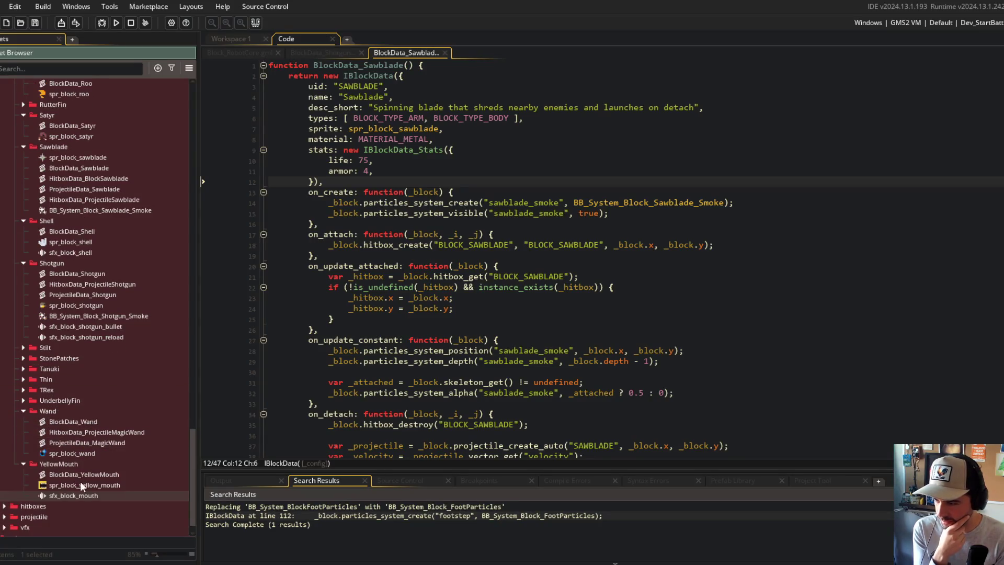
{"action": "scroll", "coordinate": [89, 453], "scroll_direction": "up", "scroll_amount": 15}
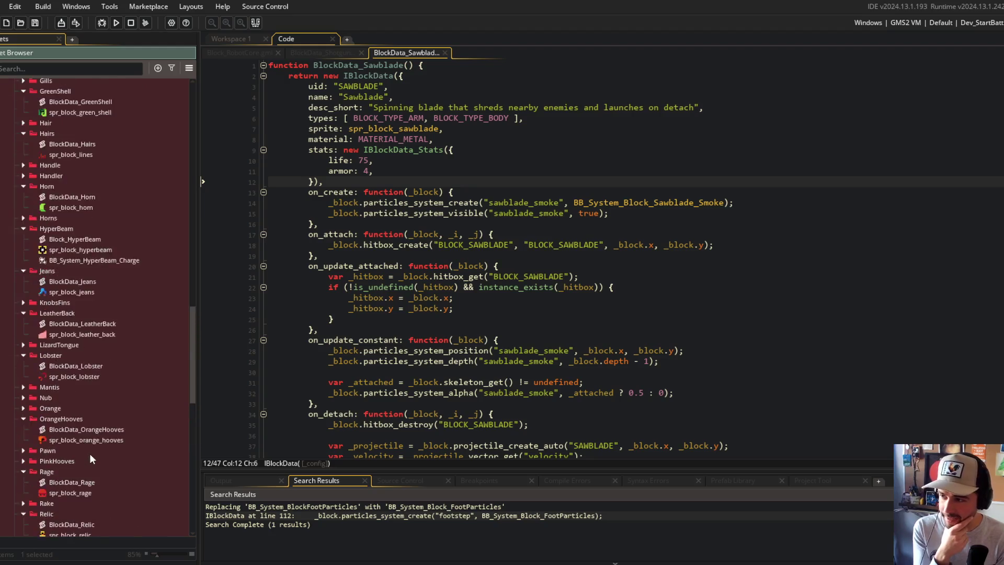
{"action": "scroll", "coordinate": [90, 453], "scroll_direction": "up", "scroll_amount": 10}
{"action": "right_click", "coordinate": [113, 197]}
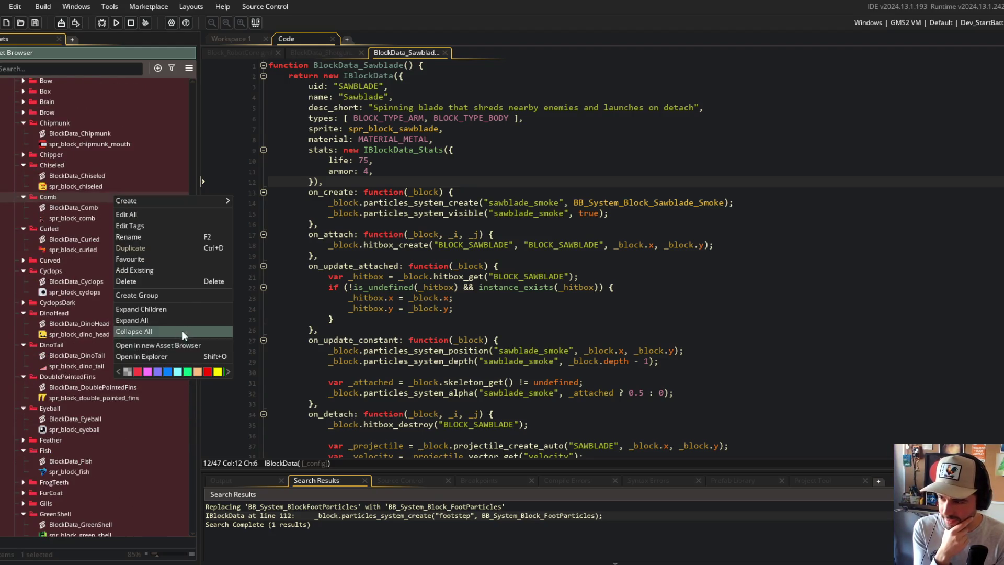
Collapse the whole asset tree, then reopen game and entities, briefly checking the beasts folder.
{"action": "left_click", "coordinate": [181, 333]}
{"action": "right_click", "coordinate": [94, 169]}
{"action": "left_click", "coordinate": [129, 331]}
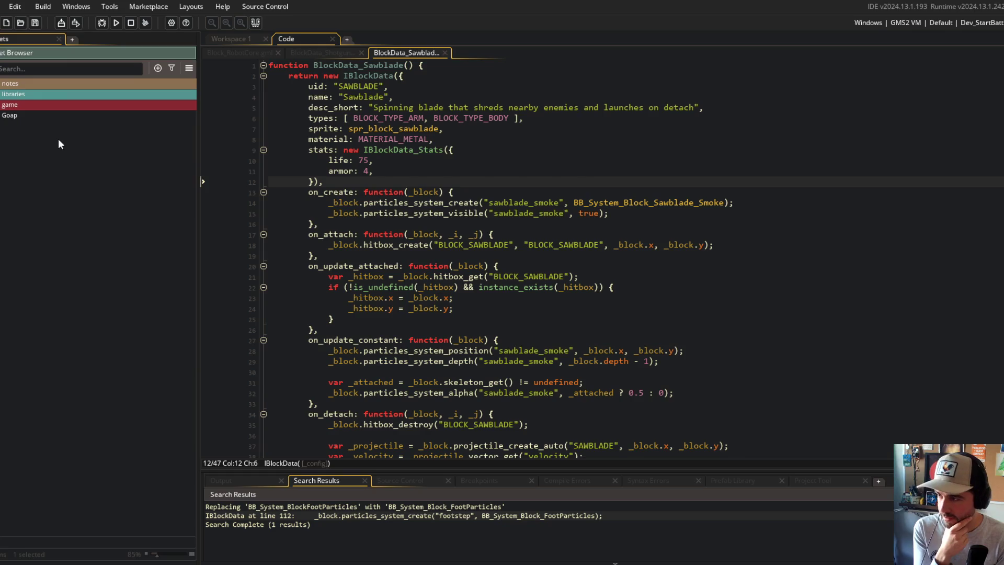
{"action": "left_click", "coordinate": [1, 105]}
{"action": "left_click", "coordinate": [2, 231]}
{"action": "left_click", "coordinate": [1, 253]}
{"action": "left_click", "coordinate": [4, 252]}
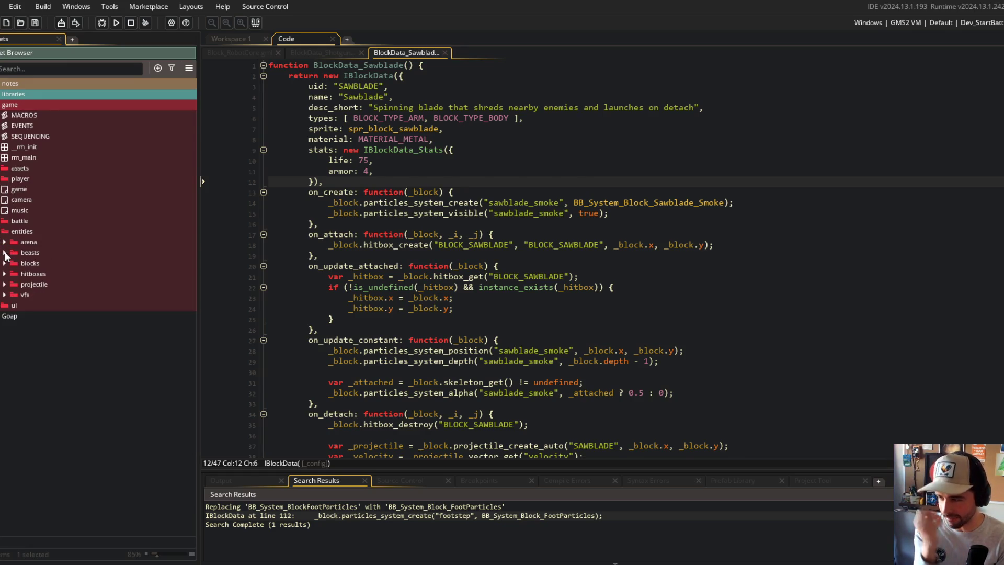
{"action": "left_click", "coordinate": [4, 253]}
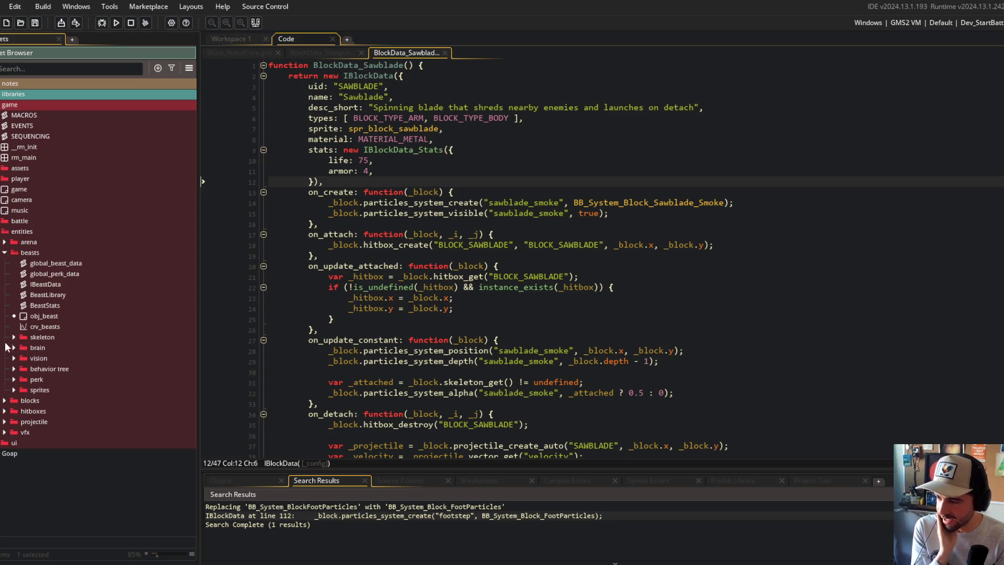
{"action": "left_click", "coordinate": [5, 252]}
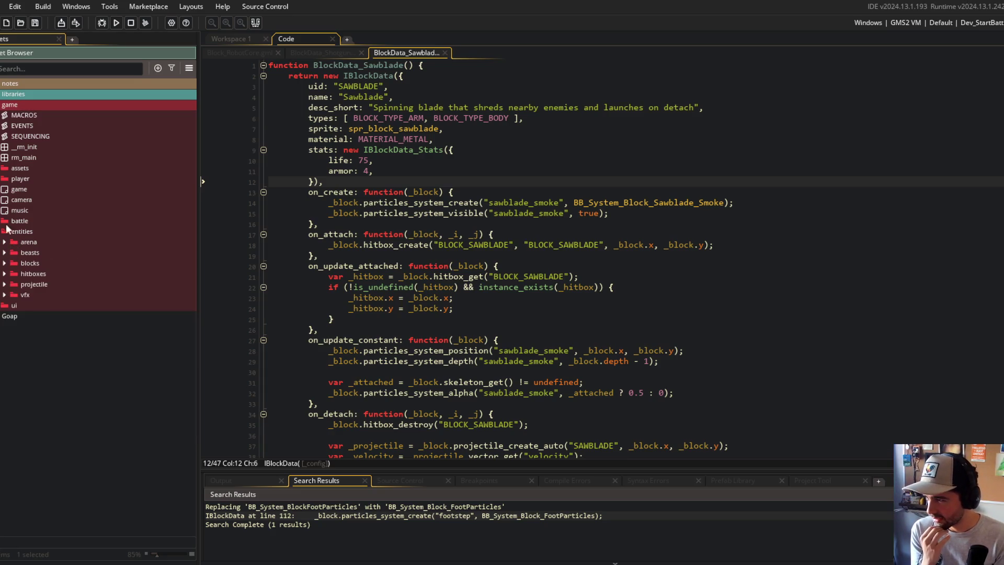
Expand assets > audio > sfx to reveal its blocks and ui sound folders.
{"action": "double_click", "coordinate": [6, 167]}
{"action": "left_click", "coordinate": [5, 179]}
{"action": "left_click", "coordinate": [14, 210]}
{"action": "left_click", "coordinate": [24, 220]}
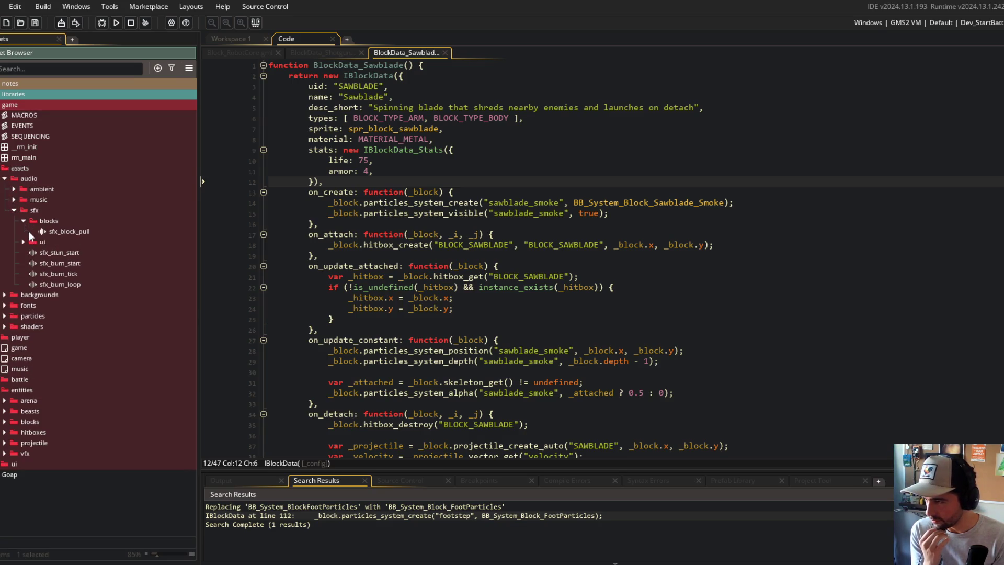
{"action": "left_click", "coordinate": [23, 241]}
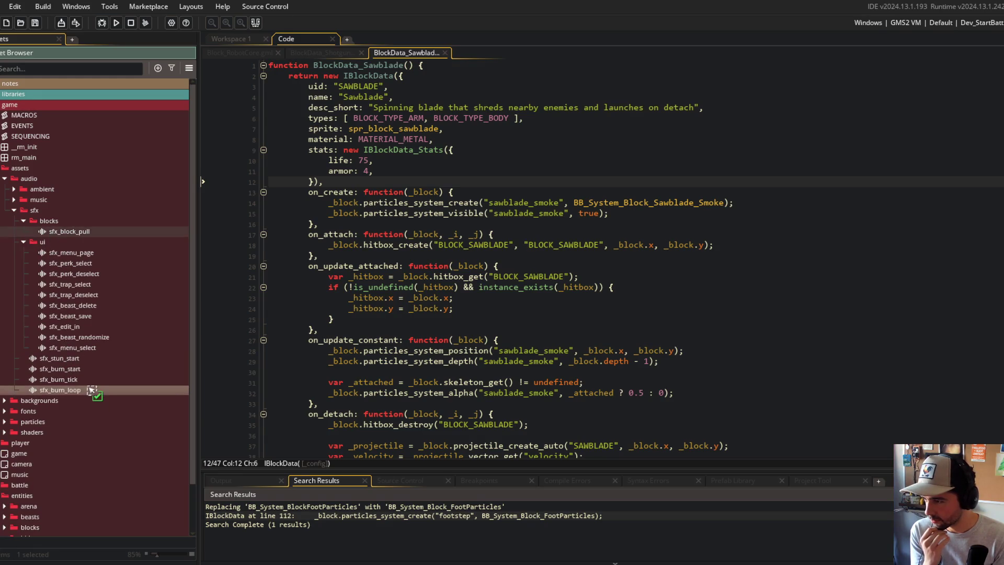
{"action": "double_click", "coordinate": [52, 221]}
Rename sfx/blocks to beasts and move the five loose sound effects into it.
{"action": "right_click", "coordinate": [58, 224]}
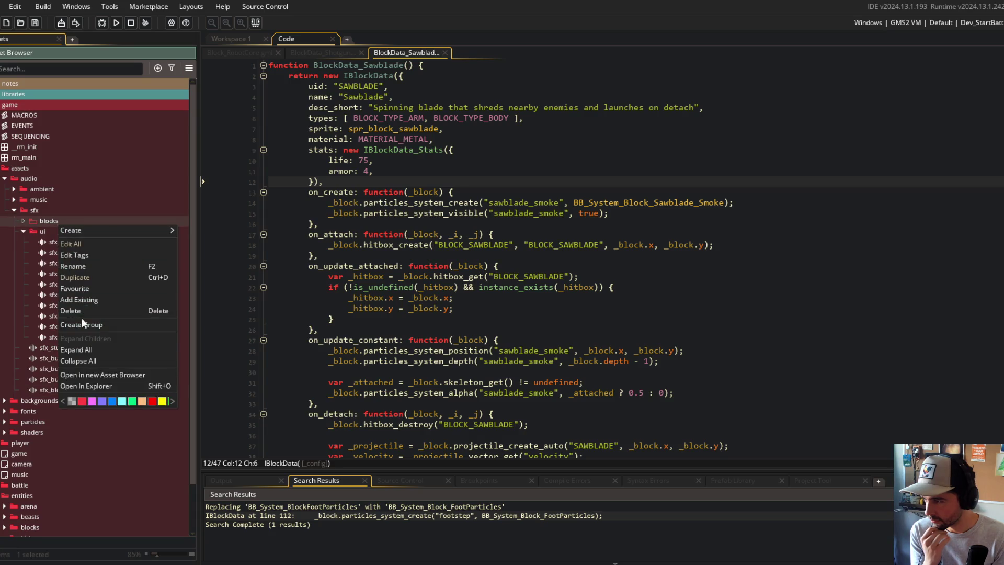
{"action": "key", "text": "Escape"}
{"action": "type", "text": "beasts"}
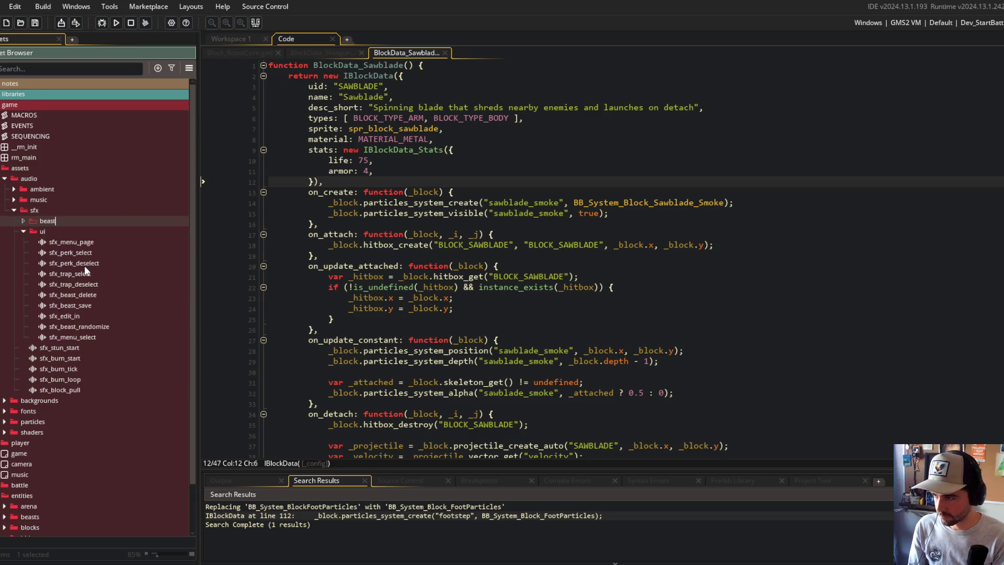
{"action": "key", "text": "Return"}
{"action": "left_click", "coordinate": [60, 390], "text": "shift"}
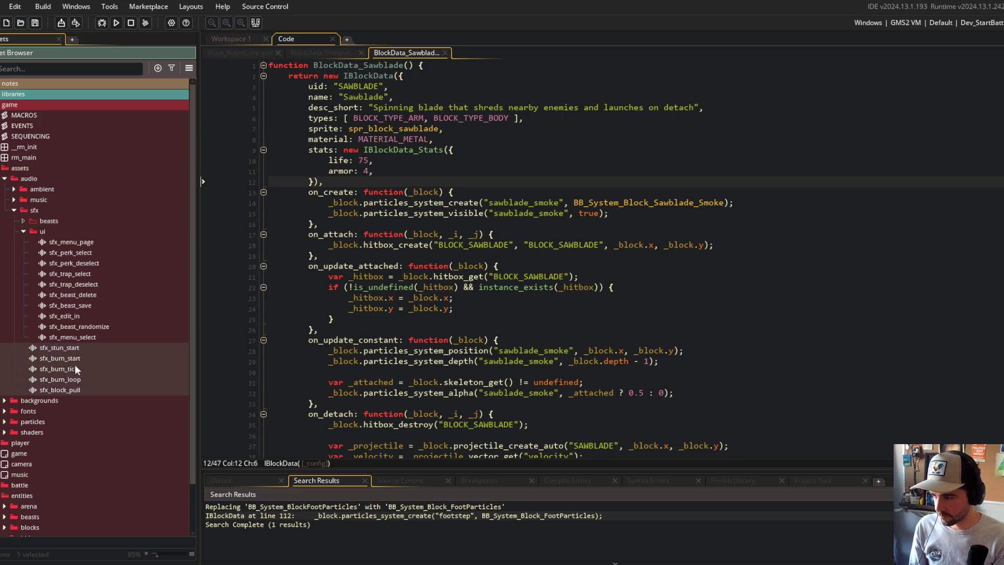
{"action": "left_click_drag", "start_coordinate": [75, 346], "coordinate": [50, 222]}
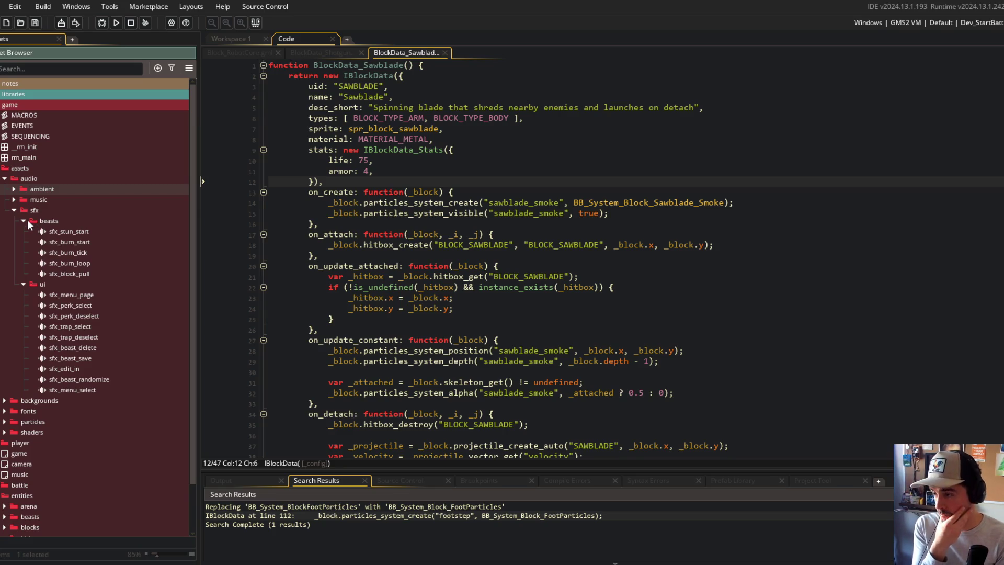
Move the sfx ui sounds folder into the top-level ui group.
{"action": "left_click", "coordinate": [14, 202]}
{"action": "left_click", "coordinate": [14, 200]}
{"action": "left_click", "coordinate": [14, 190]}
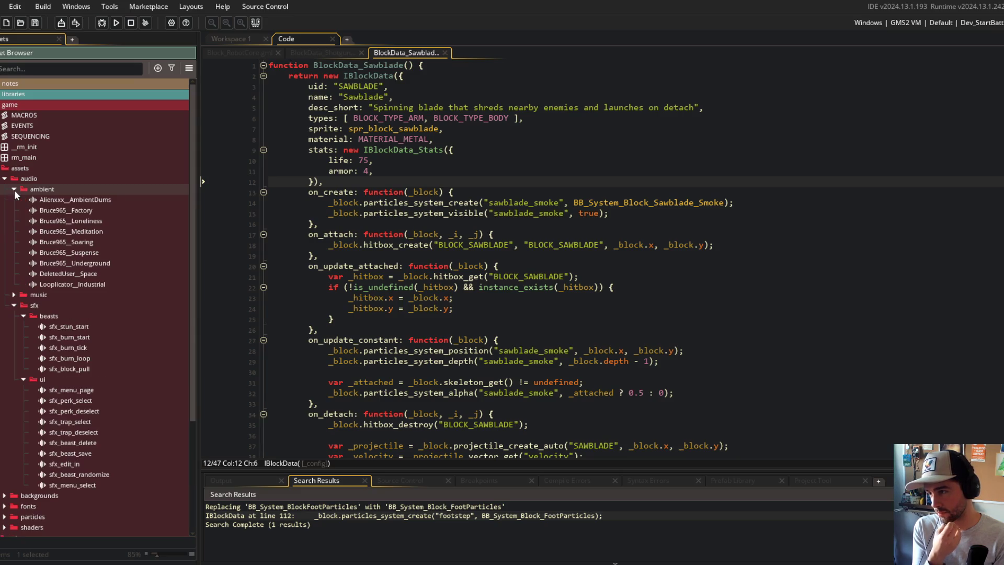
{"action": "left_click", "coordinate": [14, 190]}
{"action": "scroll", "coordinate": [51, 234], "scroll_direction": "down", "scroll_amount": 2}
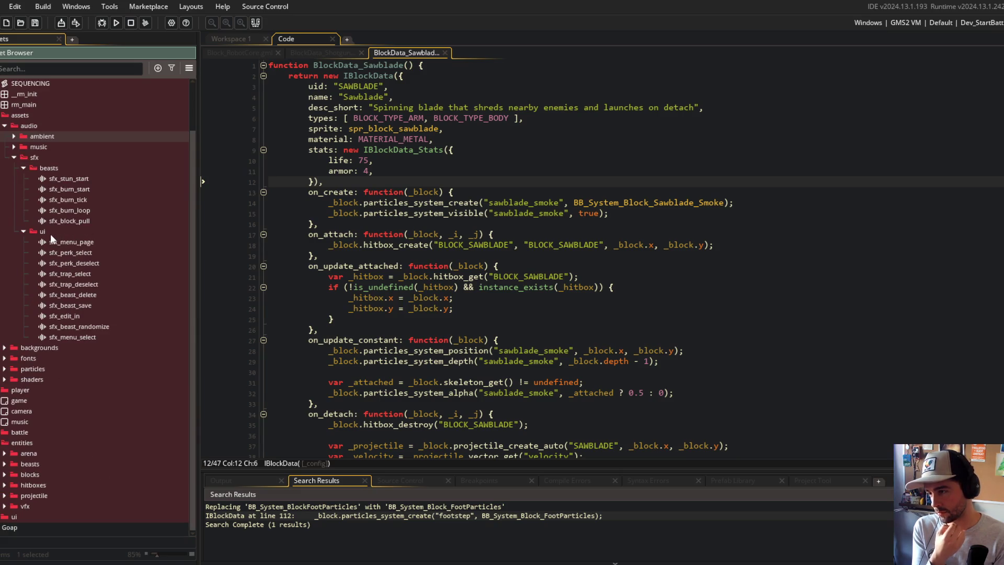
{"action": "scroll", "coordinate": [55, 349], "scroll_direction": "down", "scroll_amount": 7}
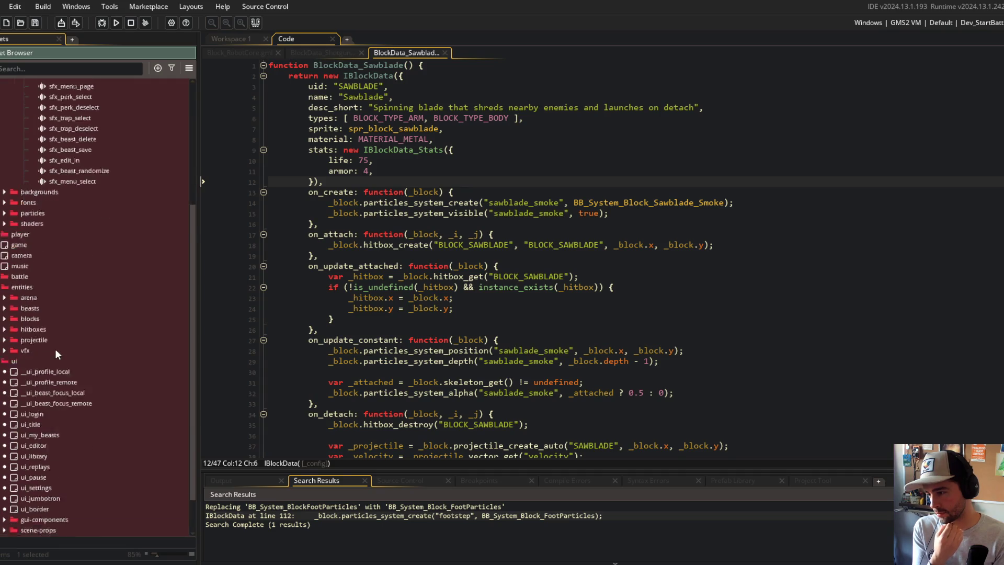
{"action": "scroll", "coordinate": [96, 352], "scroll_direction": "up", "scroll_amount": 8}
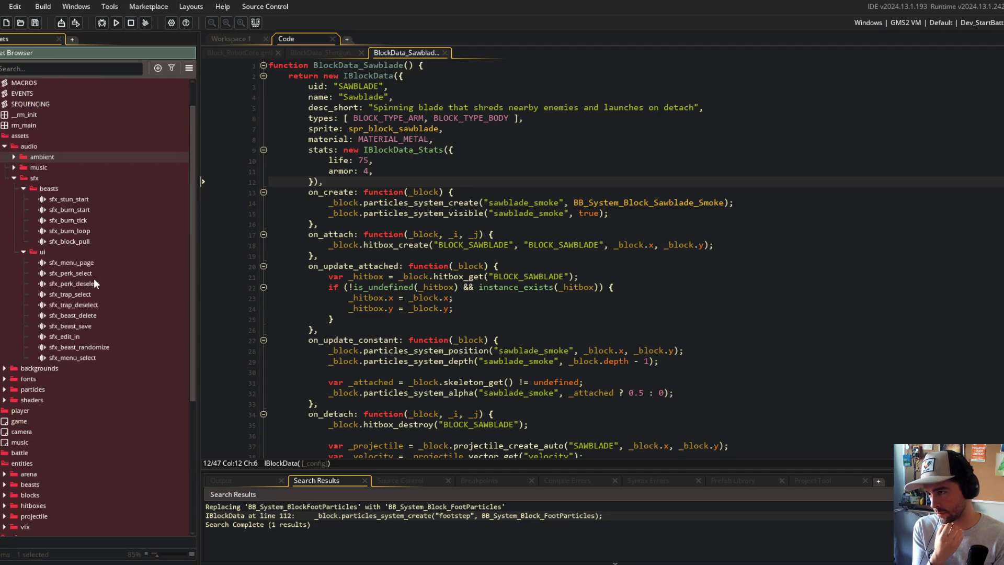
{"action": "scroll", "coordinate": [57, 520], "scroll_direction": "down", "scroll_amount": 2}
{"action": "scroll", "coordinate": [57, 523], "scroll_direction": "down", "scroll_amount": 5}
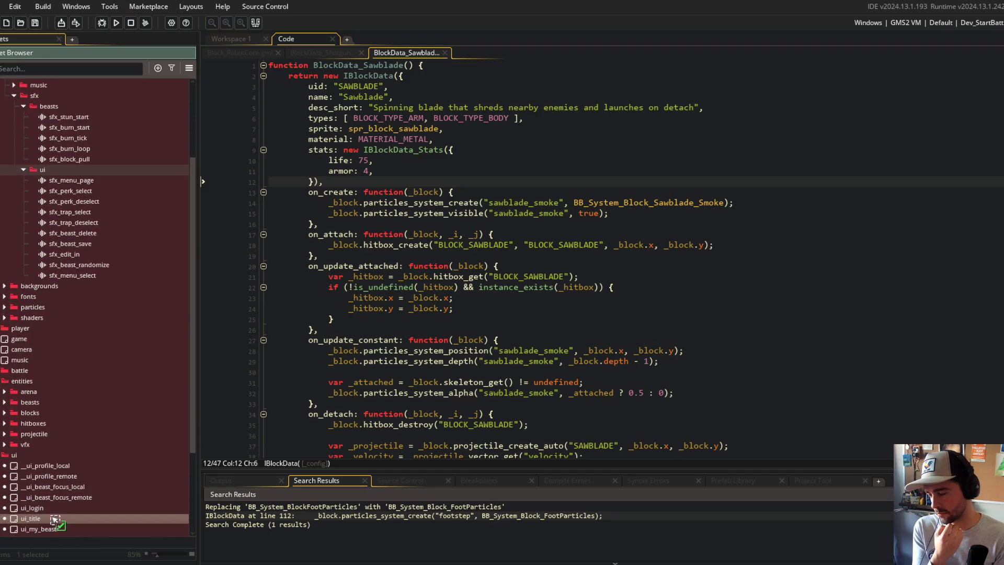
{"action": "left_click_drag", "start_coordinate": [57, 533], "coordinate": [52, 527]}
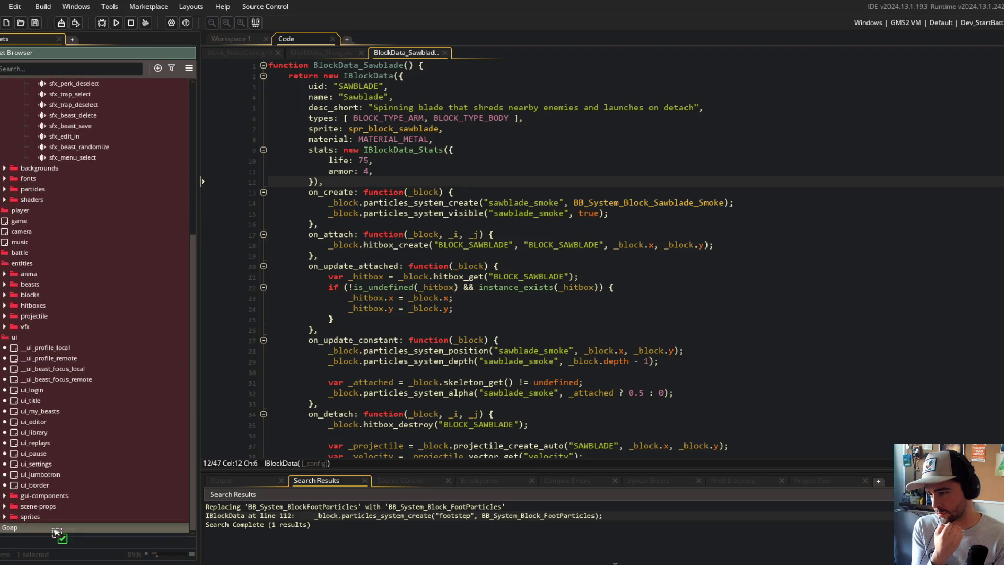
{"action": "right_click", "coordinate": [33, 411]}
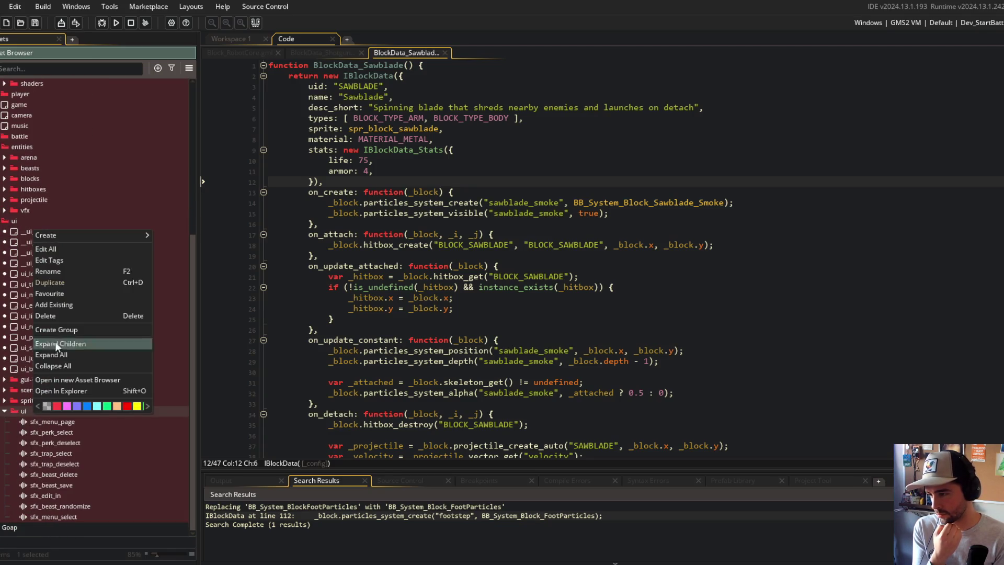
Rename the moved folder to sfx and drag its ten ui sounds into audio/sfx.
{"action": "key", "text": "BackSpace"}
{"action": "key", "text": "BackSpace"}
{"action": "type", "text": "sfx"}
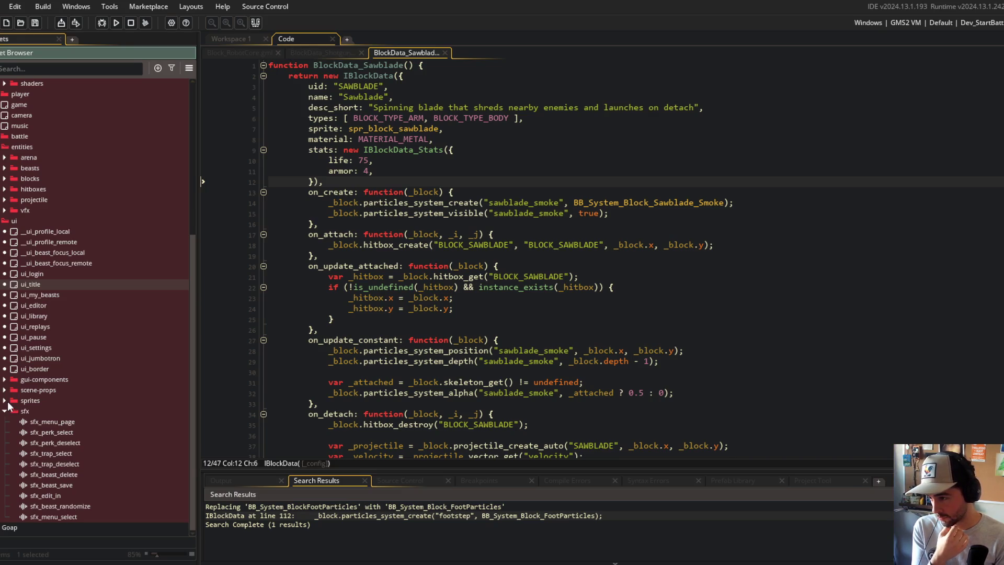
{"action": "left_click", "coordinate": [50, 421]}
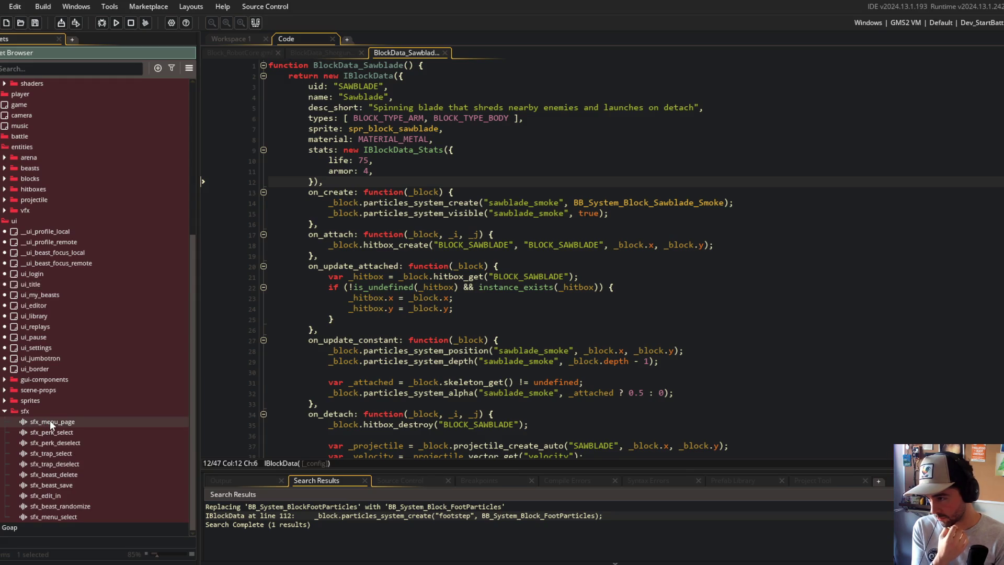
{"action": "left_click", "coordinate": [56, 515], "text": "shift"}
{"action": "mouse_move", "coordinate": [52, 425]}
{"action": "left_mouse_down"}
{"action": "mouse_move", "coordinate": [71, 74]}
{"action": "mouse_move", "coordinate": [75, 170]}
{"action": "left_mouse_up"}
Move all beast sounds directly into audio/sfx and delete the empty beasts folder.
{"action": "left_click", "coordinate": [73, 271]}
{"action": "left_click", "coordinate": [71, 124], "text": "shift"}
{"action": "mouse_move", "coordinate": [71, 123]}
{"action": "left_mouse_down"}
{"action": "mouse_move", "coordinate": [54, 113]}
{"action": "mouse_move", "coordinate": [51, 141]}
{"action": "left_mouse_up"}
{"action": "key", "text": "Delete"}
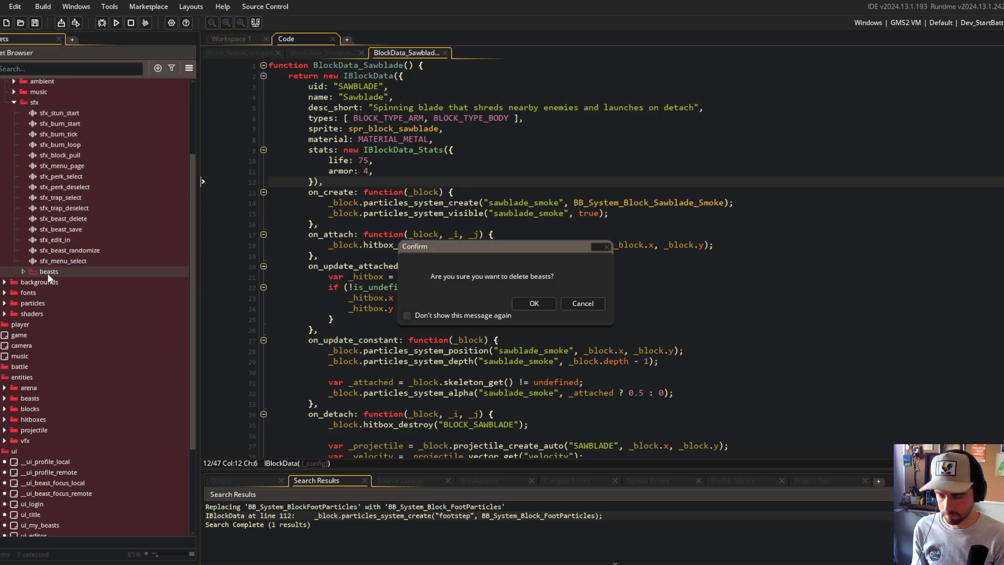
{"action": "key", "text": "Return"}
Delete the empty sfx folder left behind in the ui group.
{"action": "left_click", "coordinate": [39, 515]}
{"action": "key", "text": "Delete"}
{"action": "key", "text": "Return"}
{"action": "scroll", "coordinate": [131, 448], "scroll_direction": "up", "scroll_amount": 5}
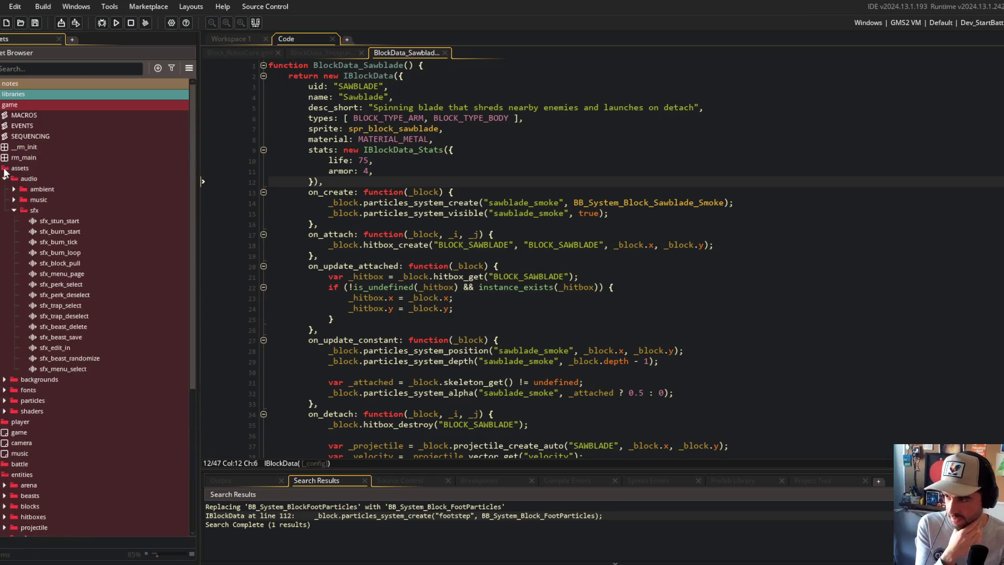
{"action": "left_click", "coordinate": [66, 369]}
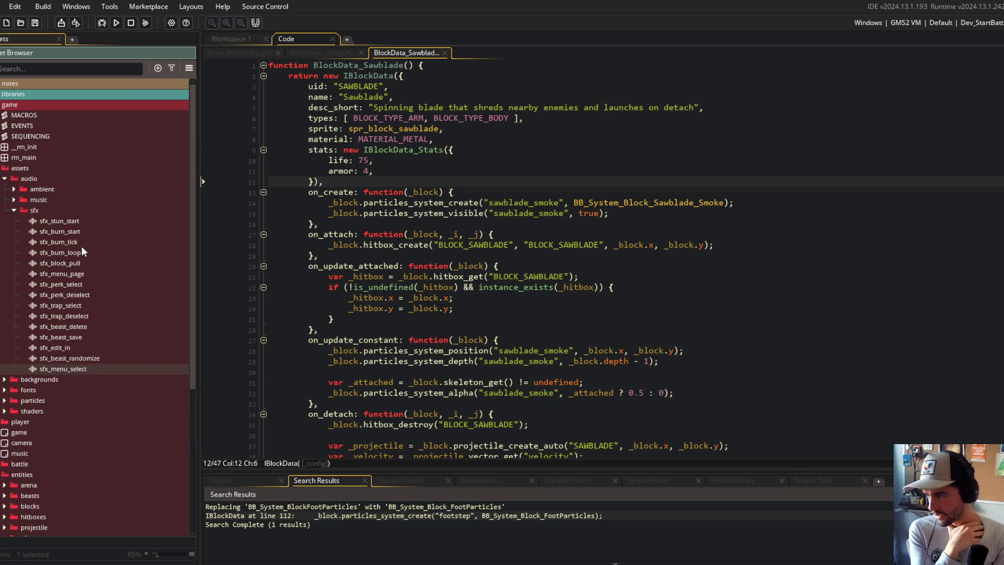
Put sfx_menu_select, sfx_menu_page, sfx_edit_in and sfx_block_pull at the top of sfx.
{"action": "left_click_drag", "start_coordinate": [82, 372], "coordinate": [77, 222]}
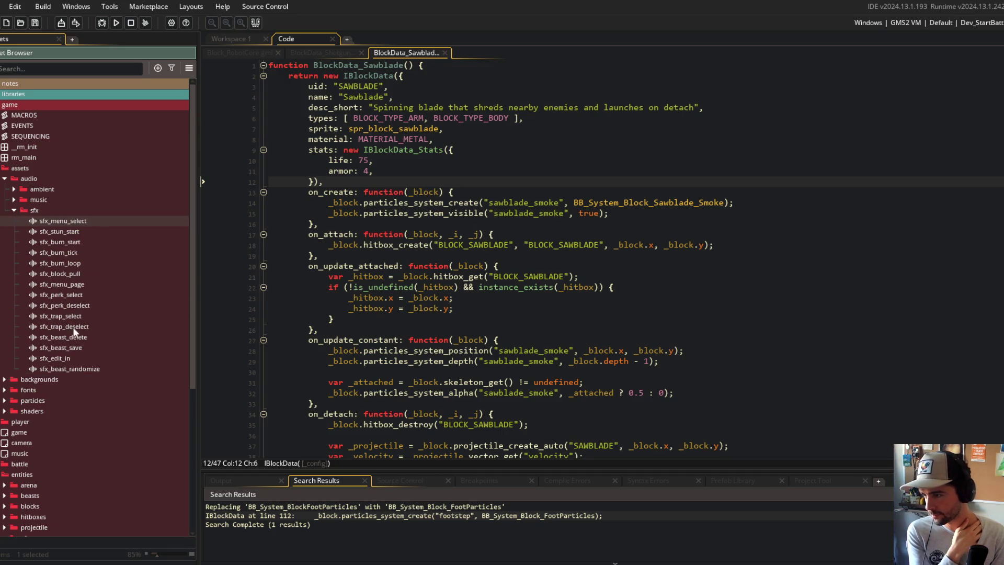
{"action": "left_click_drag", "start_coordinate": [78, 285], "coordinate": [77, 211]}
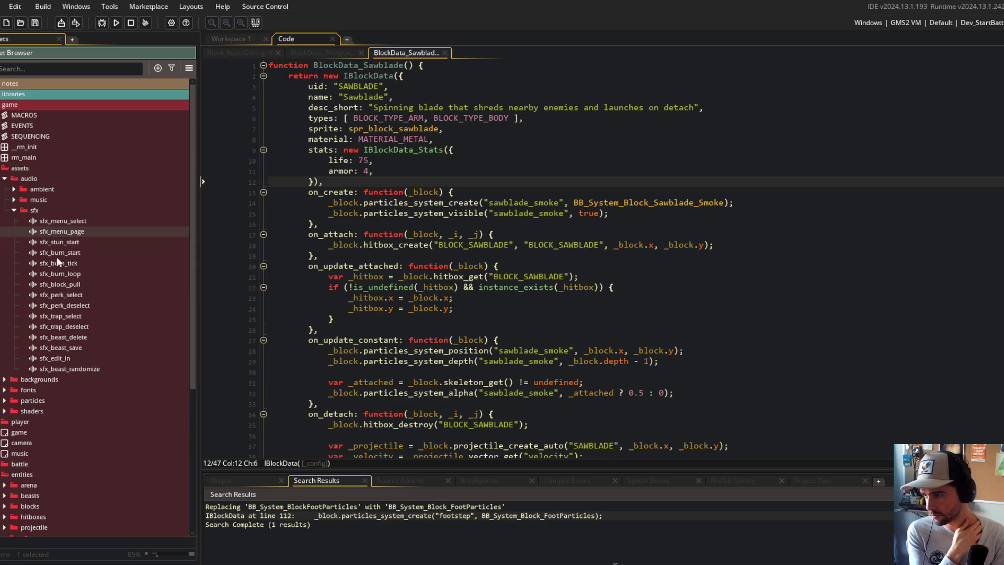
{"action": "left_click_drag", "start_coordinate": [65, 358], "coordinate": [64, 242]}
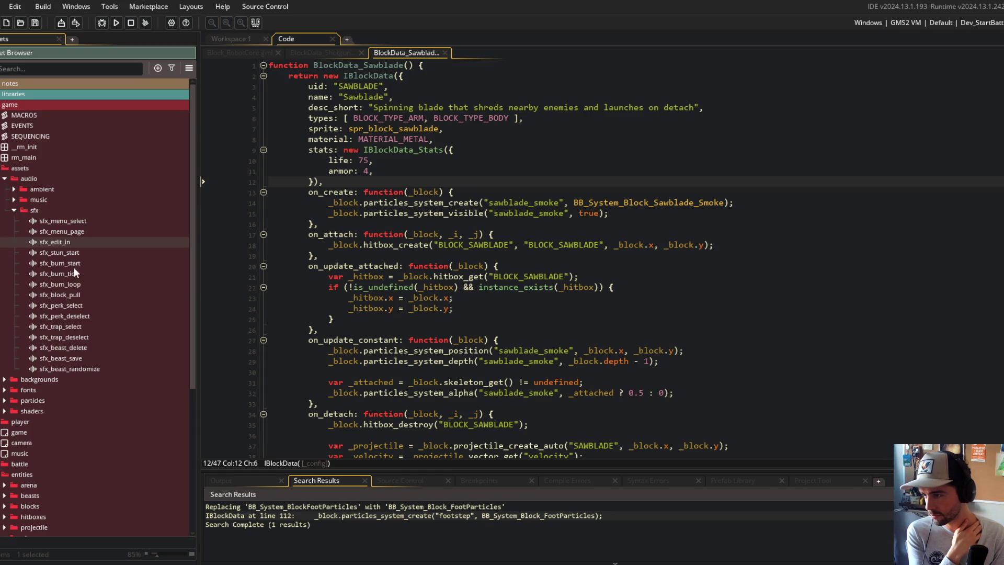
{"action": "left_click_drag", "start_coordinate": [73, 296], "coordinate": [72, 251]}
Order the perk and trap sounds next, then sfx_stun_start ahead of the burn sounds.
{"action": "mouse_move", "coordinate": [73, 303]}
{"action": "left_mouse_down"}
{"action": "mouse_move", "coordinate": [74, 262]}
{"action": "mouse_move", "coordinate": [73, 272]}
{"action": "left_mouse_up"}
{"action": "mouse_move", "coordinate": [70, 326]}
{"action": "left_mouse_down"}
{"action": "mouse_move", "coordinate": [73, 272]}
{"action": "mouse_move", "coordinate": [79, 329]}
{"action": "mouse_move", "coordinate": [76, 286]}
{"action": "left_mouse_up"}
{"action": "mouse_move", "coordinate": [71, 354]}
{"action": "left_mouse_down"}
{"action": "mouse_move", "coordinate": [74, 255]}
{"action": "mouse_move", "coordinate": [74, 287]}
{"action": "mouse_move", "coordinate": [73, 260]}
{"action": "mouse_move", "coordinate": [76, 280]}
{"action": "mouse_move", "coordinate": [81, 273]}
{"action": "left_mouse_up"}
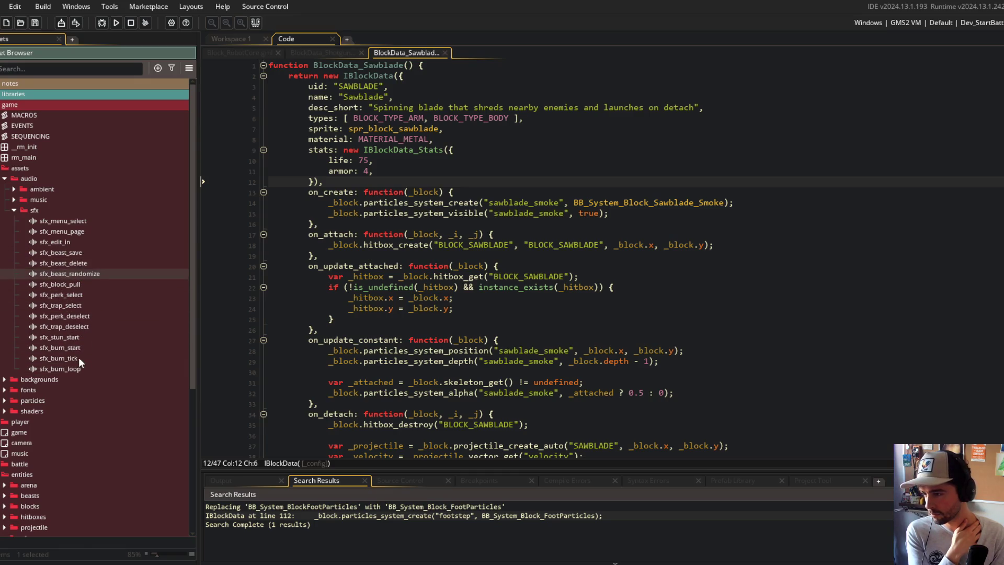
{"action": "left_click", "coordinate": [73, 341]}
{"action": "mouse_move", "coordinate": [73, 341]}
{"action": "left_mouse_down"}
{"action": "mouse_move", "coordinate": [79, 369]}
{"action": "mouse_move", "coordinate": [78, 338]}
{"action": "left_mouse_up"}
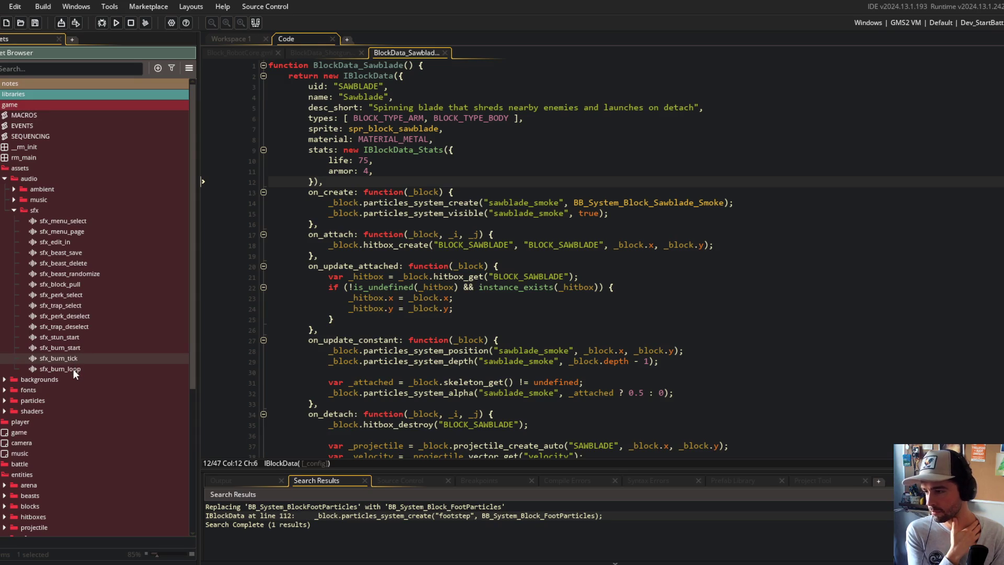
{"action": "left_click_drag", "start_coordinate": [73, 370], "coordinate": [73, 356]}
{"action": "left_click", "coordinate": [14, 207]}
Collapse the audio, assets and ui groups and expand entities > blocks to list every block.
{"action": "left_click", "coordinate": [4, 178]}
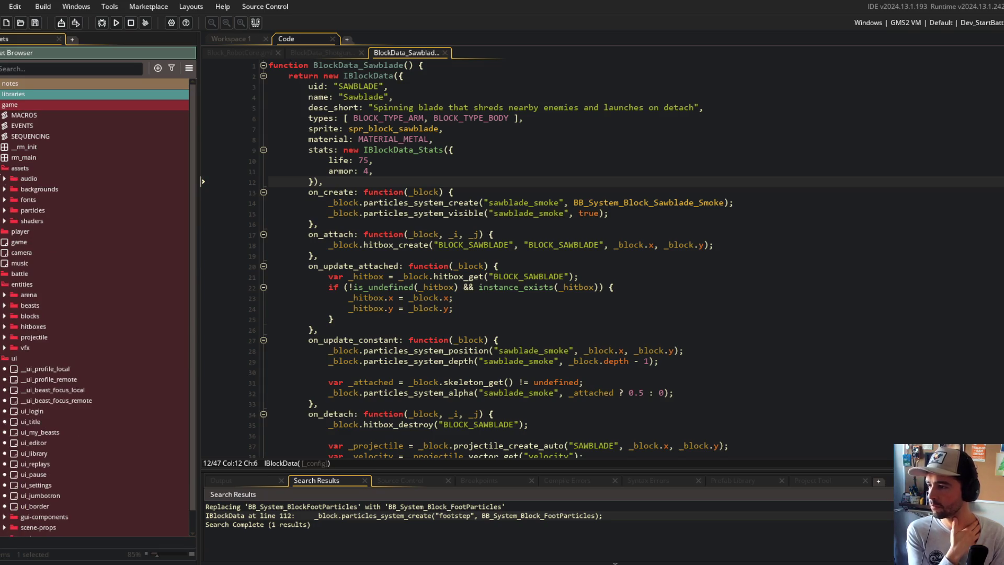
{"action": "left_click", "coordinate": [2, 168]}
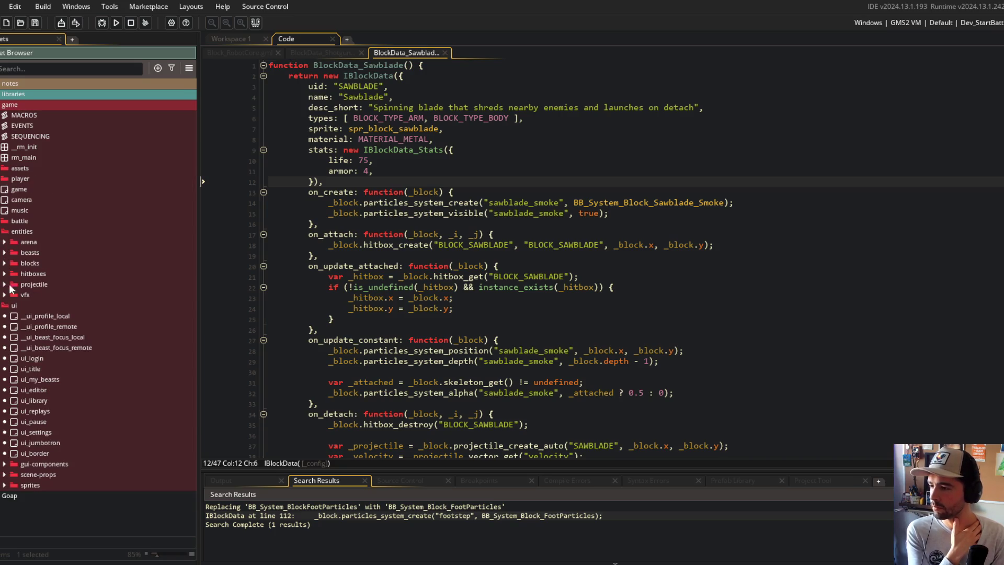
{"action": "left_click", "coordinate": [3, 305]}
{"action": "left_click", "coordinate": [4, 252]}
{"action": "left_click", "coordinate": [5, 253]}
{"action": "left_click", "coordinate": [4, 263]}
{"action": "left_click", "coordinate": [14, 358]}
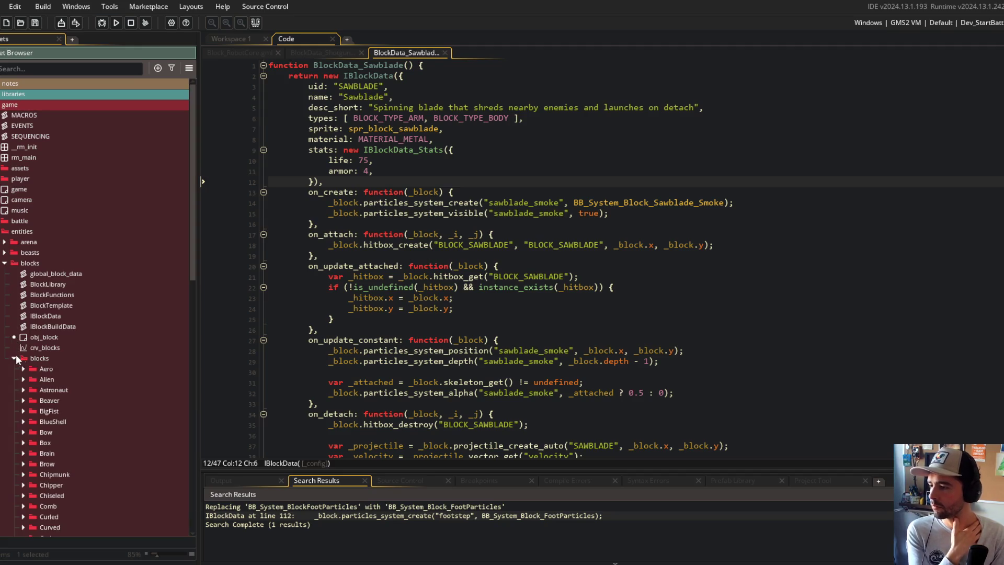
{"action": "scroll", "coordinate": [37, 336], "scroll_direction": "down", "scroll_amount": 5}
{"action": "left_click", "coordinate": [394, 150]}
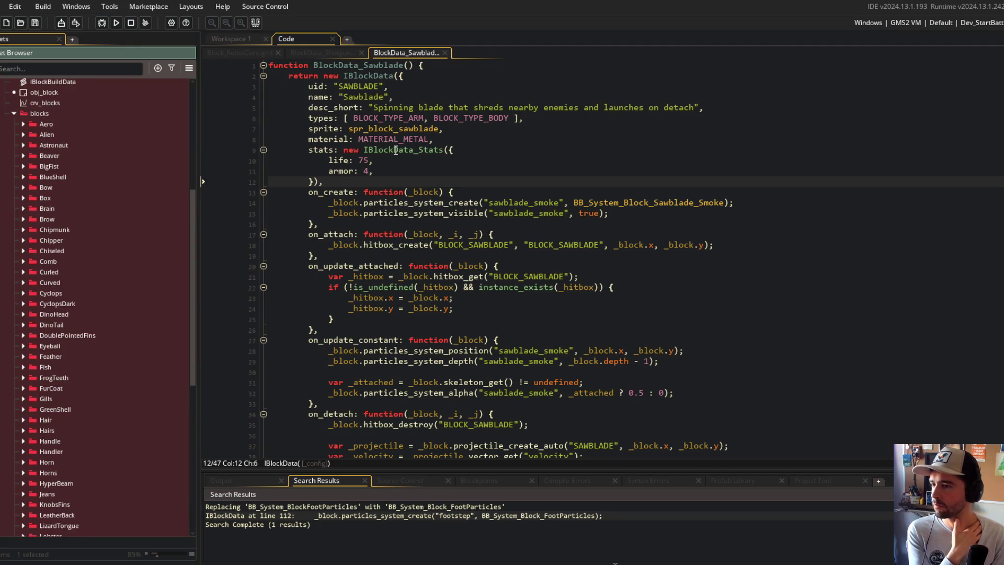
{"action": "scroll", "coordinate": [71, 268], "scroll_direction": "up", "scroll_amount": 2}
Expand the Alien, Aero, Astronaut and Beaver folders, then Expand All inside blocks.
{"action": "left_click", "coordinate": [24, 224]}
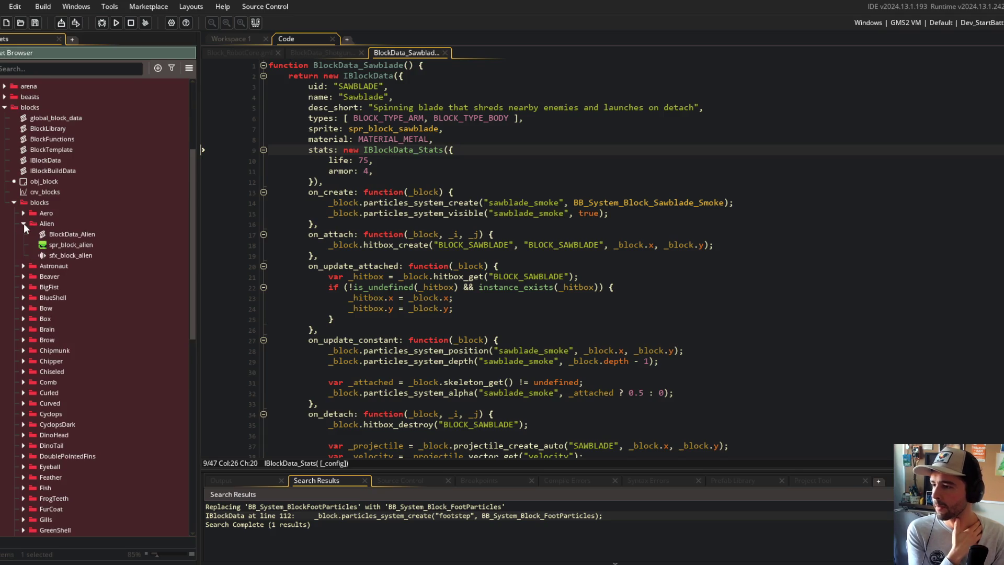
{"action": "left_click", "coordinate": [24, 214]}
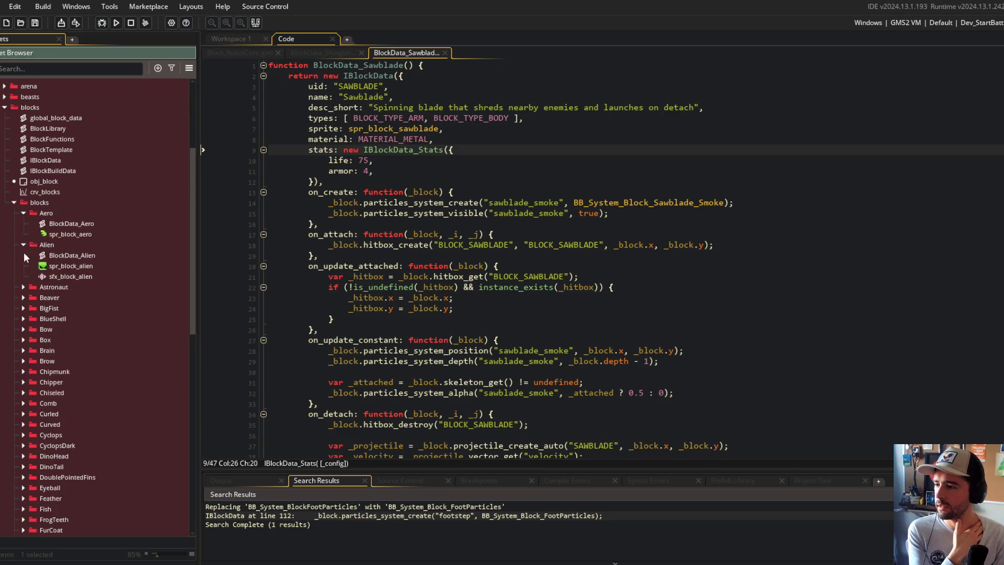
{"action": "left_click", "coordinate": [24, 288]}
{"action": "left_click", "coordinate": [23, 317]}
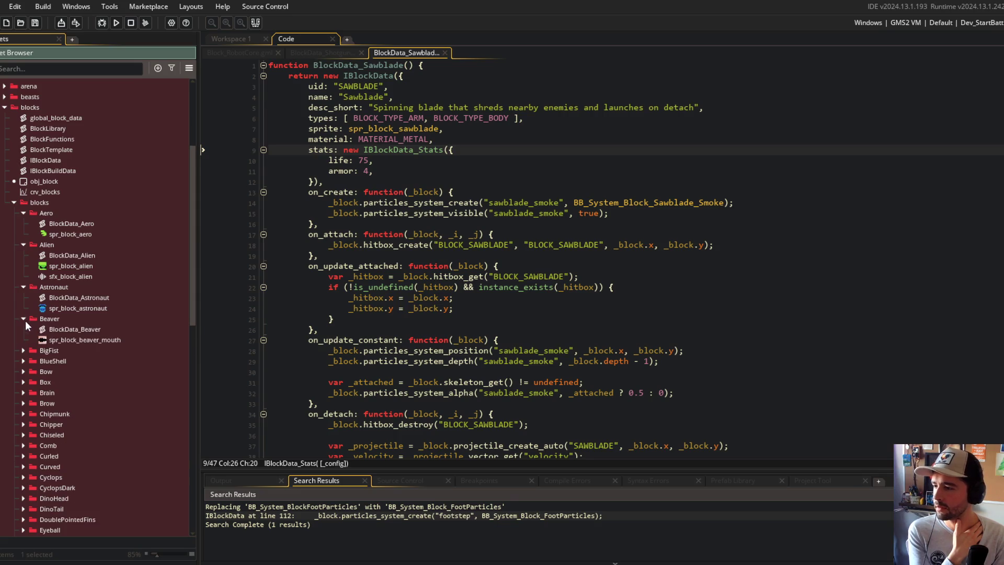
{"action": "right_click", "coordinate": [24, 202]}
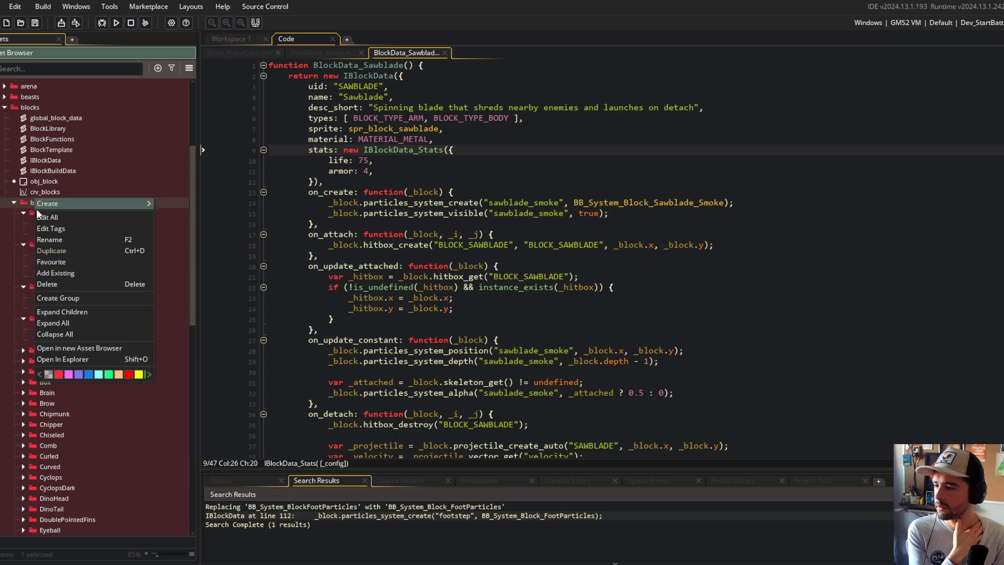
{"action": "left_click", "coordinate": [74, 313]}
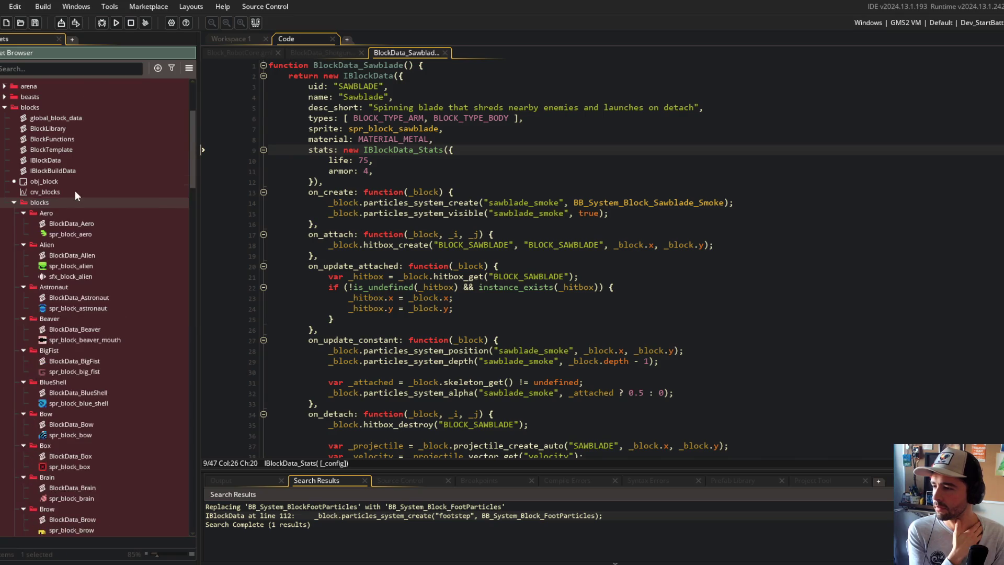
Check and collapse the block folders from Aero through Eyeball one by one.
{"action": "left_click", "coordinate": [23, 147]}
{"action": "left_click", "coordinate": [23, 156]}
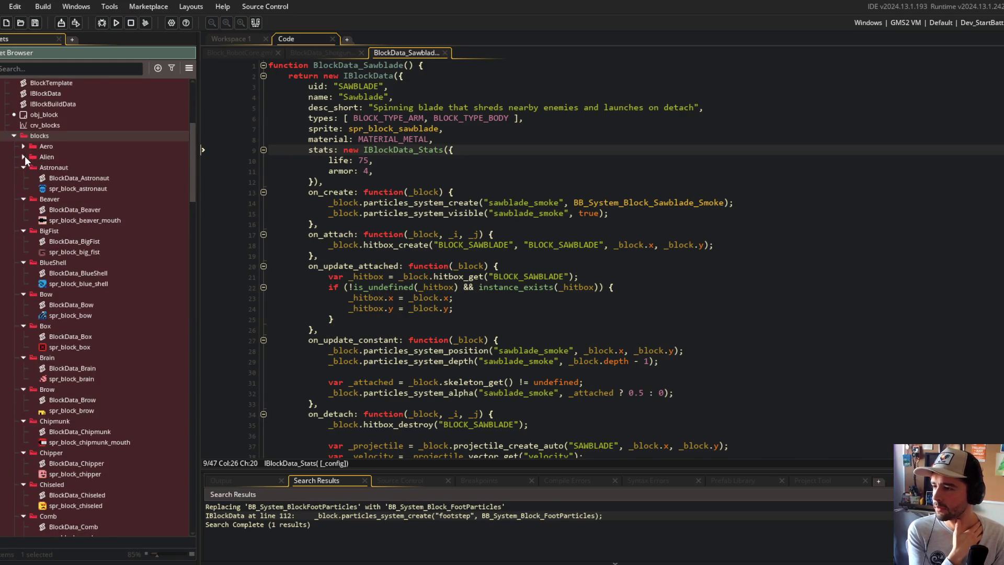
{"action": "left_click", "coordinate": [23, 167]}
{"action": "left_click", "coordinate": [24, 178]}
{"action": "left_click", "coordinate": [23, 188]}
{"action": "left_click", "coordinate": [23, 199]}
{"action": "left_click", "coordinate": [23, 209]}
{"action": "left_click", "coordinate": [23, 220]}
{"action": "left_click", "coordinate": [24, 231]}
{"action": "left_click", "coordinate": [24, 242]}
{"action": "left_click", "coordinate": [24, 251]}
{"action": "left_click", "coordinate": [23, 263]}
{"action": "left_click", "coordinate": [23, 273]}
{"action": "left_click", "coordinate": [23, 284]}
{"action": "left_click", "coordinate": [24, 294]}
{"action": "left_click", "coordinate": [23, 305]}
{"action": "left_click", "coordinate": [23, 315]}
{"action": "left_click", "coordinate": [24, 326]}
{"action": "left_click", "coordinate": [23, 334]}
{"action": "left_click", "coordinate": [23, 347]}
{"action": "left_click", "coordinate": [24, 358]}
{"action": "left_click", "coordinate": [24, 368]}
Collapse the Feather through Horns block folders and open the Block_HyperBeam script.
{"action": "scroll", "coordinate": [46, 278], "scroll_direction": "down", "scroll_amount": 10}
{"action": "scroll", "coordinate": [34, 212], "scroll_direction": "up", "scroll_amount": 5}
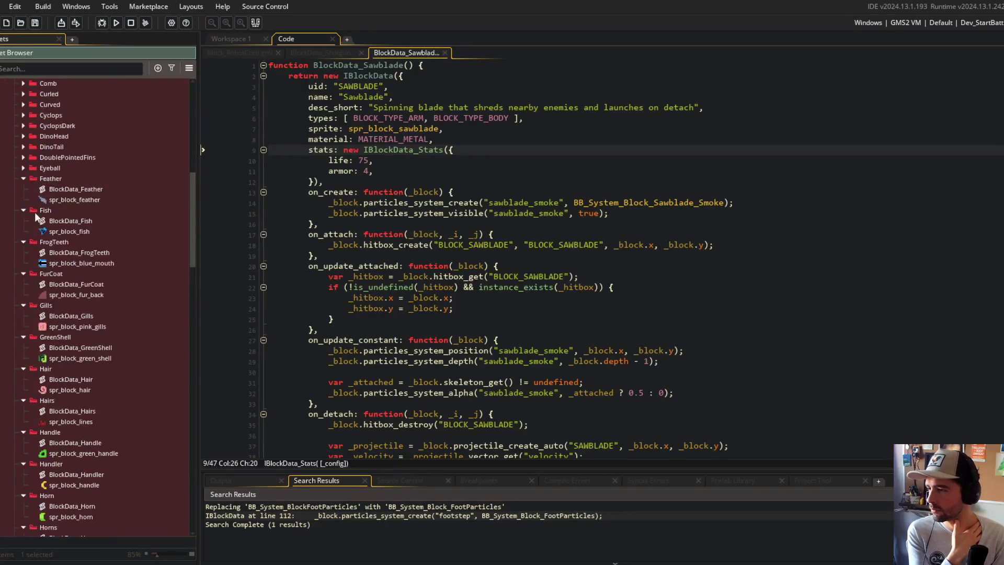
{"action": "left_click", "coordinate": [24, 180]}
{"action": "left_click", "coordinate": [24, 189]}
{"action": "left_click", "coordinate": [23, 200]}
{"action": "left_click", "coordinate": [24, 210]}
{"action": "left_click", "coordinate": [23, 220]}
{"action": "left_click", "coordinate": [24, 231]}
{"action": "left_click", "coordinate": [24, 242]}
{"action": "left_click", "coordinate": [23, 253]}
{"action": "left_click", "coordinate": [23, 263]}
{"action": "left_click", "coordinate": [22, 274]}
{"action": "left_click", "coordinate": [23, 284]}
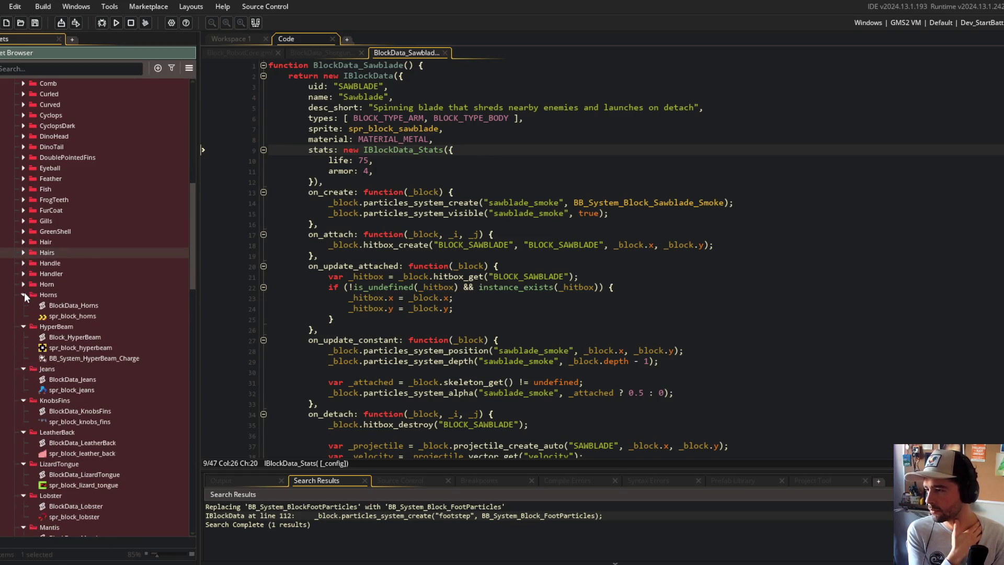
{"action": "left_click", "coordinate": [23, 294]}
{"action": "scroll", "coordinate": [65, 315], "scroll_direction": "down", "scroll_amount": 3}
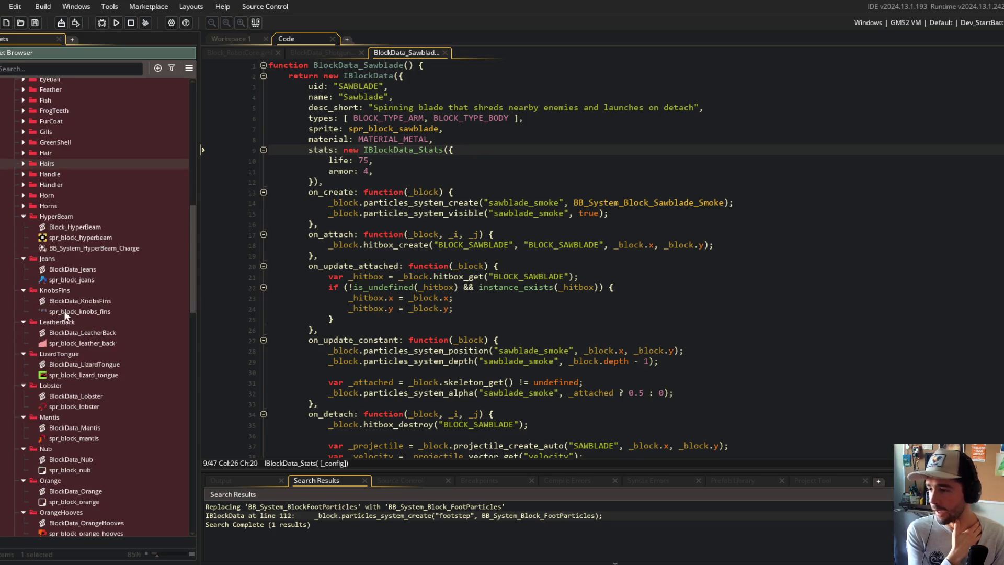
{"action": "double_click", "coordinate": [54, 227]}
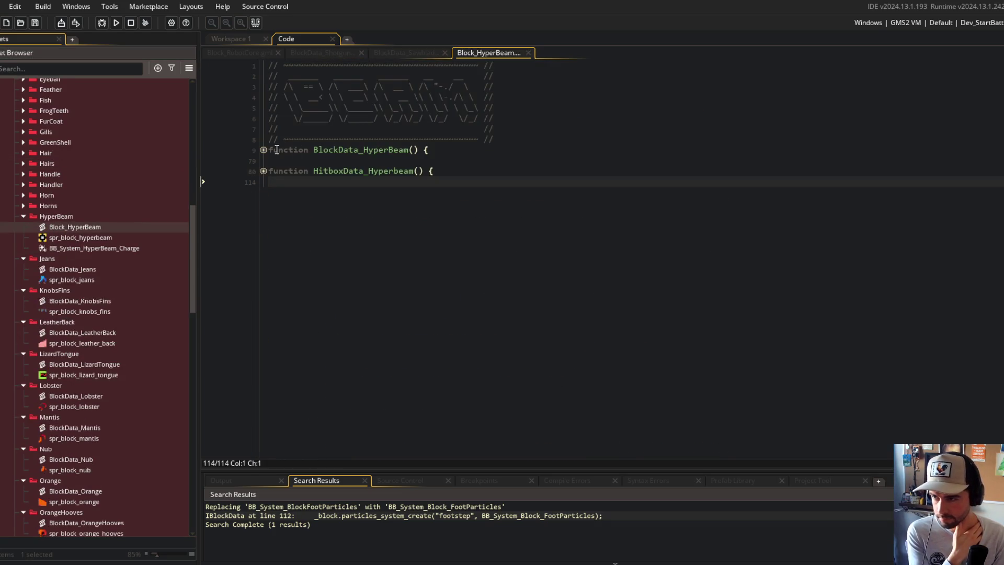
Unfold the BlockData_HyperBeam function and its HitboxData_Hyperbeam function to review the hitbox sprite code.
{"action": "left_click", "coordinate": [263, 149]}
{"action": "left_click", "coordinate": [264, 160]}
{"action": "scroll", "coordinate": [362, 209], "scroll_direction": "down", "scroll_amount": 8}
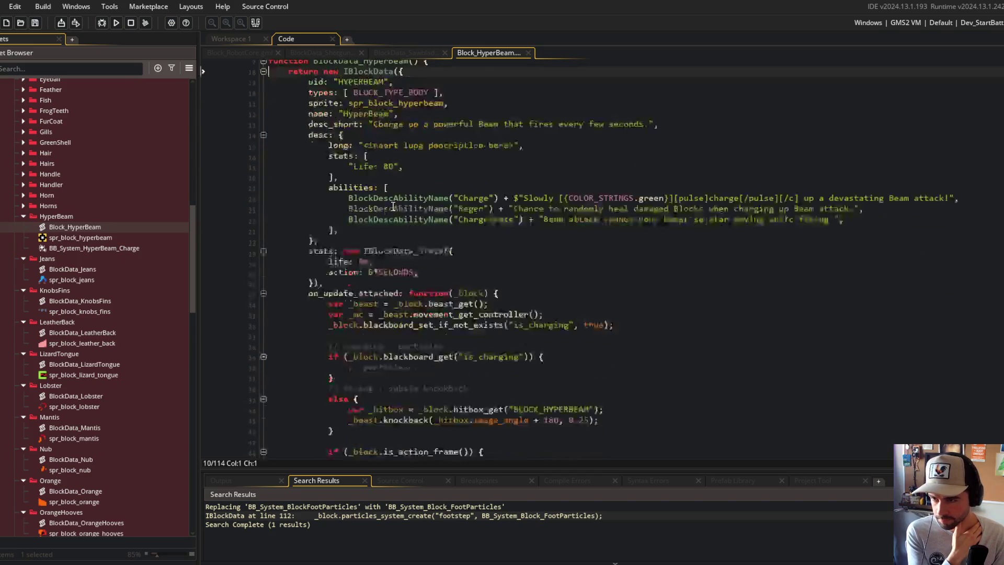
{"action": "scroll", "coordinate": [390, 207], "scroll_direction": "down", "scroll_amount": 2}
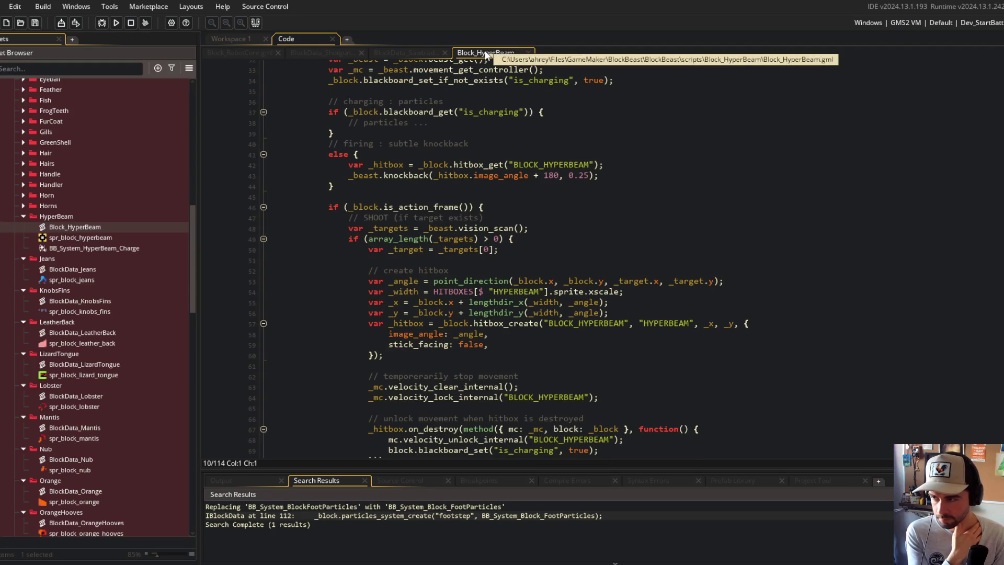
{"action": "scroll", "coordinate": [262, 224], "scroll_direction": "down", "scroll_amount": 5}
{"action": "left_click", "coordinate": [266, 420]}
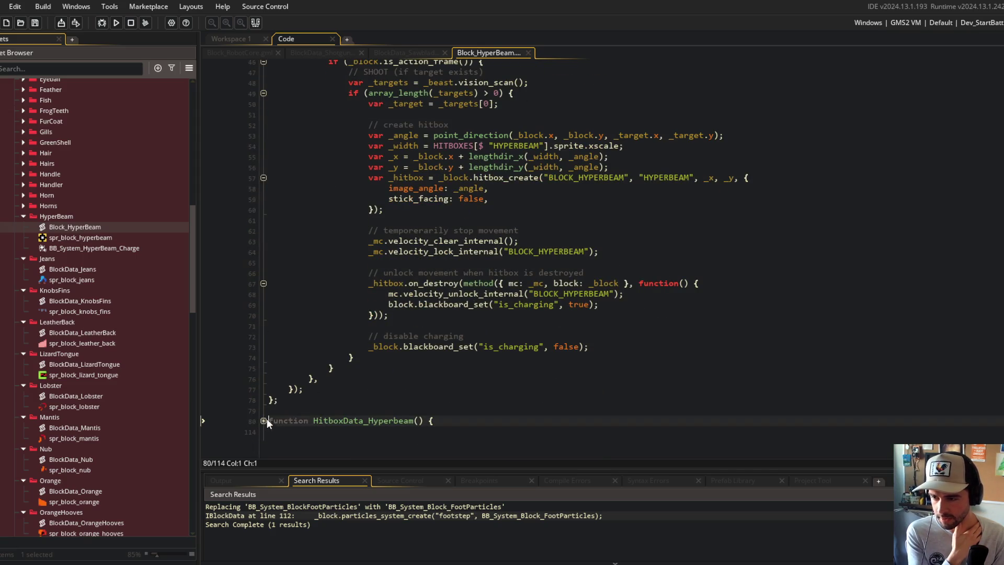
{"action": "left_click", "coordinate": [263, 420]}
{"action": "scroll", "coordinate": [290, 334], "scroll_direction": "down", "scroll_amount": 5}
{"action": "left_click", "coordinate": [359, 297]}
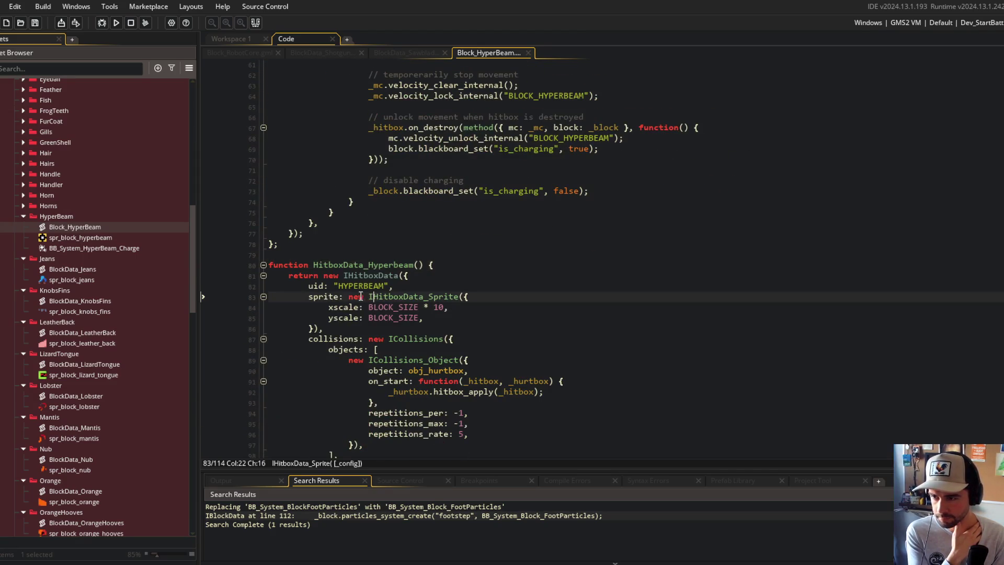
{"action": "scroll", "coordinate": [375, 255], "scroll_direction": "up", "scroll_amount": 9}
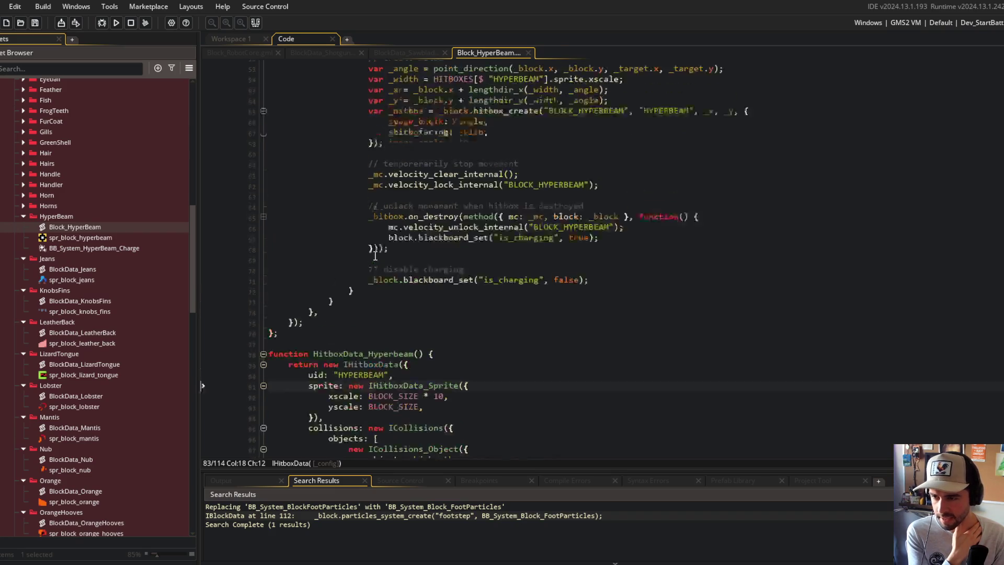
Highlight the uses of BLOCK_HYPERBEAM and inspect the hitbox creation code on lines 52–70.
{"action": "left_click", "coordinate": [513, 152]}
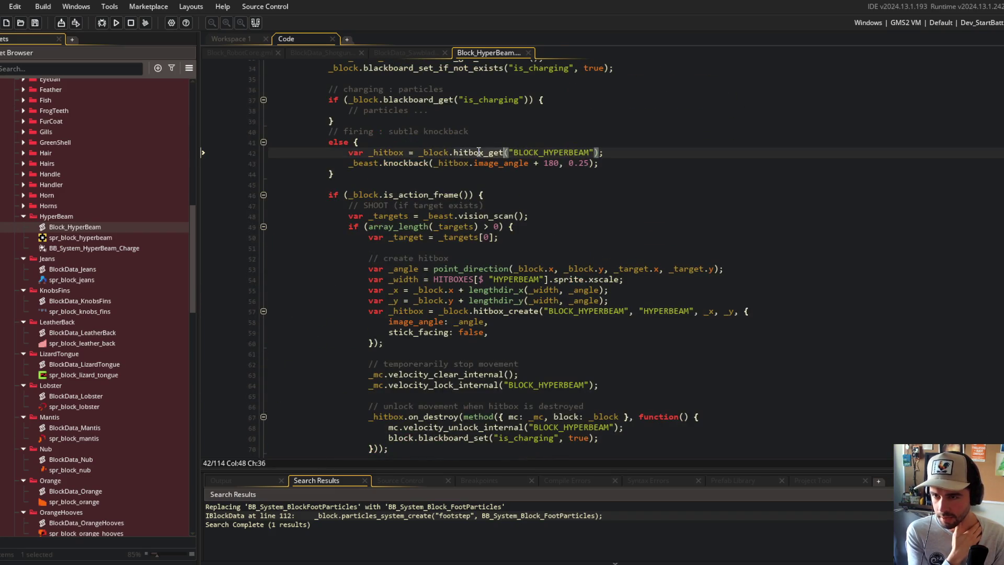
{"action": "double_click", "coordinate": [541, 152]}
{"action": "scroll", "coordinate": [541, 150], "scroll_direction": "up", "scroll_amount": 5}
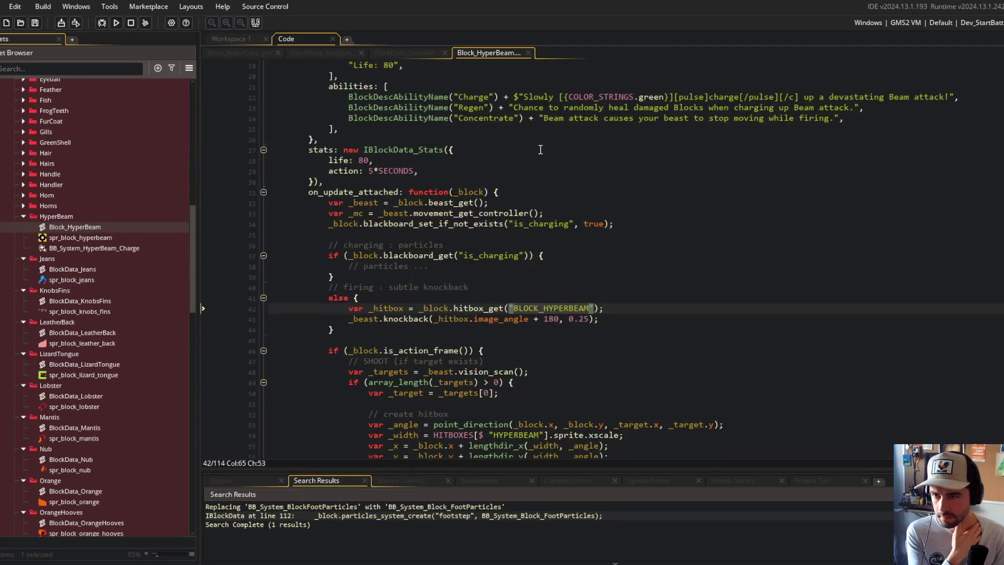
{"action": "scroll", "coordinate": [541, 150], "scroll_direction": "up", "scroll_amount": 3}
{"action": "scroll", "coordinate": [541, 150], "scroll_direction": "down", "scroll_amount": 4}
{"action": "scroll", "coordinate": [541, 150], "scroll_direction": "down", "scroll_amount": 6}
{"action": "mouse_move", "coordinate": [272, 146]}
{"action": "left_mouse_down"}
{"action": "mouse_move", "coordinate": [701, 272]}
{"action": "mouse_move", "coordinate": [689, 280]}
{"action": "left_mouse_up"}
{"action": "left_click", "coordinate": [471, 214]}
{"action": "double_click", "coordinate": [588, 267]}
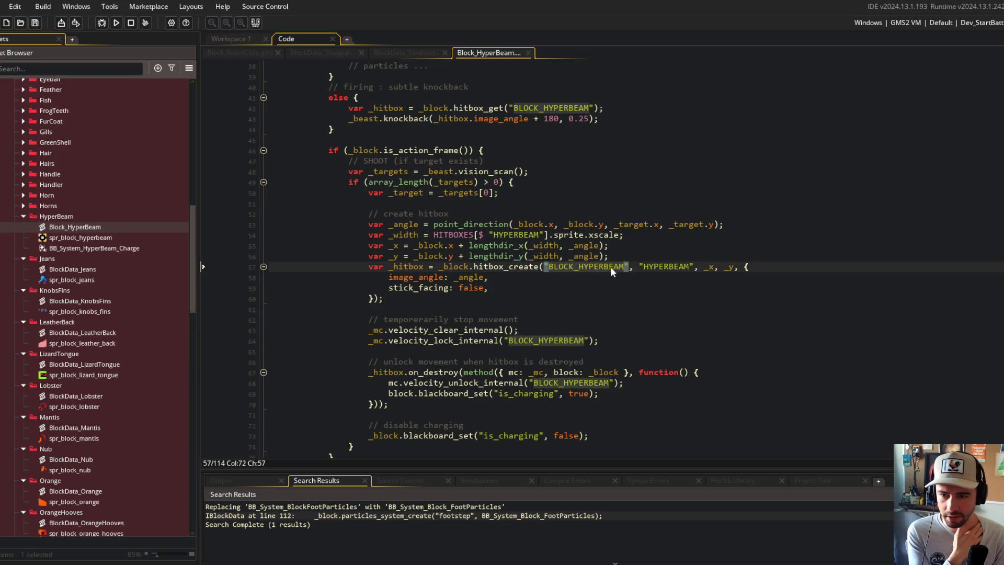
{"action": "left_click", "coordinate": [595, 267]}
{"action": "mouse_move", "coordinate": [473, 263]}
{"action": "left_mouse_down"}
{"action": "mouse_move", "coordinate": [784, 256]}
{"action": "mouse_move", "coordinate": [377, 209]}
{"action": "mouse_move", "coordinate": [376, 374]}
{"action": "left_mouse_up"}
{"action": "left_click", "coordinate": [345, 130]}
{"action": "scroll", "coordinate": [366, 261], "scroll_direction": "down", "scroll_amount": 4}
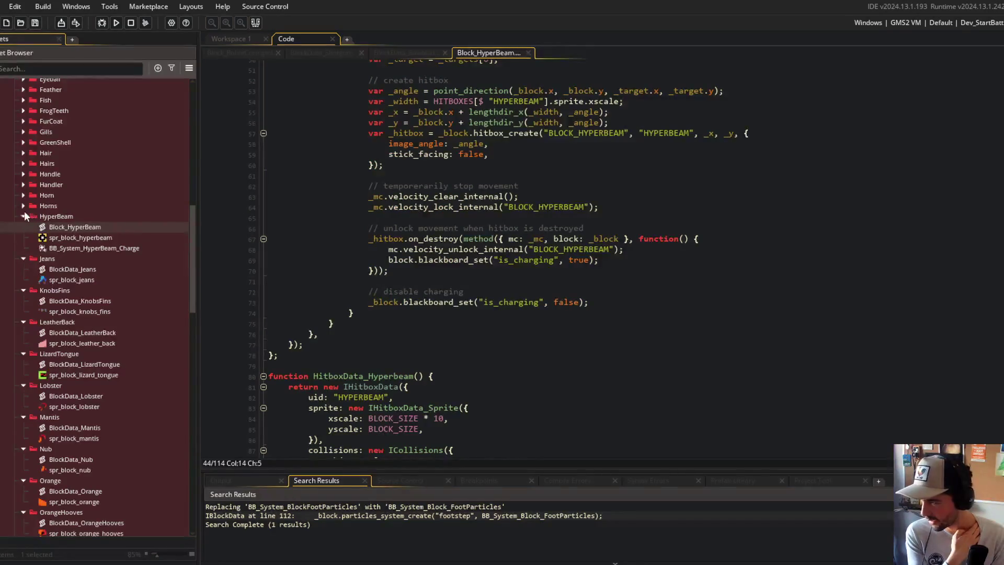
Collapse the HyperBeam through Robot block folders and close the Block_HyperBeam script.
{"action": "left_click", "coordinate": [23, 214]}
{"action": "left_click", "coordinate": [24, 225]}
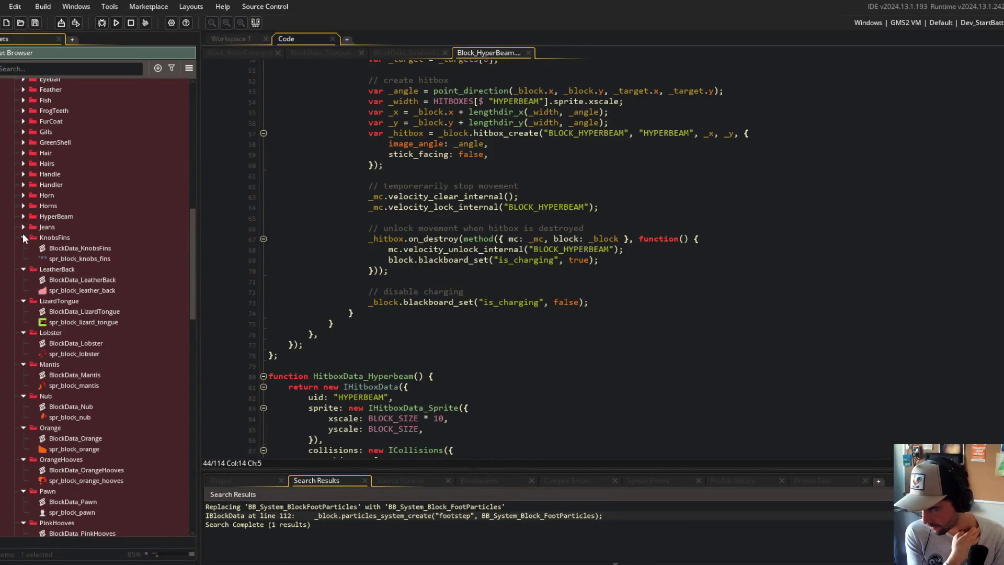
{"action": "left_click", "coordinate": [23, 239]}
{"action": "left_click", "coordinate": [23, 248]}
{"action": "left_click", "coordinate": [23, 259]}
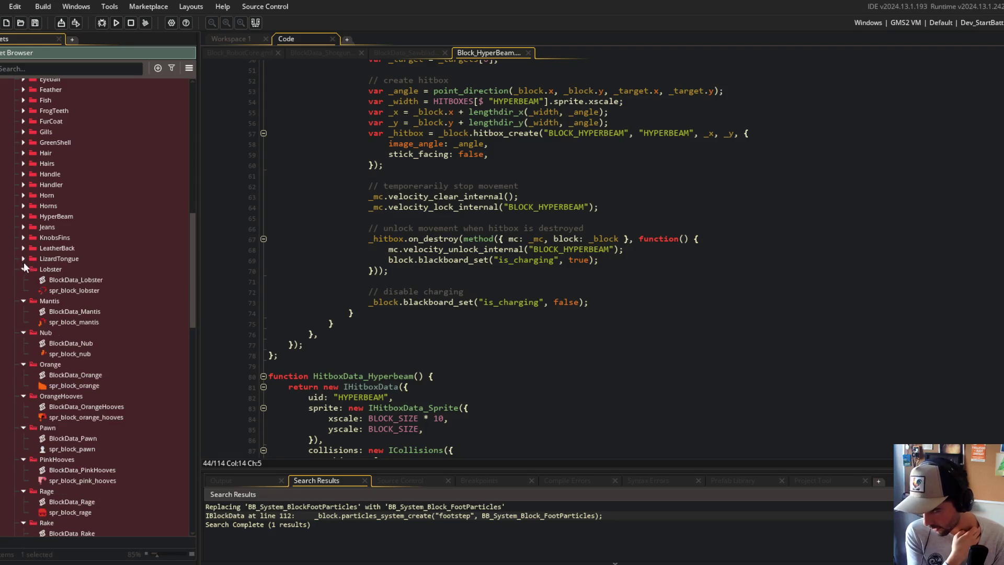
{"action": "left_click", "coordinate": [23, 269]}
{"action": "left_click", "coordinate": [23, 280]}
{"action": "left_click", "coordinate": [23, 291]}
{"action": "left_click", "coordinate": [23, 301]}
{"action": "left_click", "coordinate": [23, 312]}
{"action": "left_click", "coordinate": [23, 322]}
{"action": "left_click", "coordinate": [23, 333]}
{"action": "left_click", "coordinate": [23, 343]}
{"action": "left_click", "coordinate": [23, 353]}
{"action": "left_click", "coordinate": [23, 364]}
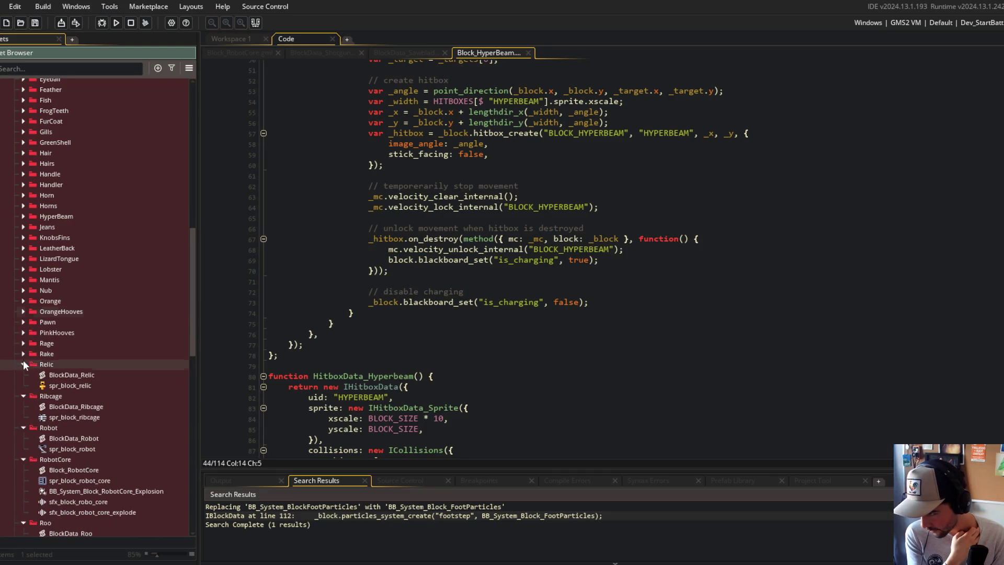
{"action": "left_click", "coordinate": [23, 375]}
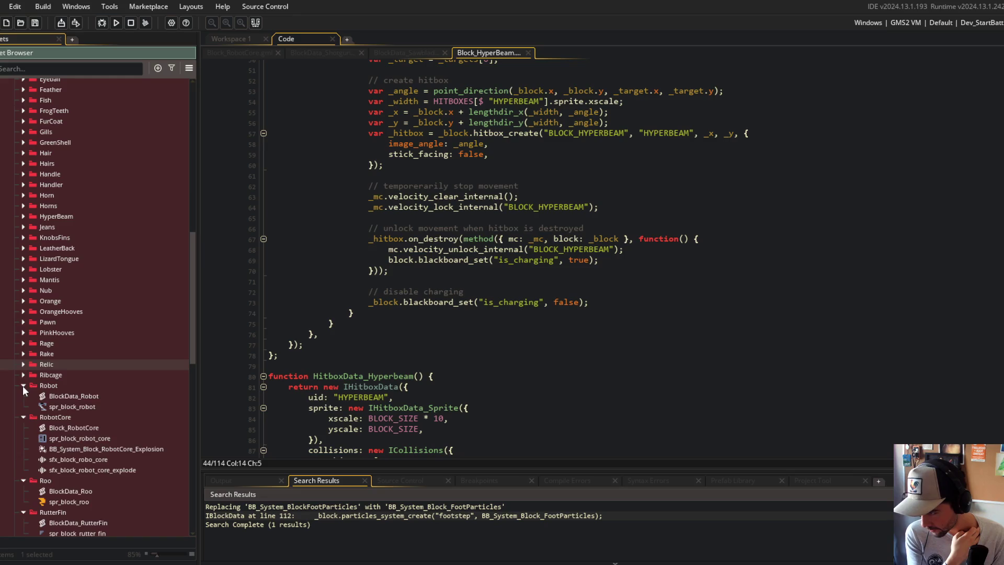
{"action": "left_click", "coordinate": [23, 386]}
{"action": "middle_click", "coordinate": [492, 58]}
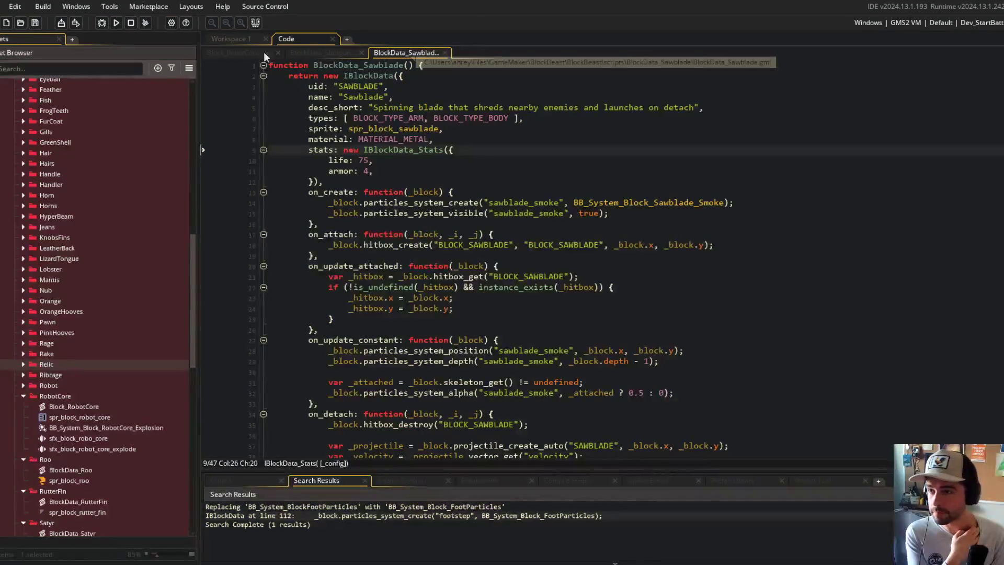
Collapse the RobotCore, Roo, RutterFin and Satyr folders in the Asset Browser.
{"action": "left_click", "coordinate": [324, 65]}
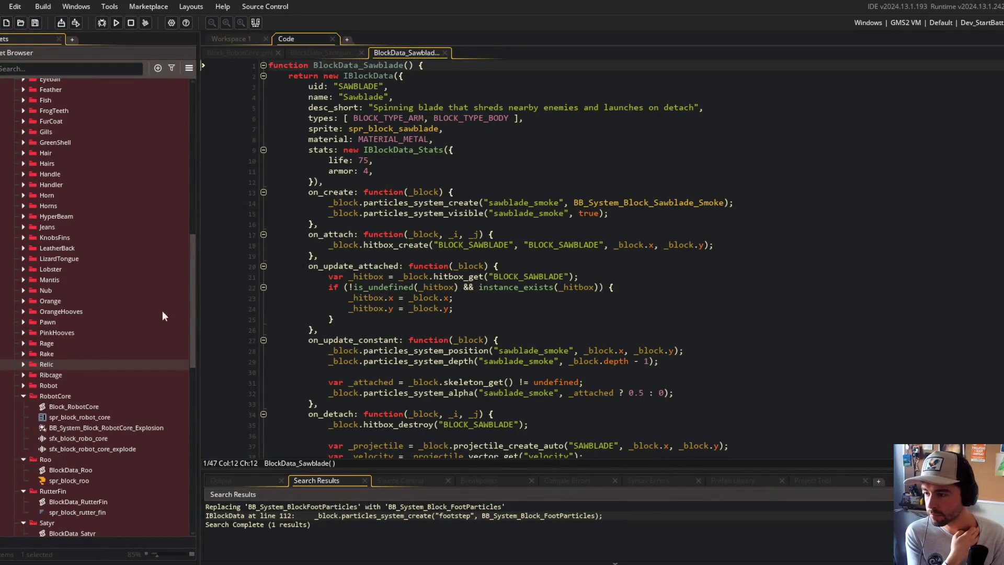
{"action": "left_click", "coordinate": [21, 396]}
{"action": "left_click", "coordinate": [21, 404]}
{"action": "left_click", "coordinate": [23, 417]}
{"action": "left_click", "coordinate": [23, 427]}
Close all code tabs and open the four Sawblade scripts, showing BlockData_Sawblade.
{"action": "middle_click", "coordinate": [256, 54]}
{"action": "middle_click", "coordinate": [256, 55]}
{"action": "middle_click", "coordinate": [256, 55]}
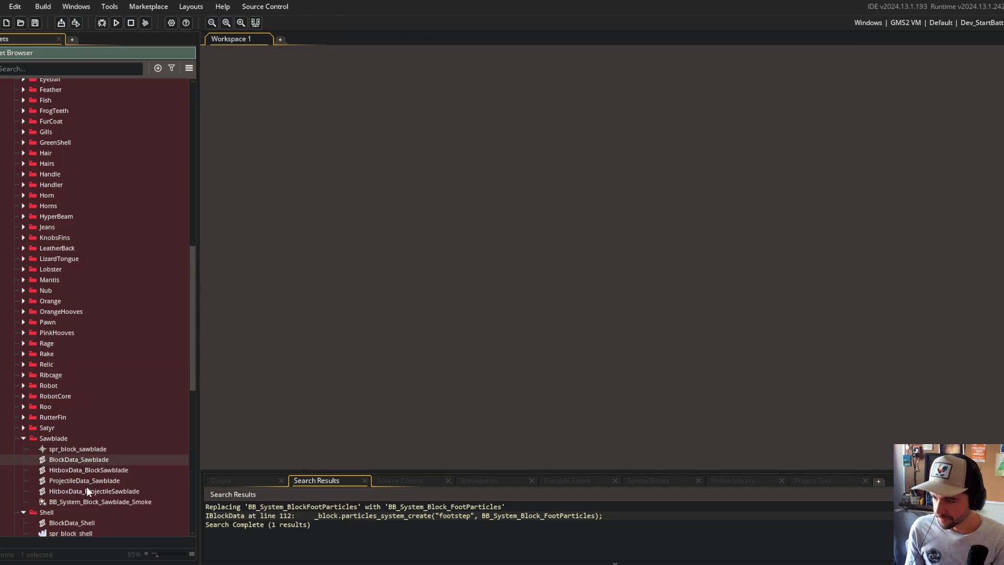
{"action": "left_click", "coordinate": [87, 491], "text": "shift"}
{"action": "right_click", "coordinate": [86, 491]}
{"action": "left_click", "coordinate": [118, 366]}
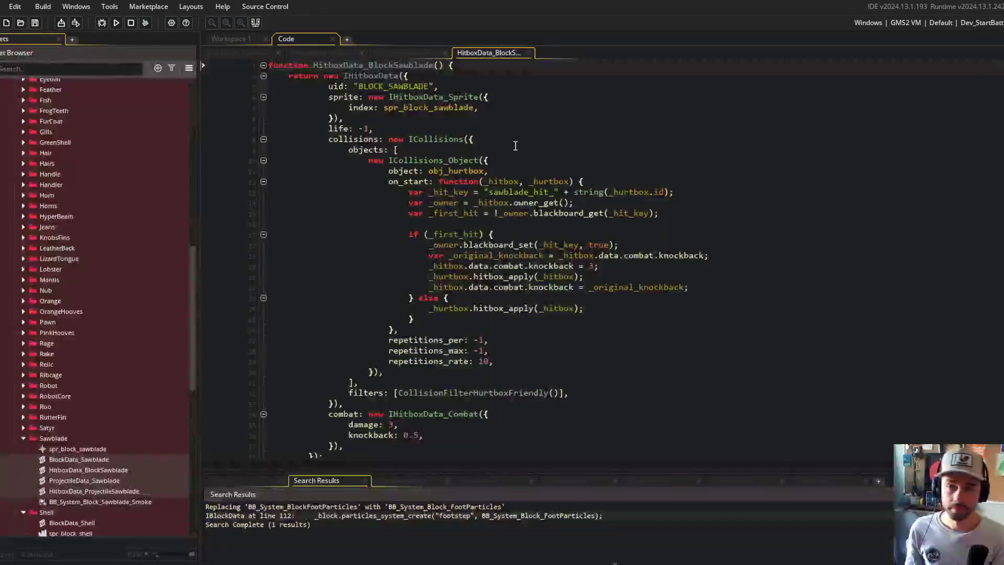
{"action": "left_click", "coordinate": [239, 53]}
{"action": "left_click", "coordinate": [393, 129]}
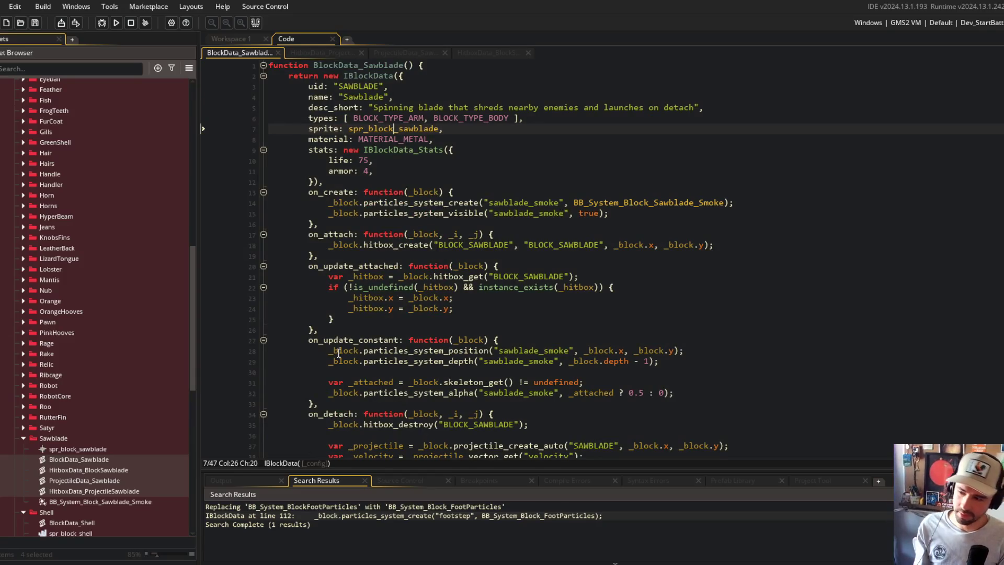
{"action": "left_click", "coordinate": [330, 393]}
Generate 'sawblade' ASCII art in the browser's text-art generator and copy it.
{"action": "key", "text": "alt+Tab"}
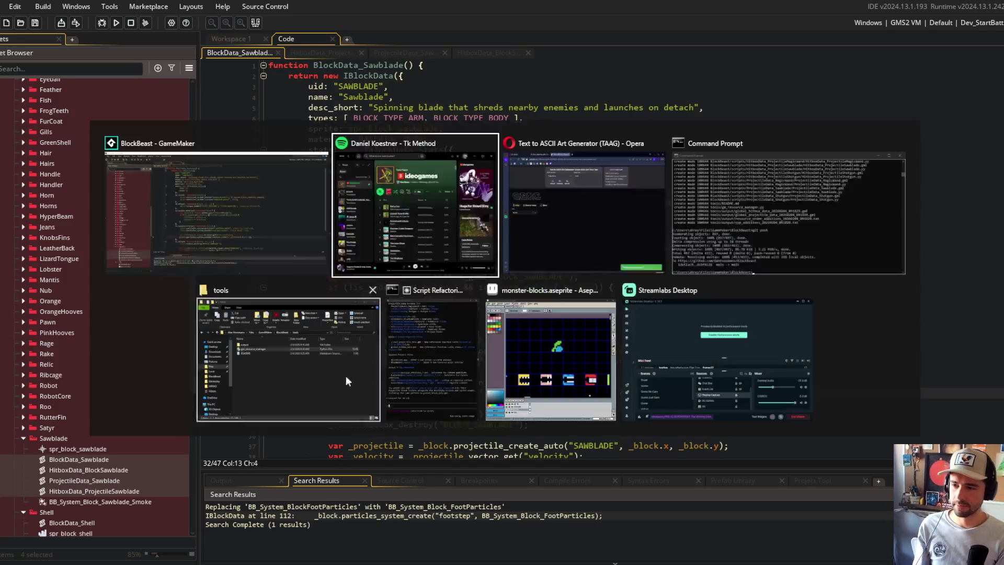
{"action": "key", "text": "Tab"}
{"action": "left_click", "coordinate": [547, 102]}
{"action": "key", "text": "ctrl+a"}
{"action": "type", "text": "s"}
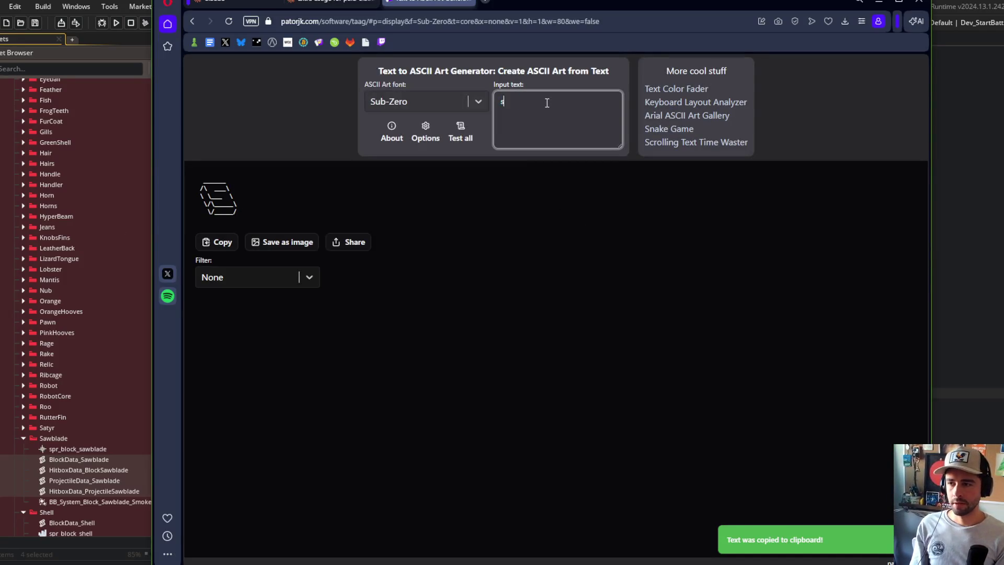
{"action": "type", "text": "awblade"}
{"action": "left_click", "coordinate": [215, 241]}
{"action": "key", "text": "alt+Tab"}
{"action": "left_click", "coordinate": [564, 262]}
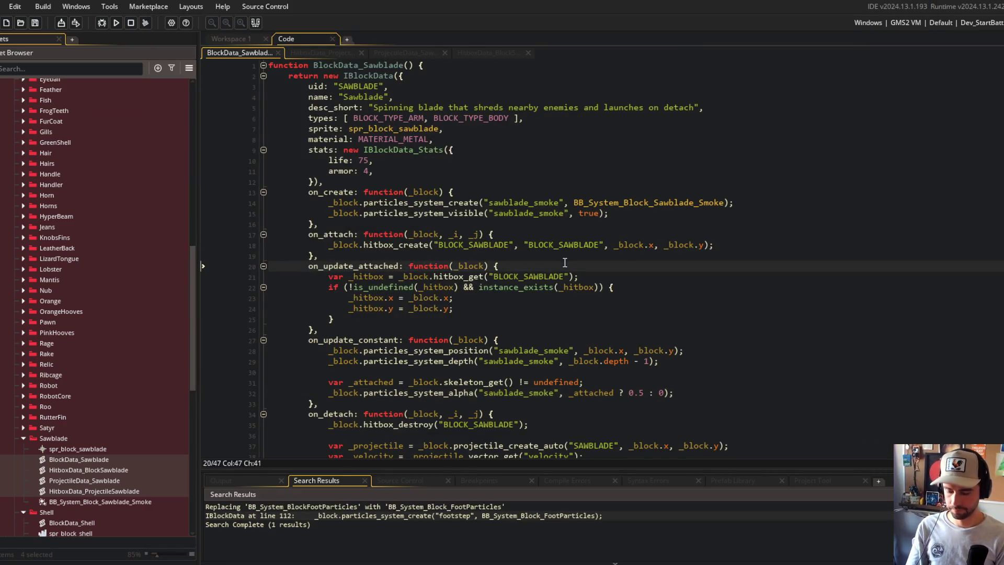
Paste the sawblade ASCII banner at the top of the script and comment it out with //.
{"action": "key", "text": "ctrl+Home"}
{"action": "key", "text": "ctrl+v"}
{"action": "scroll", "coordinate": [565, 262], "scroll_direction": "down", "scroll_amount": 3, "text": "ctrl"}
{"action": "key", "text": "shift+Up"}
{"action": "key", "text": "shift+Up"}
{"action": "key", "text": "shift+Up"}
{"action": "key", "text": "ctrl+k"}
{"action": "key", "text": "Down"}
{"action": "key", "text": "Down"}
{"action": "key", "text": "Down"}
{"action": "key", "text": "Down"}
{"action": "key", "text": "Down"}
{"action": "type", "text": "//"}
Frame the banner with // ---- // dash rule lines above and below, then save.
{"action": "key", "text": "Return"}
{"action": "type", "text": "// "}
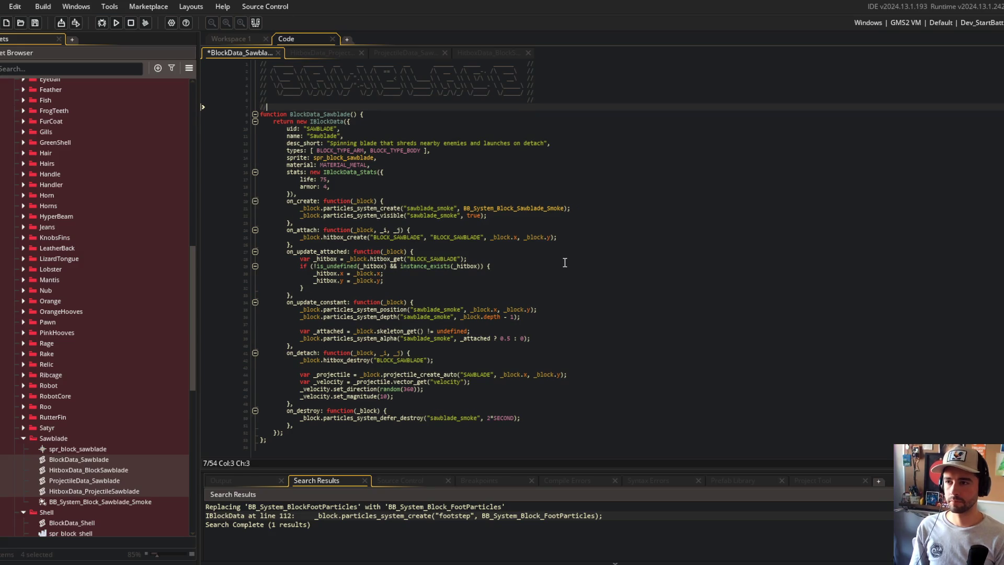
{"action": "type", "text": "------------------------------------"}
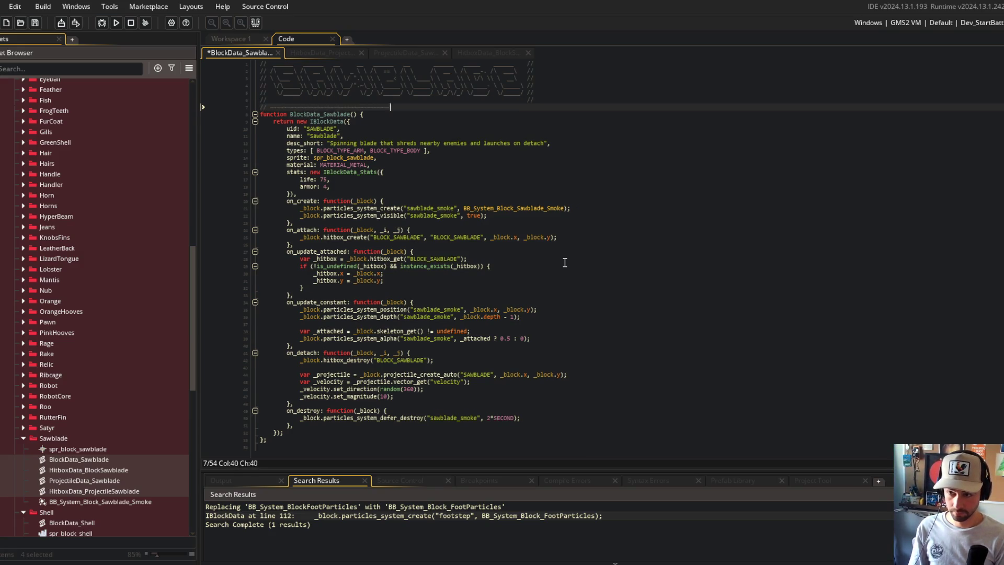
{"action": "type", "text": "--------------------------------------- //"}
{"action": "key", "text": "Left"}
{"action": "key", "text": "Left"}
{"action": "key", "text": "Left"}
{"action": "type", "text": "-"}
{"action": "key", "text": "ctrl+c"}
{"action": "key", "text": "Up"}
{"action": "key", "text": "Up"}
{"action": "key", "text": "Up"}
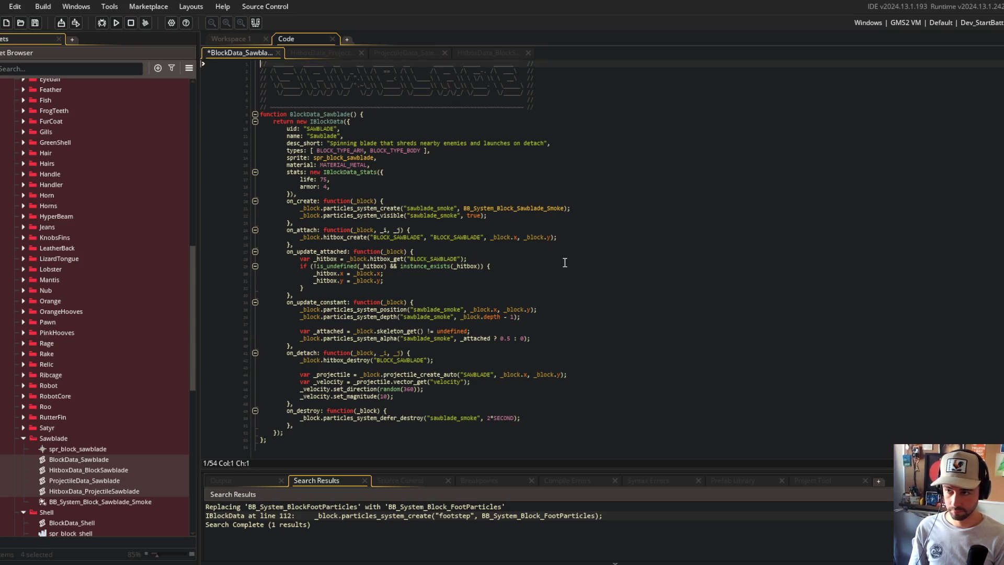
{"action": "key", "text": "ctrl+v"}
{"action": "key", "text": "ctrl+s"}
Rename the BlockData_Sawblade script asset to Block_Sawblade.
{"action": "key", "text": "ctrl+m"}
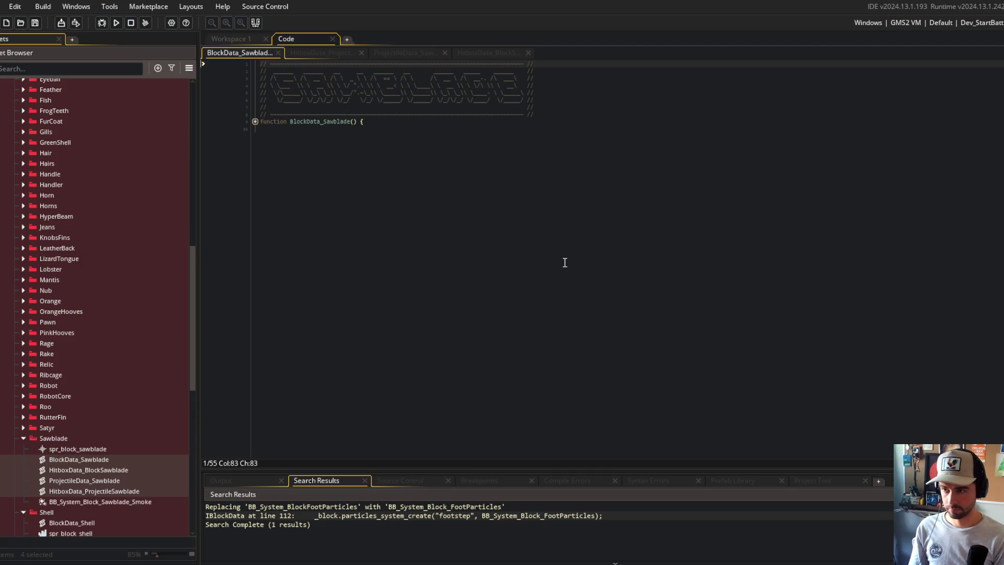
{"action": "key", "text": "Down"}
{"action": "key", "text": "Down"}
{"action": "key", "text": "Down"}
{"action": "key", "text": "ctrl+m"}
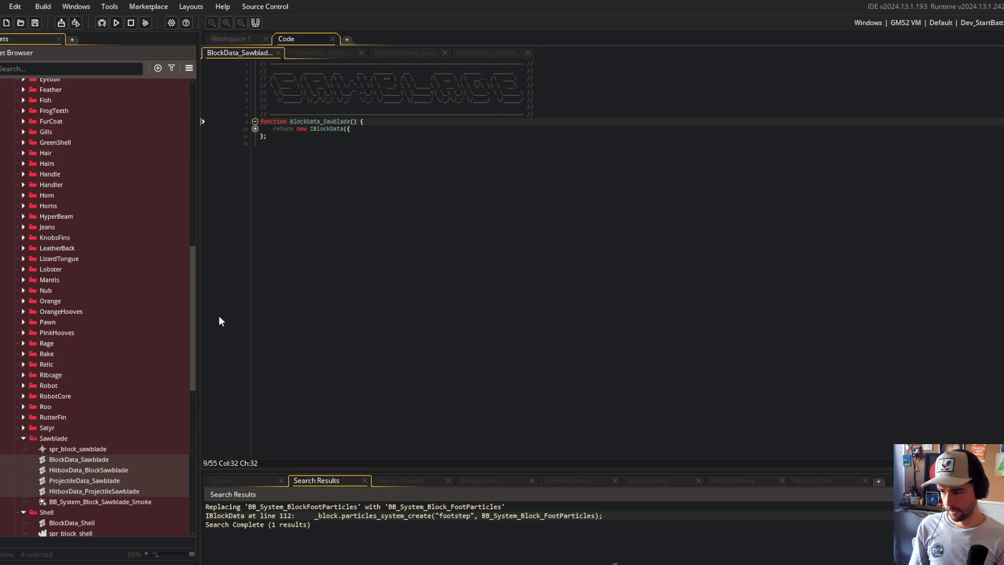
{"action": "left_click", "coordinate": [121, 417]}
{"action": "right_click", "coordinate": [95, 458]}
{"action": "left_click", "coordinate": [163, 324]}
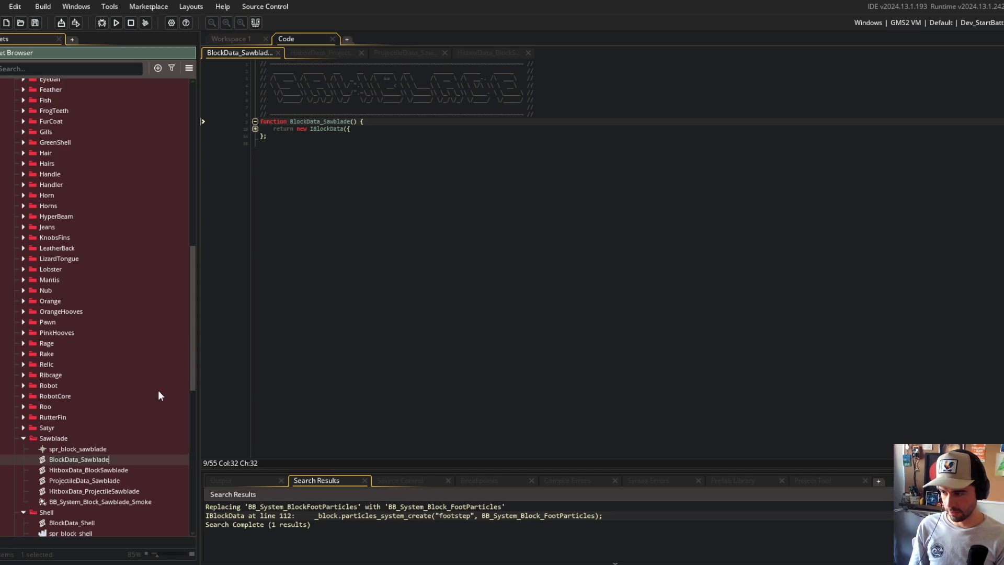
{"action": "key", "text": "BackSpace"}
{"action": "key", "text": "BackSpace"}
{"action": "key", "text": "BackSpace"}
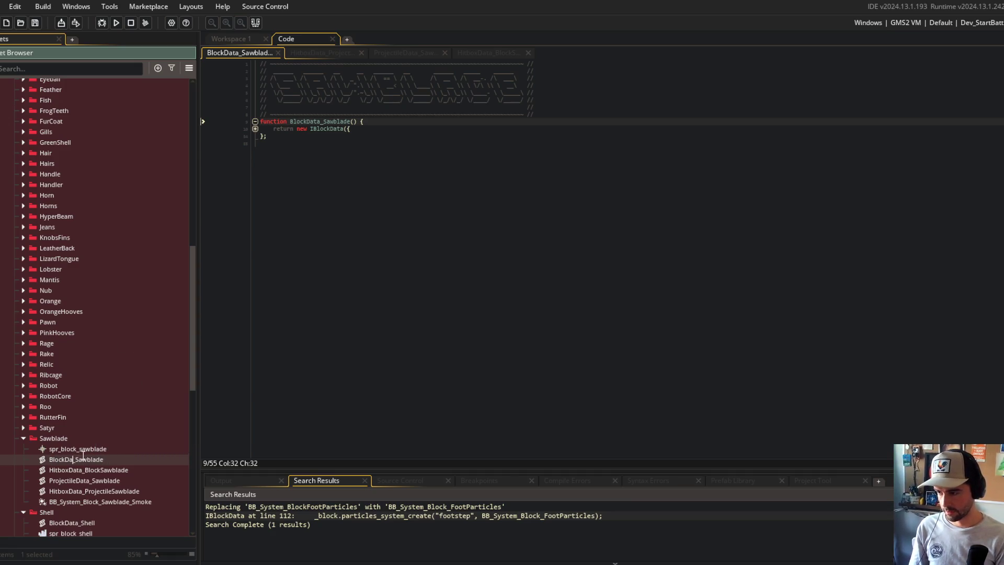
{"action": "key", "text": "Return"}
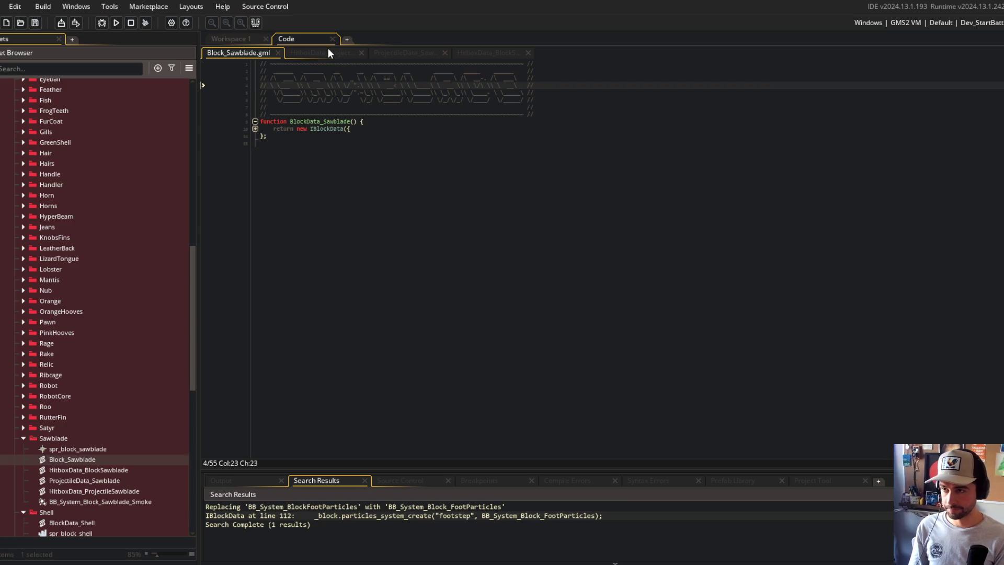
Move the HitboxData_ProjectileSawblade code to the end of Block_Sawblade and close its emptied tab.
{"action": "left_click", "coordinate": [329, 51]}
{"action": "key", "text": "ctrl+a"}
{"action": "key", "text": "ctrl+x"}
{"action": "left_click", "coordinate": [238, 52]}
{"action": "key", "text": "ctrl+End"}
{"action": "key", "text": "Return"}
{"action": "key", "text": "ctrl+v"}
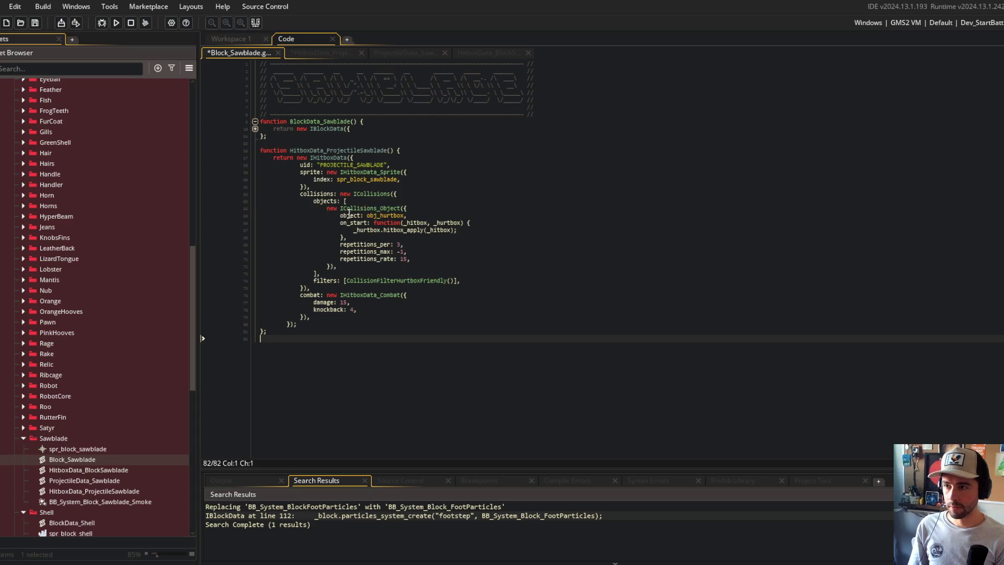
{"action": "left_click", "coordinate": [325, 52]}
{"action": "middle_click", "coordinate": [326, 52]}
Move the ProjectileData_Sawblade code to the end of Block_Sawblade and close its emptied tab.
{"action": "left_click", "coordinate": [324, 53]}
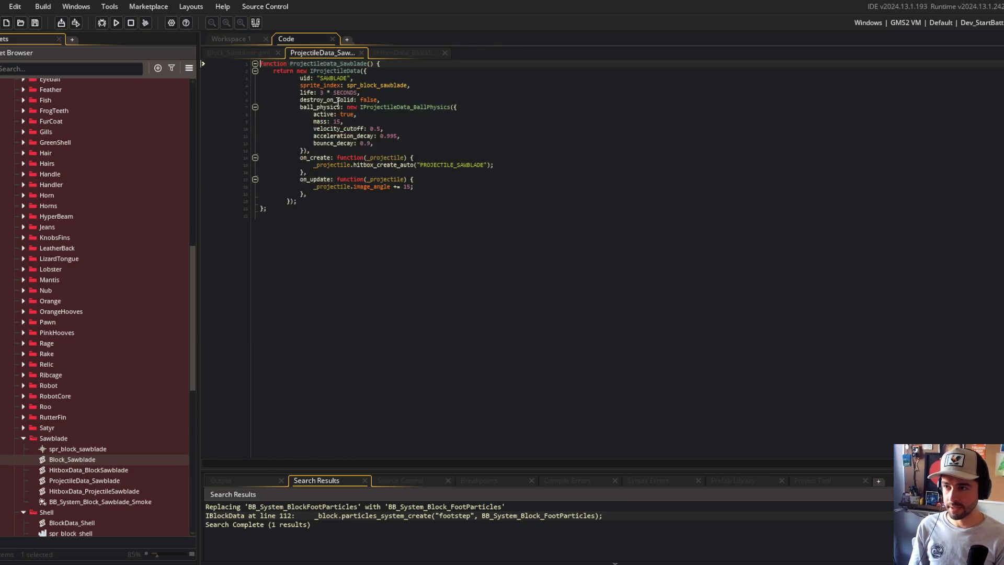
{"action": "key", "text": "ctrl+a"}
{"action": "key", "text": "ctrl+x"}
{"action": "left_click", "coordinate": [237, 52]}
{"action": "key", "text": "ctrl+End"}
{"action": "key", "text": "Return"}
{"action": "key", "text": "ctrl+v"}
{"action": "left_click", "coordinate": [392, 338]}
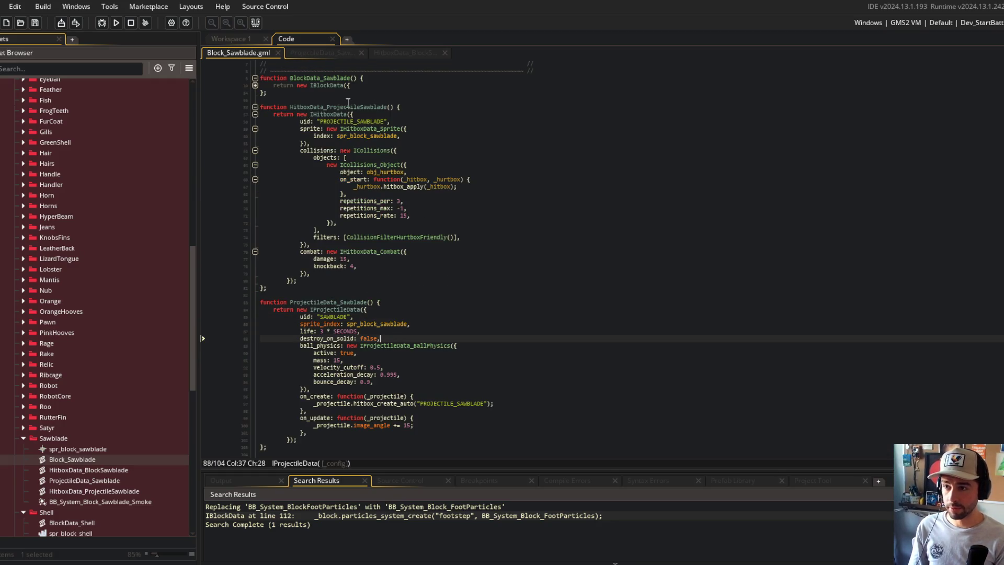
{"action": "middle_click", "coordinate": [331, 51]}
Cut the HitboxData_BlockSawblade code and paste it just below the BlockData function.
{"action": "left_click", "coordinate": [330, 51]}
{"action": "key", "text": "ctrl+a"}
{"action": "key", "text": "ctrl+x"}
{"action": "left_click", "coordinate": [234, 51]}
{"action": "left_click", "coordinate": [356, 215]}
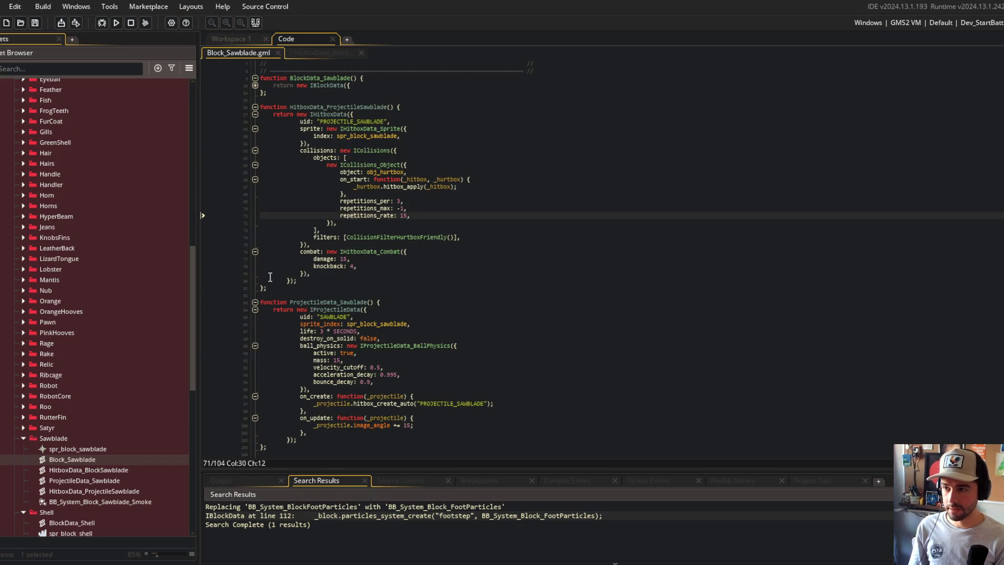
{"action": "left_click", "coordinate": [272, 92]}
{"action": "key", "text": "Return"}
{"action": "key", "text": "ctrl+v"}
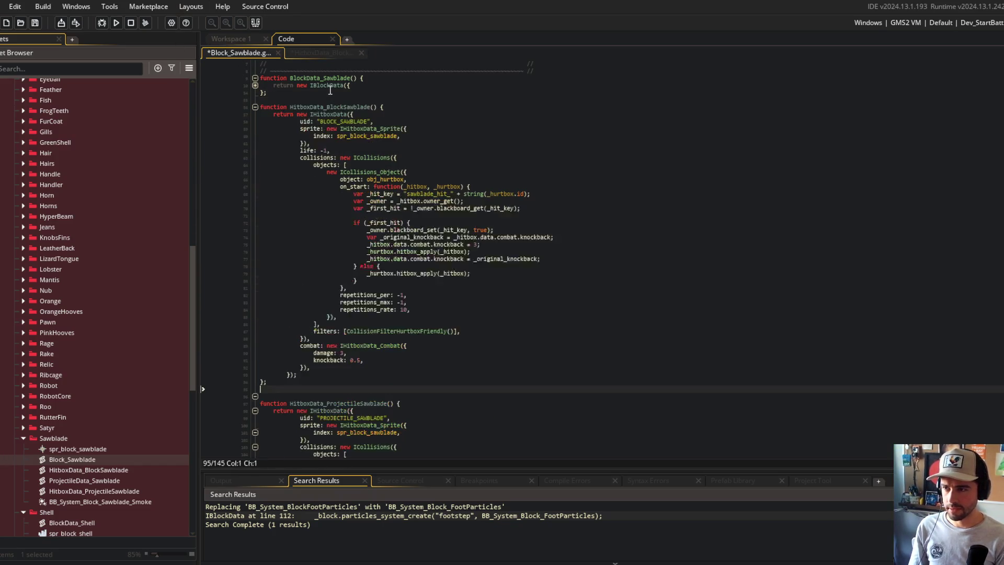
Outdent and fold HitboxData_BlockSawblade, remove the extra blank line, and fold HitboxData_ProjectileSawblade.
{"action": "left_click", "coordinate": [301, 121]}
{"action": "left_click", "coordinate": [296, 372]}
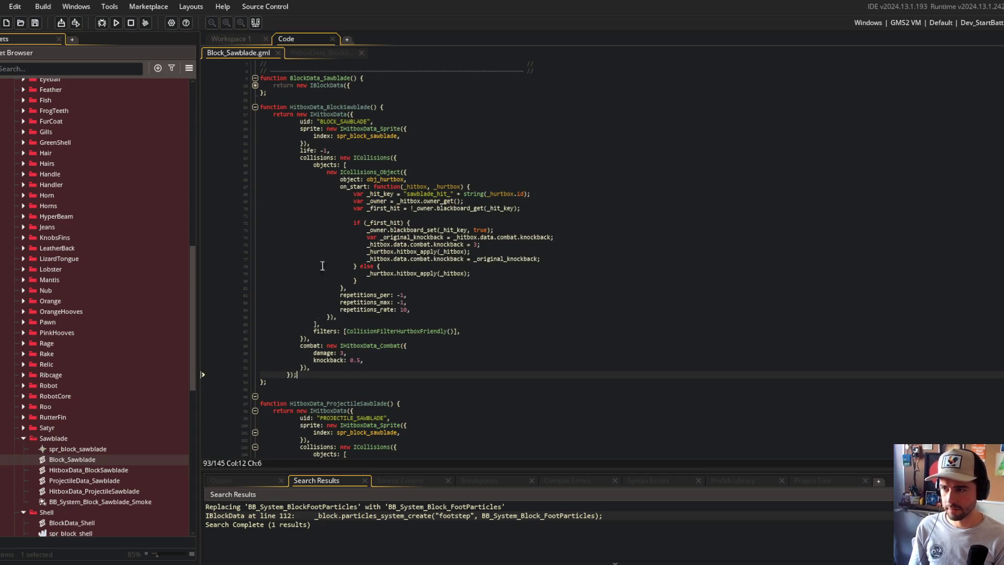
{"action": "left_click", "coordinate": [340, 120], "text": "shift"}
{"action": "key", "text": "shift+Tab"}
{"action": "left_click", "coordinate": [333, 106]}
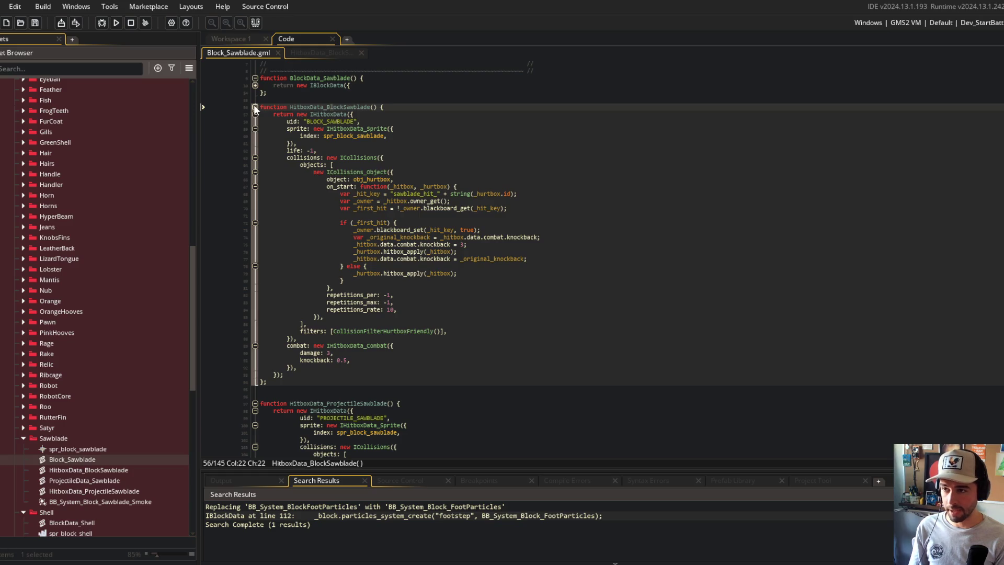
{"action": "left_click", "coordinate": [255, 107]}
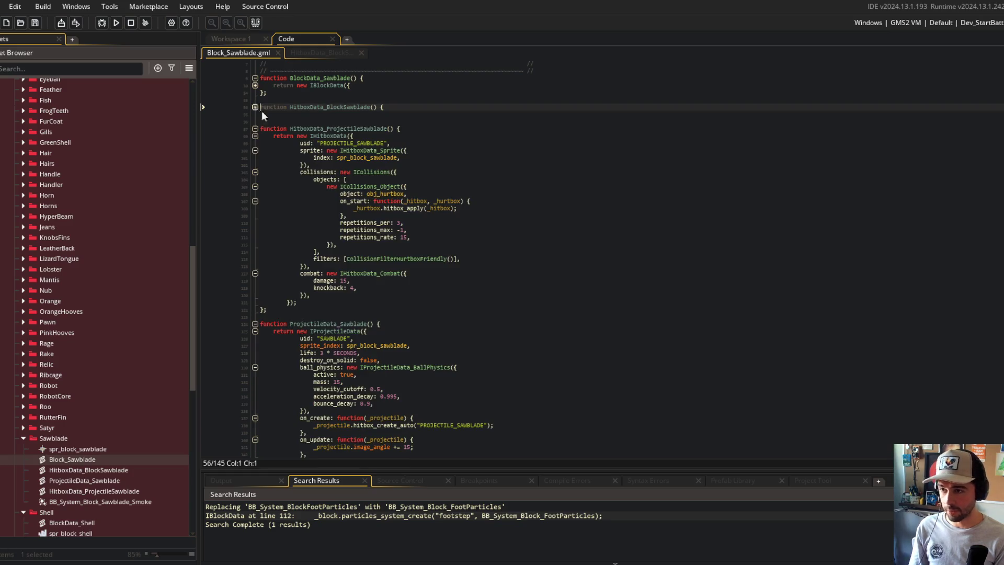
{"action": "left_click", "coordinate": [310, 113]}
{"action": "key", "text": "Delete"}
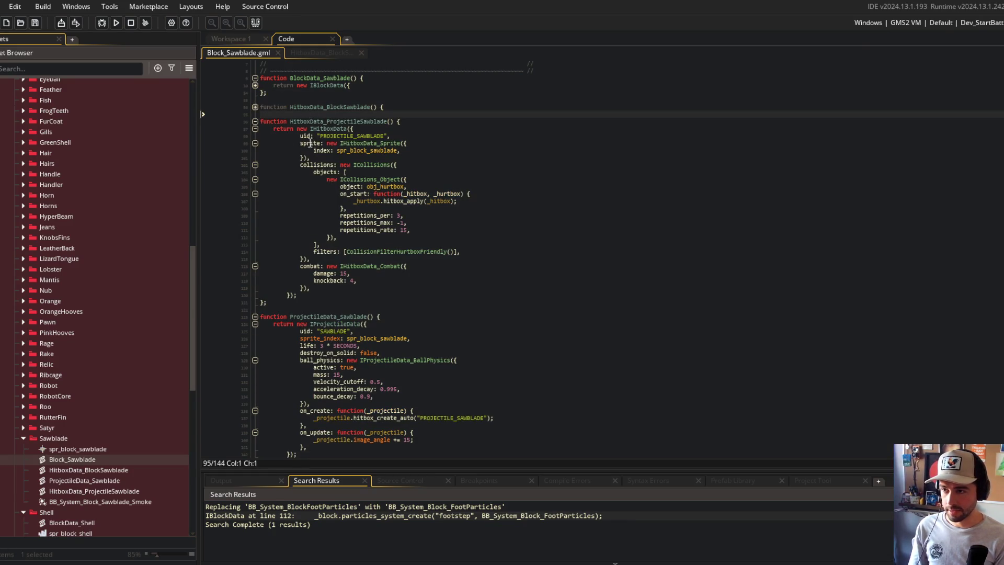
{"action": "left_click", "coordinate": [300, 136]}
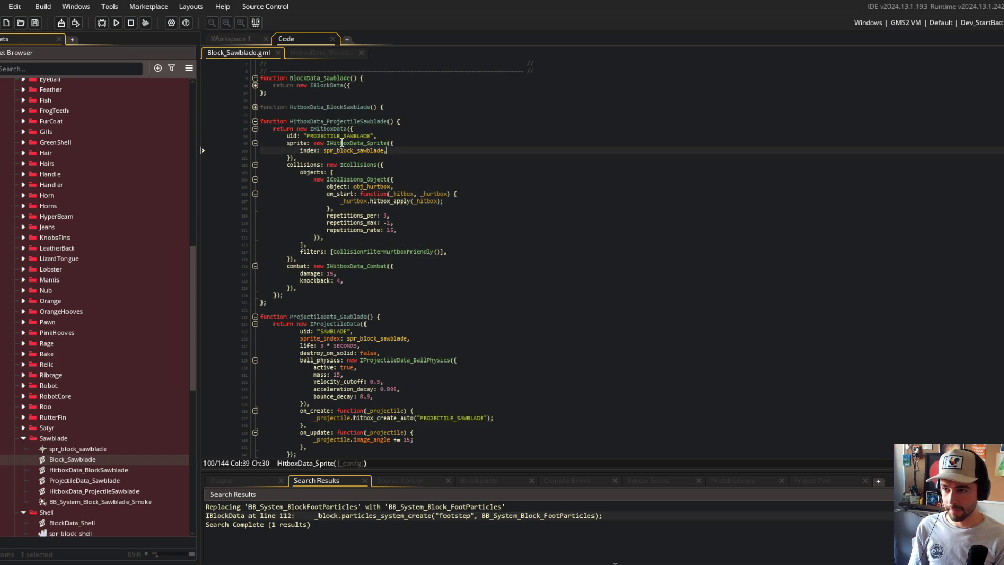
{"action": "left_click", "coordinate": [255, 121]}
{"action": "scroll", "coordinate": [258, 120], "scroll_direction": "up", "scroll_amount": 2}
{"action": "left_click", "coordinate": [358, 122]}
Outdent and fold the ProjectileData_Sawblade function body.
{"action": "left_click", "coordinate": [317, 173]}
{"action": "left_click", "coordinate": [273, 194]}
{"action": "left_click", "coordinate": [309, 312], "text": "shift"}
{"action": "key", "text": "shift+Tab"}
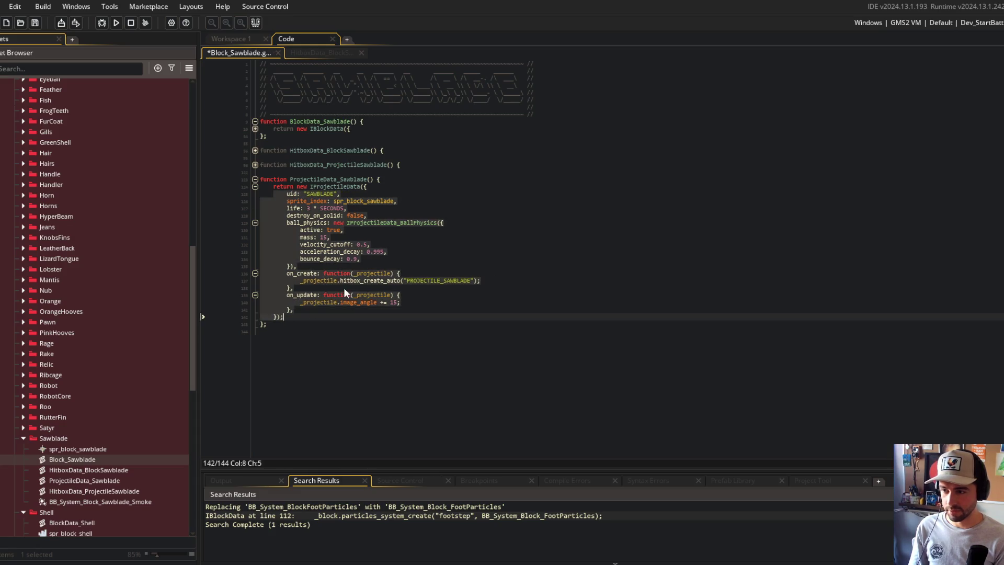
{"action": "left_click", "coordinate": [272, 331]}
{"action": "left_click", "coordinate": [255, 179]}
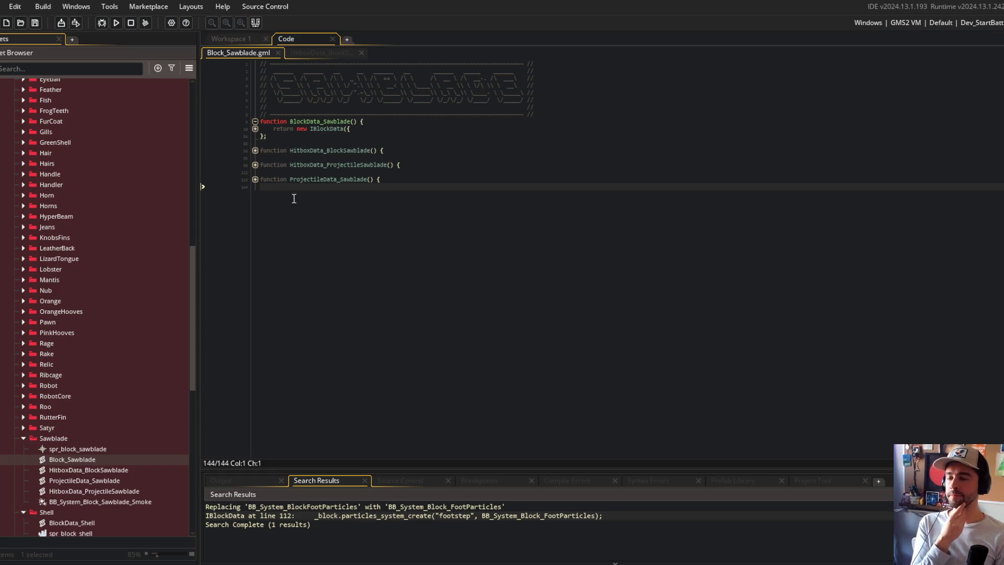
{"action": "double_click", "coordinate": [114, 470]}
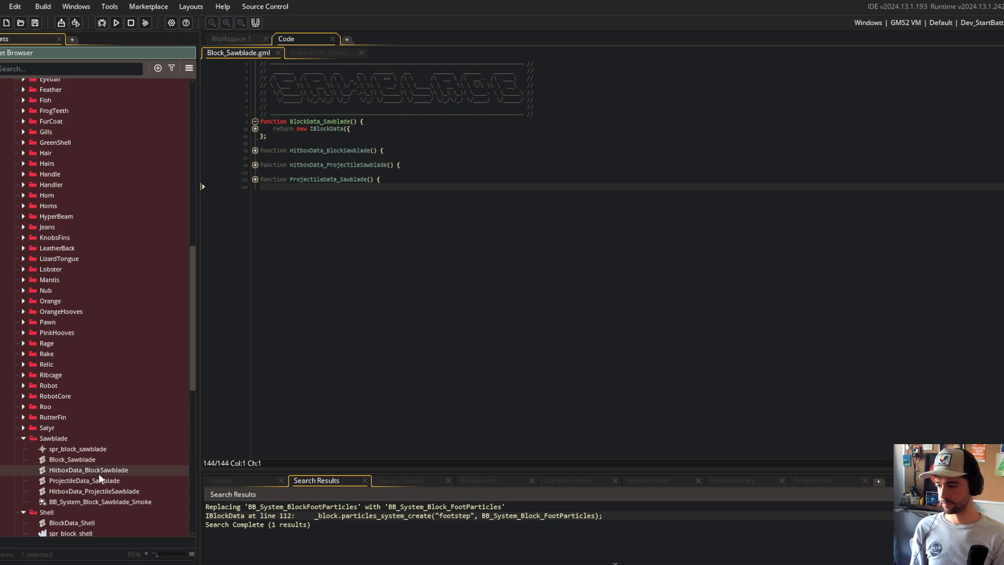
Delete the three emptied Sawblade scripts, including ProjectileData_Sawblade and HitboxData_ProjectileSawblade.
{"action": "double_click", "coordinate": [96, 480]}
{"action": "double_click", "coordinate": [95, 490]}
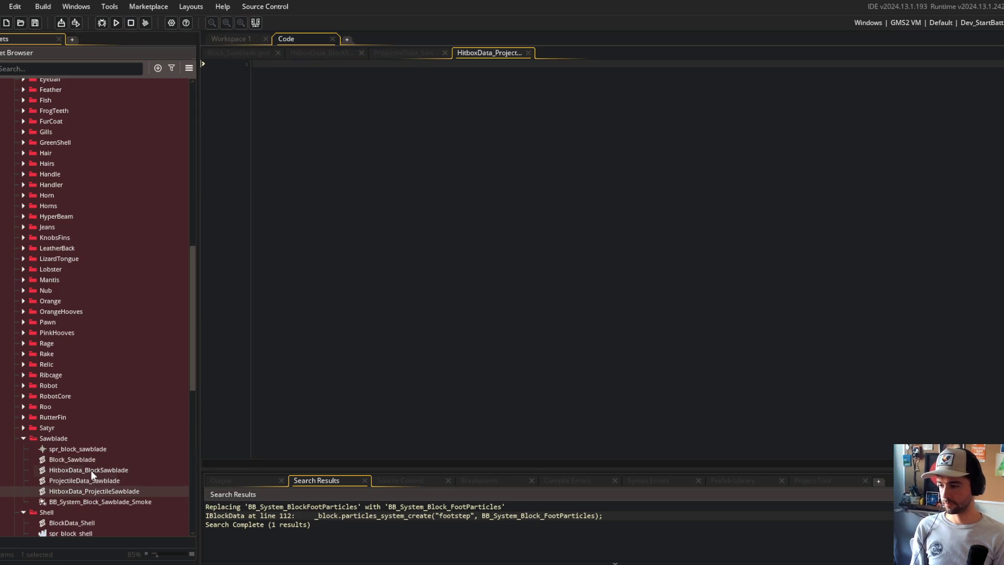
{"action": "left_click", "coordinate": [93, 471], "text": "shift"}
{"action": "right_click", "coordinate": [101, 479]}
{"action": "left_click", "coordinate": [133, 398]}
{"action": "left_click", "coordinate": [533, 304]}
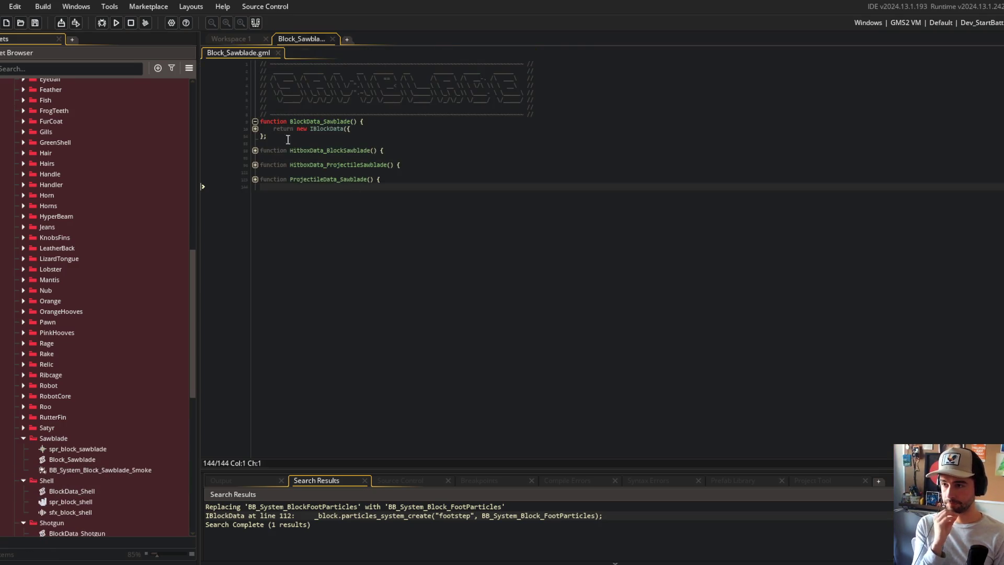
Fold and unfold the BlockData_Sawblade code and review it with the editor maximized.
{"action": "left_click", "coordinate": [255, 122]}
{"action": "left_click", "coordinate": [288, 188]}
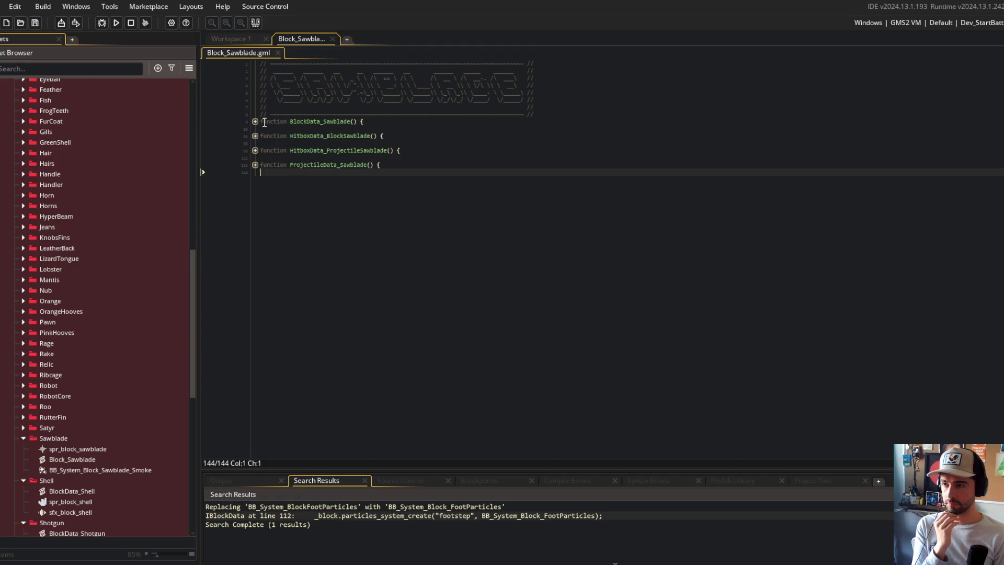
{"action": "key", "text": "ctrl+z"}
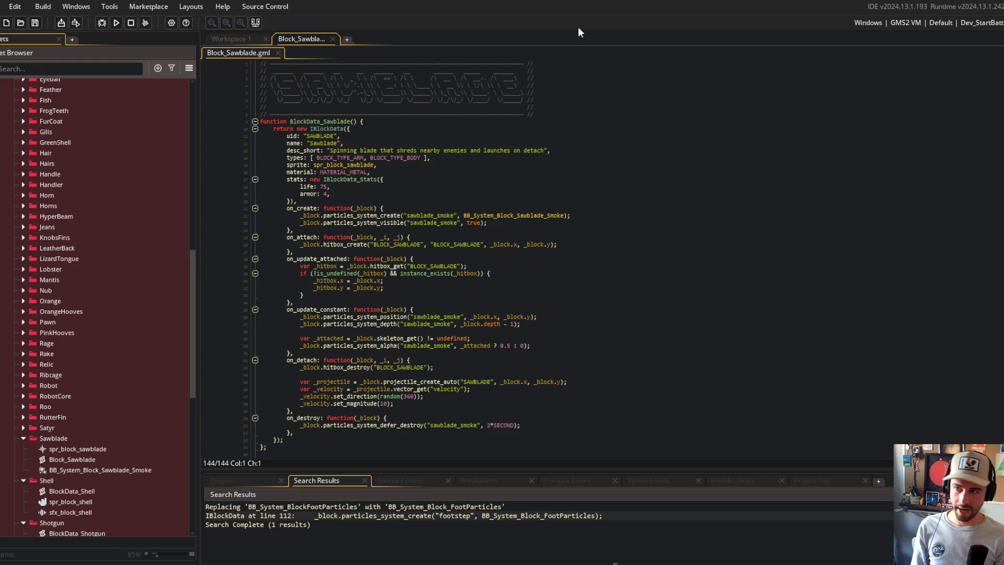
{"action": "left_click", "coordinate": [262, 23]}
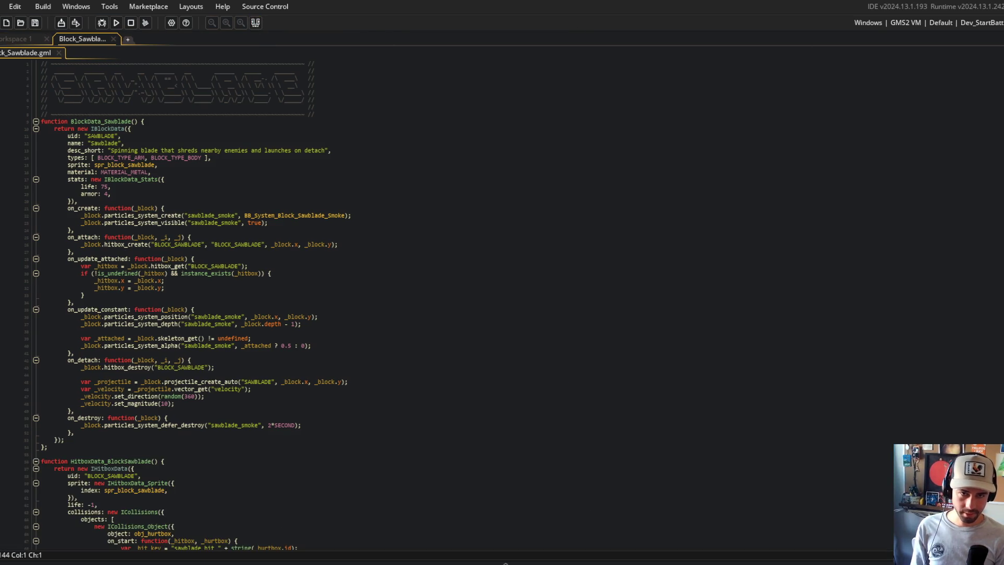
{"action": "scroll", "coordinate": [192, 305], "scroll_direction": "down", "scroll_amount": 15}
{"action": "scroll", "coordinate": [193, 305], "scroll_direction": "down", "scroll_amount": 5}
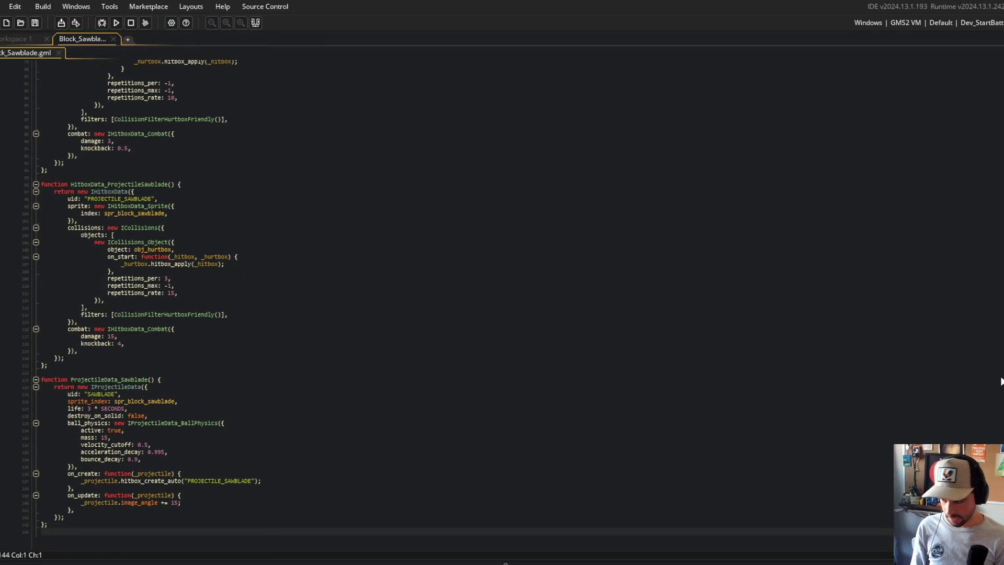
{"action": "scroll", "coordinate": [966, 163], "scroll_direction": "up", "scroll_amount": 20}
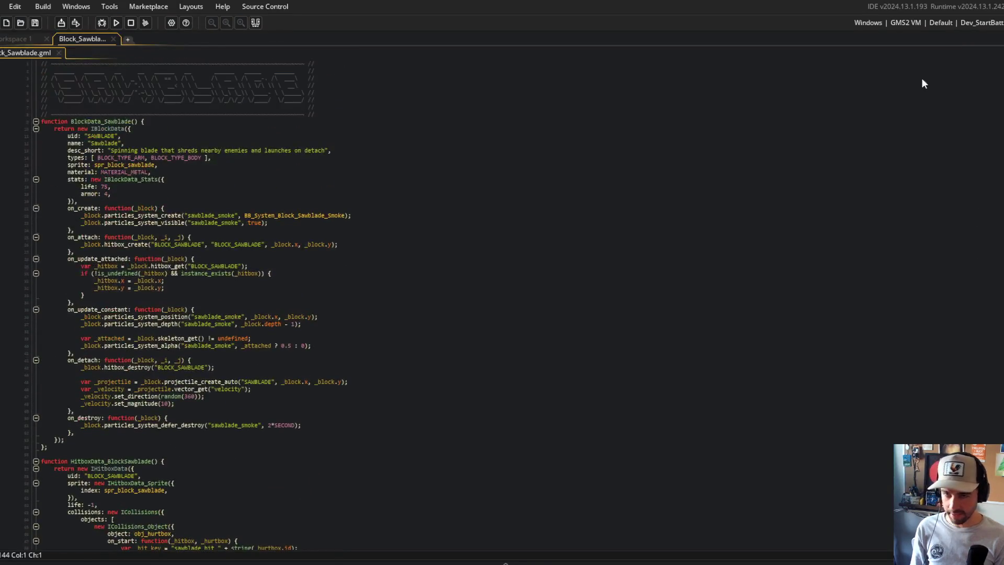
{"action": "mouse_move", "coordinate": [21, 93]}
{"action": "left_click", "coordinate": [343, 150]}
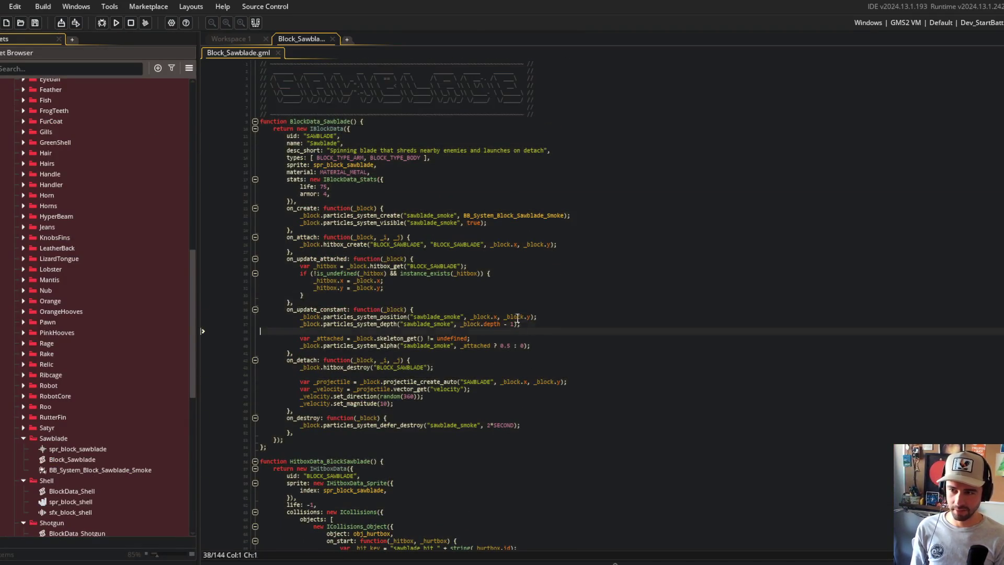
Review the merged Sawblade code, checking the on_create and projectile hitbox sections.
{"action": "left_click", "coordinate": [614, 210]}
{"action": "mouse_move", "coordinate": [255, 66]}
{"action": "left_mouse_down"}
{"action": "mouse_move", "coordinate": [419, 206]}
{"action": "mouse_move", "coordinate": [441, 392]}
{"action": "left_mouse_up"}
{"action": "scroll", "coordinate": [518, 408], "scroll_direction": "down", "scroll_amount": 15}
{"action": "scroll", "coordinate": [517, 408], "scroll_direction": "down", "scroll_amount": 8}
{"action": "left_click", "coordinate": [759, 296]}
{"action": "scroll", "coordinate": [758, 297], "scroll_direction": "down", "scroll_amount": 3}
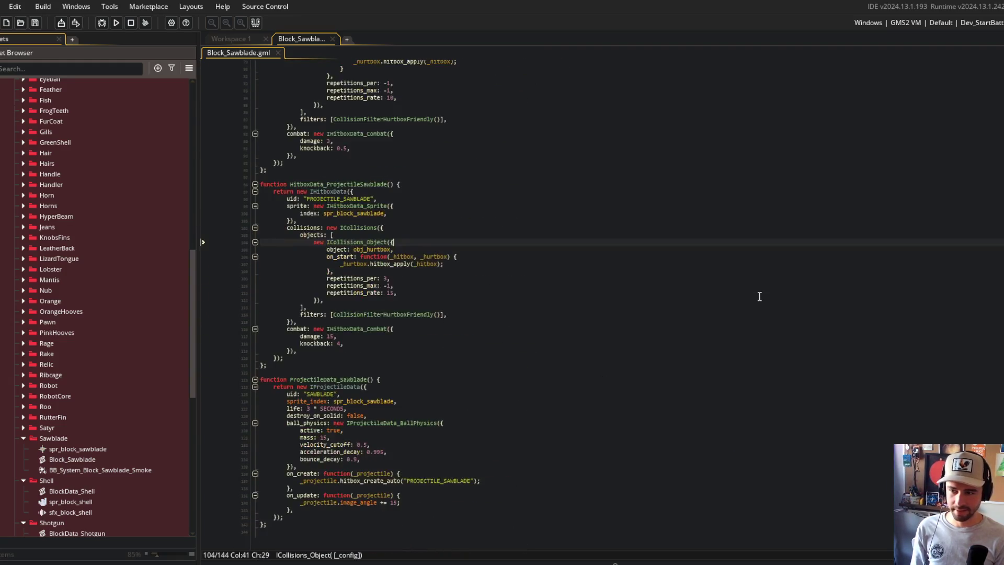
{"action": "scroll", "coordinate": [759, 296], "scroll_direction": "up", "scroll_amount": 20}
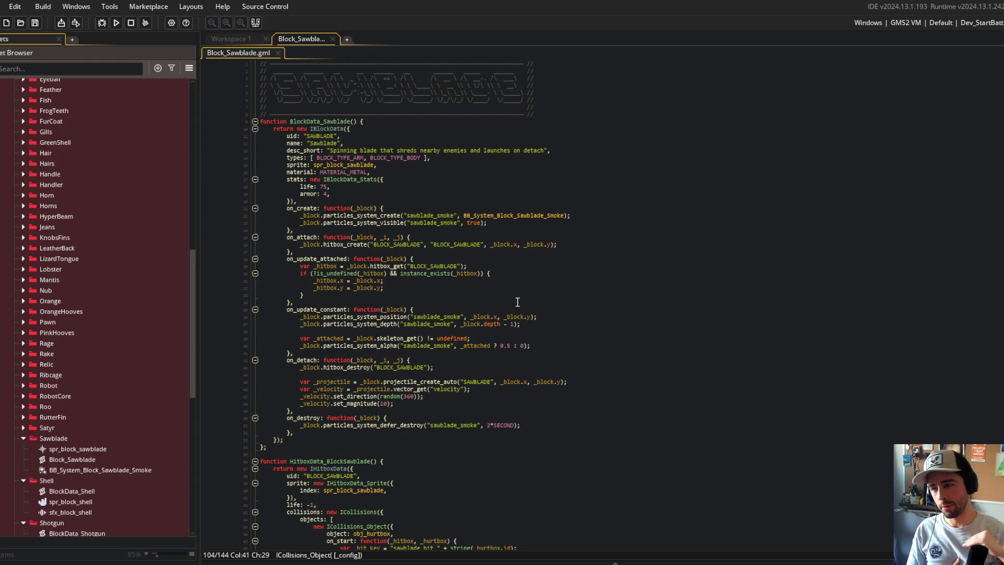
{"action": "scroll", "coordinate": [515, 314], "scroll_direction": "down", "scroll_amount": 2}
{"action": "left_click", "coordinate": [511, 345]}
{"action": "scroll", "coordinate": [511, 346], "scroll_direction": "up", "scroll_amount": 2}
{"action": "scroll", "coordinate": [101, 428], "scroll_direction": "down", "scroll_amount": 3}
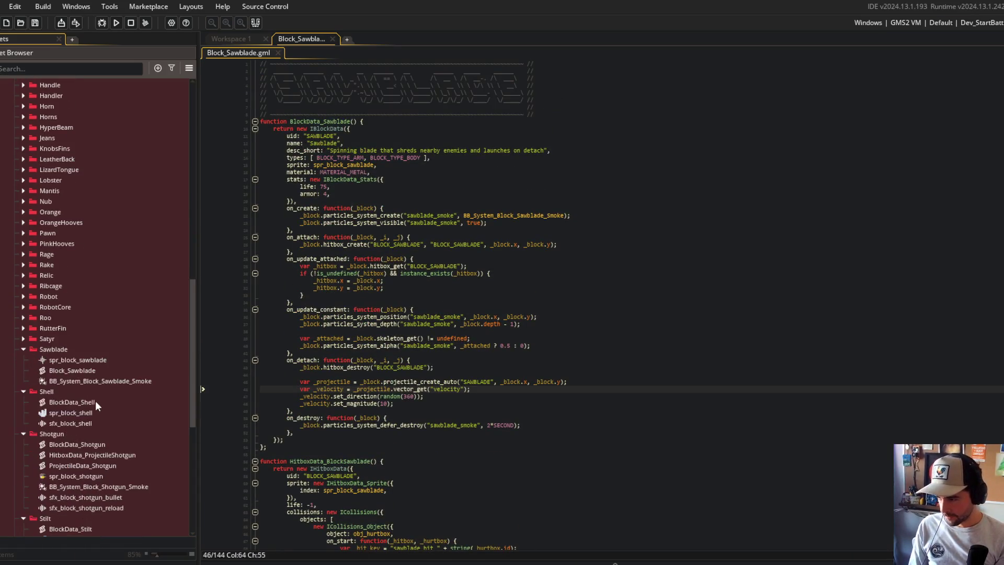
Check the smoke particle reference in Block_Sawblade, then collapse the Sawblade and Shell folders.
{"action": "double_click", "coordinate": [79, 372]}
{"action": "left_click", "coordinate": [514, 215]}
{"action": "key", "text": "ctrl+Right"}
{"action": "scroll", "coordinate": [515, 215], "scroll_direction": "down", "scroll_amount": 10}
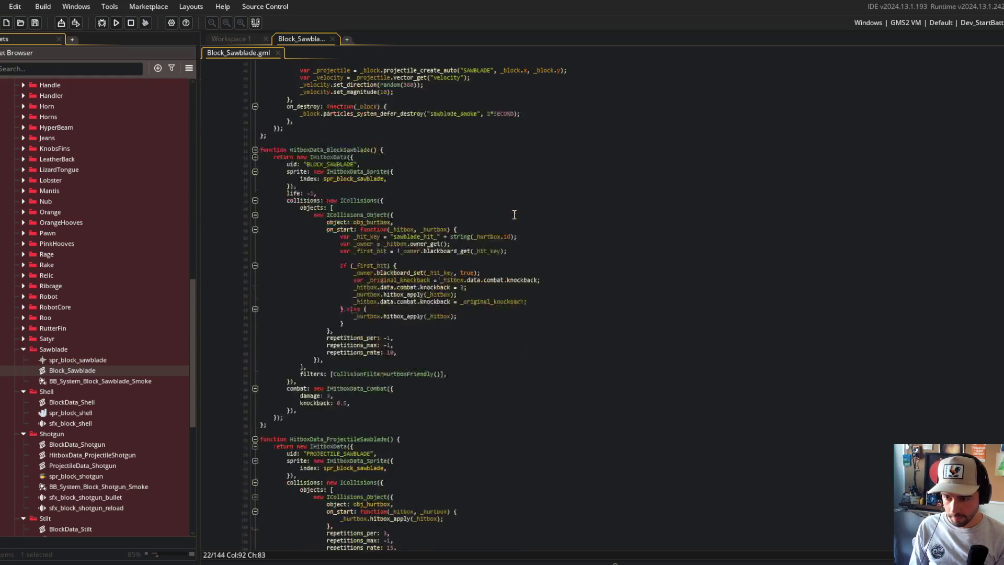
{"action": "left_click", "coordinate": [26, 348]}
{"action": "left_click", "coordinate": [23, 359]}
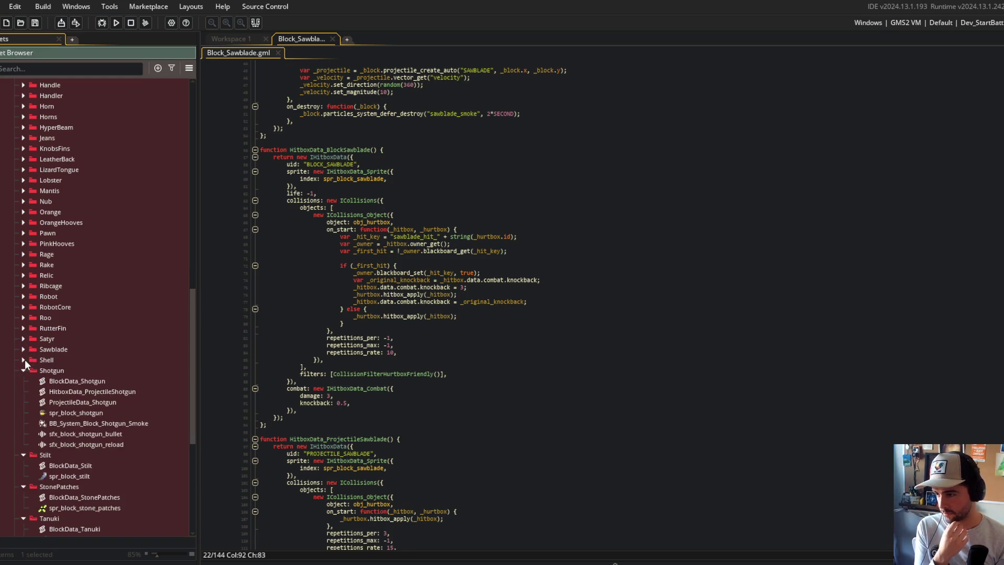
Close Block_Sawblade and open all three Shotgun scripts together via Edit All.
{"action": "middle_click", "coordinate": [306, 39]}
{"action": "left_click", "coordinate": [73, 378]}
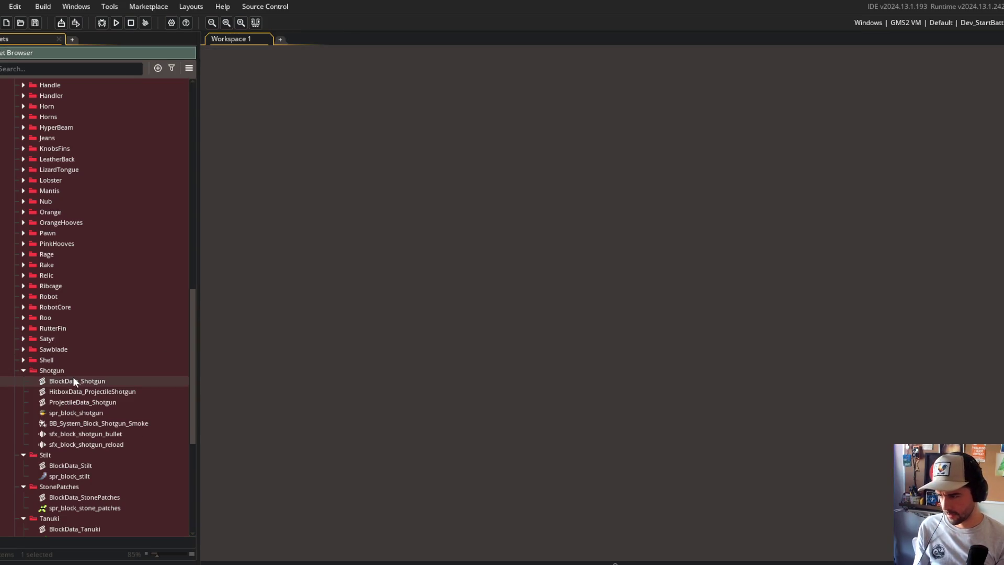
{"action": "left_click", "coordinate": [67, 400], "text": "shift"}
{"action": "right_click", "coordinate": [67, 399]}
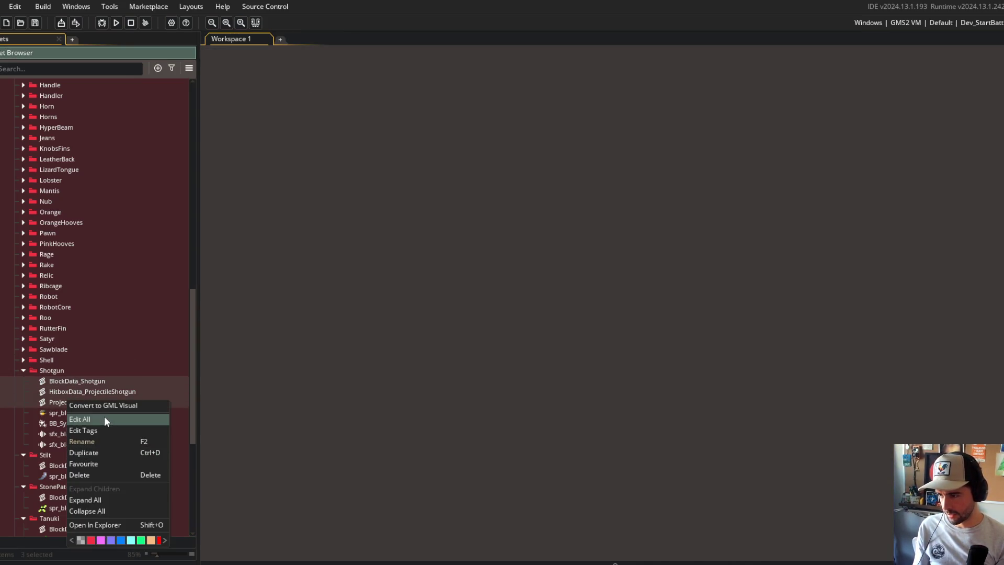
{"action": "left_click", "coordinate": [105, 416]}
{"action": "left_click", "coordinate": [212, 51]}
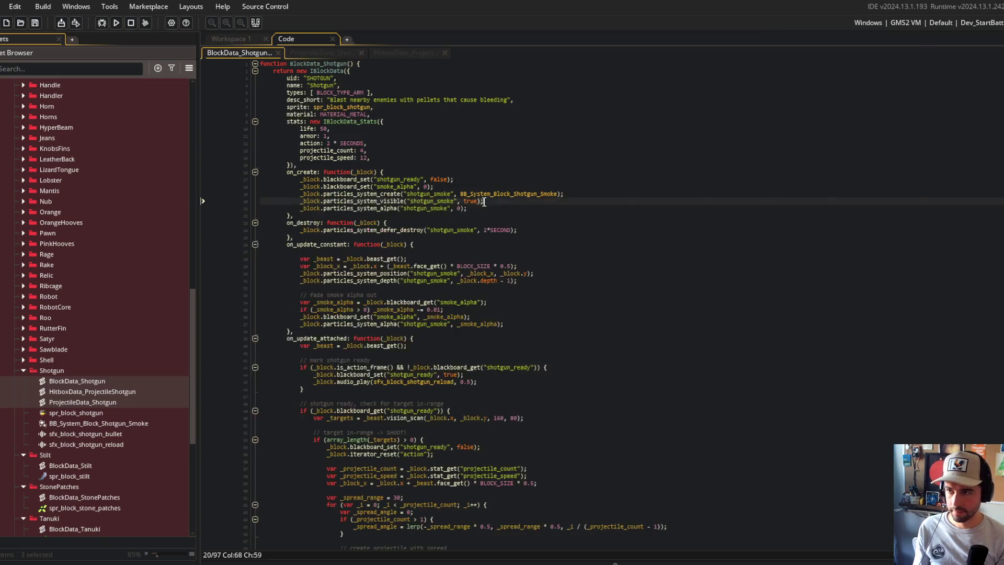
Generate and copy 'shotgun' ASCII art, then add a blank first line in BlockData_Shotgun.
{"action": "key", "text": "alt+Tab"}
{"action": "triple_click", "coordinate": [601, 120]}
{"action": "type", "text": "shotgun"}
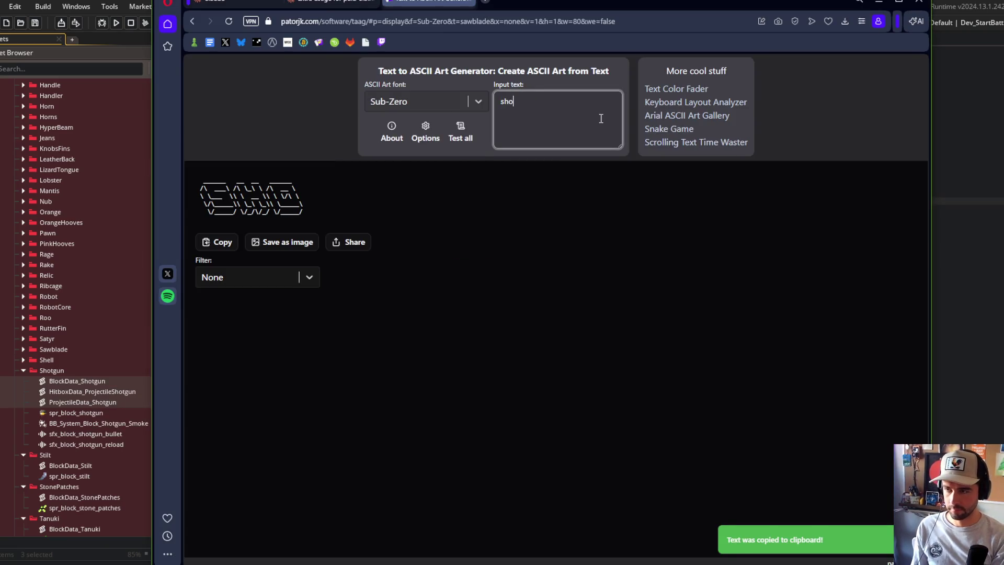
{"action": "left_click", "coordinate": [226, 243]}
{"action": "key", "text": "alt+Tab"}
{"action": "left_click", "coordinate": [566, 281]}
{"action": "key", "text": "ctrl+Home"}
{"action": "key", "text": "Return"}
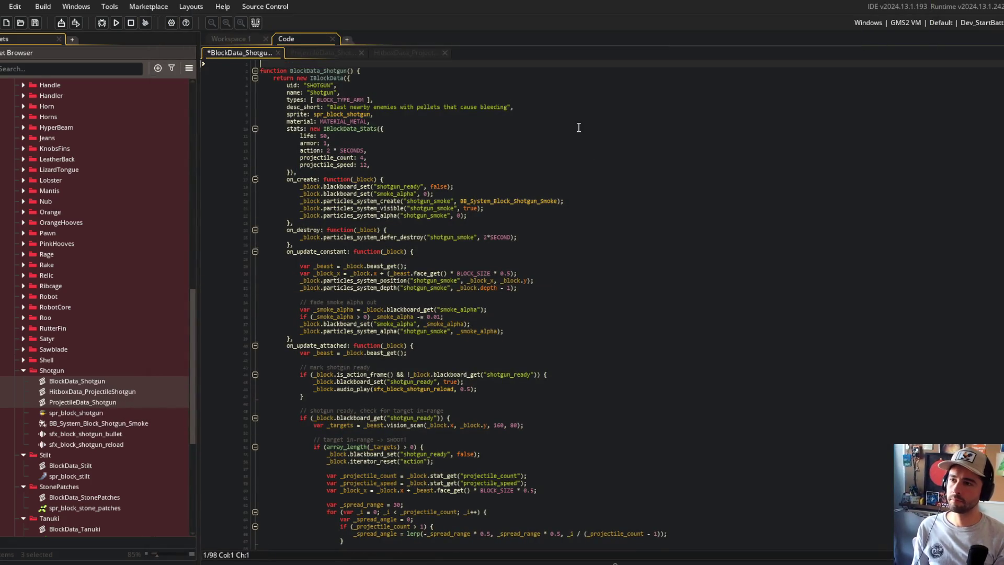
Paste the SHOTGUN ASCII banner at the top and prefix every banner line with //.
{"action": "key", "text": "Up"}
{"action": "key", "text": "ctrl+v"}
{"action": "key", "text": "Up"}
{"action": "key", "text": "Up"}
{"action": "key", "text": "Up"}
{"action": "key", "text": "ctrl+k"}
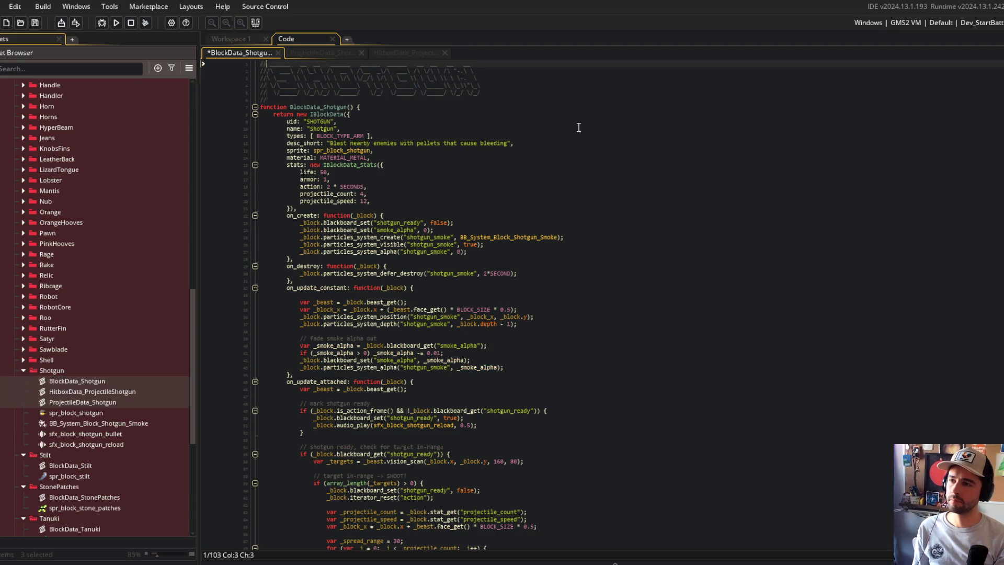
{"action": "type", "text": "//"}
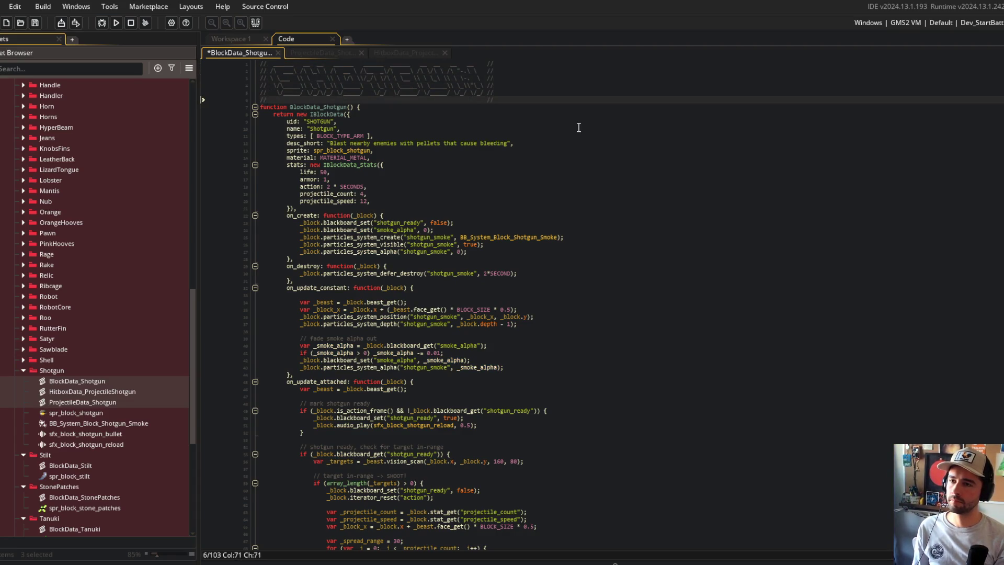
Add '// ---------------------------------------------------------------- //' borders above and below the banner and save.
{"action": "key", "text": "Return"}
{"action": "type", "text": "// ----------------------------------------------------------------"}
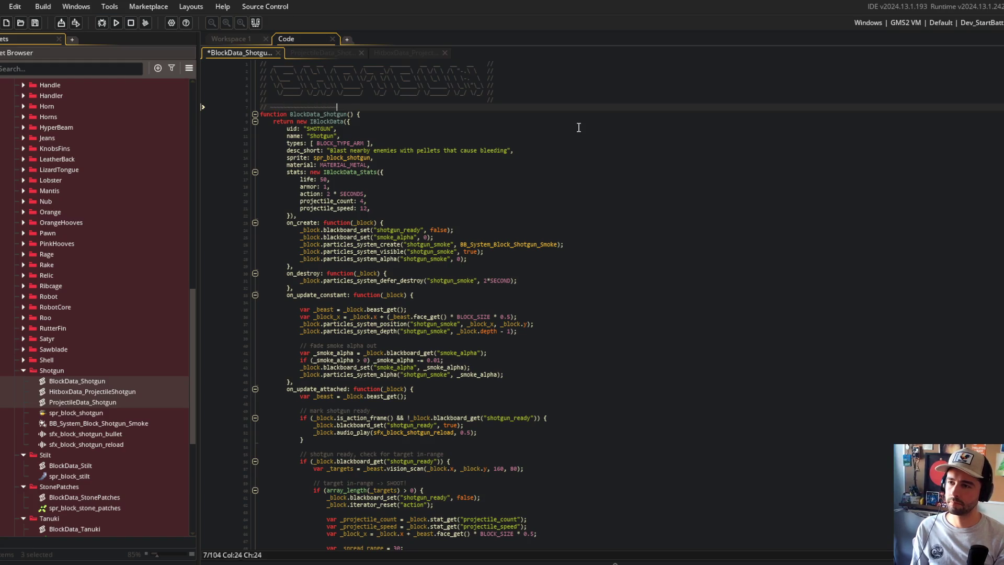
{"action": "type", "text": " //"}
{"action": "key", "text": "shift+Home"}
{"action": "key", "text": "ctrl+c"}
{"action": "key", "text": "ctrl+Home"}
{"action": "key", "text": "ctrl+v"}
{"action": "key", "text": "Return"}
{"action": "key", "text": "Left"}
{"action": "key", "text": "ctrl+s"}
Fold the BlockData_Shotgun function and rename the script to Block_Shotgun.
{"action": "left_click", "coordinate": [578, 127]}
{"action": "left_click", "coordinate": [533, 187]}
{"action": "key", "text": "ctrl+m"}
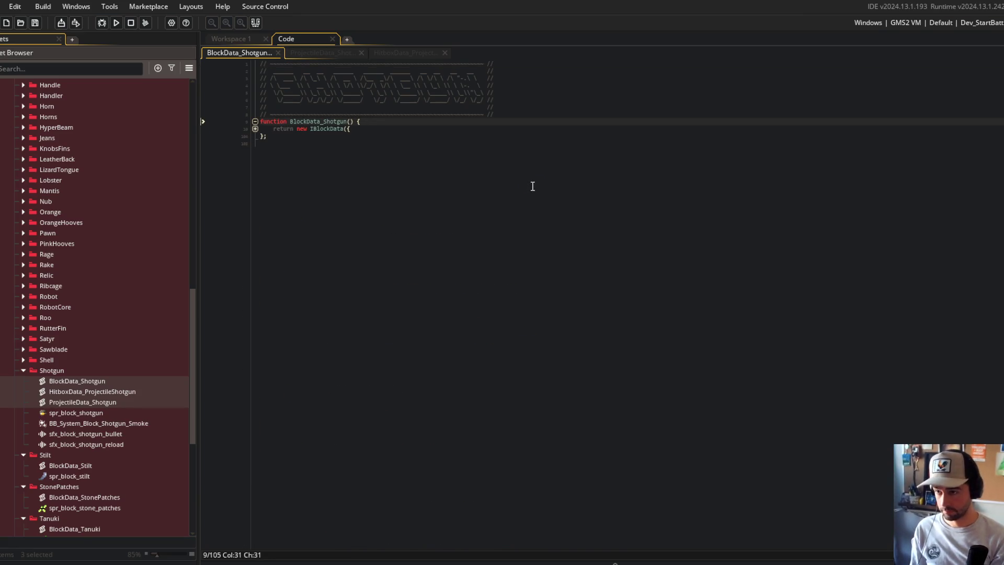
{"action": "left_click", "coordinate": [82, 382]}
{"action": "key", "text": "F2"}
{"action": "key", "text": "Delete"}
{"action": "key", "text": "Delete"}
{"action": "key", "text": "Delete"}
{"action": "key", "text": "Return"}
Take the projectile function from ProjectileData_Shotgun and bring up HitboxData_ProjectileShotgun's code.
{"action": "left_click", "coordinate": [620, 268]}
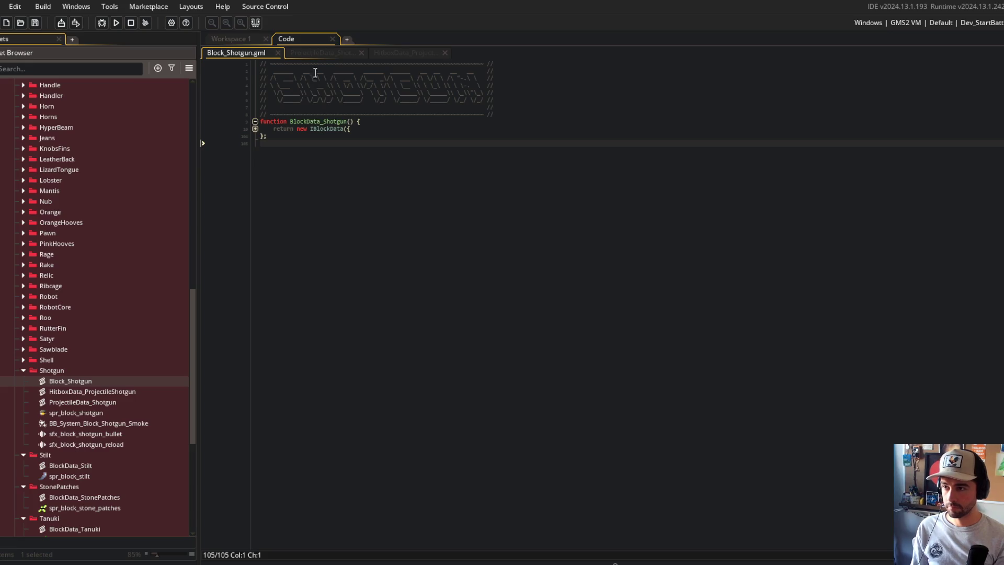
{"action": "left_click", "coordinate": [316, 52]}
{"action": "key", "text": "ctrl+shift+Tab"}
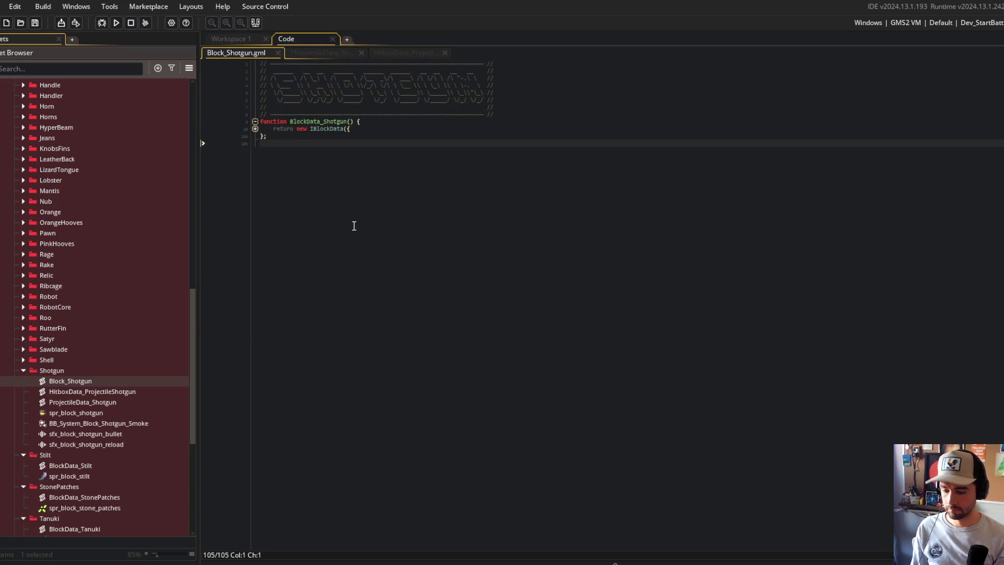
{"action": "left_click", "coordinate": [255, 128]}
{"action": "left_click", "coordinate": [405, 52]}
Move the hitbox function to the end of Block_Shotgun.gml and close the emptied scripts.
{"action": "key", "text": "ctrl+x"}
{"action": "left_click", "coordinate": [235, 53]}
{"action": "left_click", "coordinate": [375, 473]}
{"action": "key", "text": "ctrl+v"}
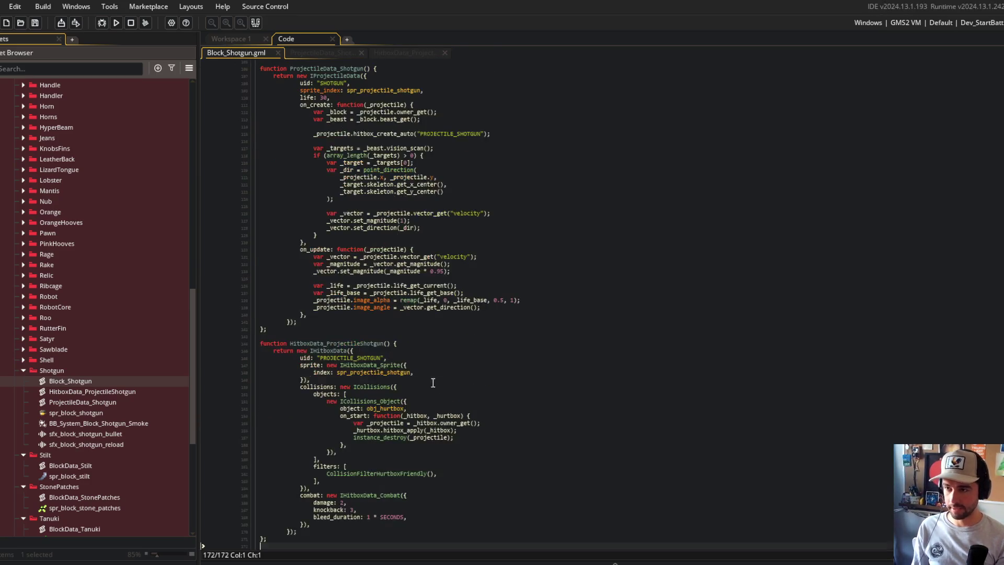
{"action": "middle_click", "coordinate": [306, 51]}
{"action": "middle_click", "coordinate": [307, 51]}
Unindent the pasted projectile and hitbox functions one level and save Block_Shotgun.
{"action": "left_click", "coordinate": [365, 148]}
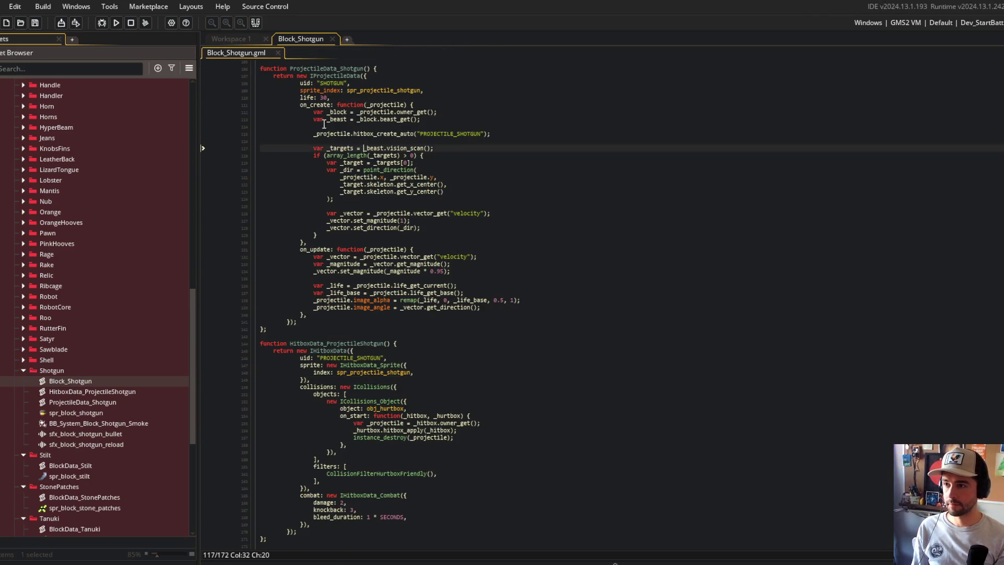
{"action": "left_click", "coordinate": [261, 84]}
{"action": "left_click", "coordinate": [260, 329], "text": "shift"}
{"action": "key", "text": "shift+Tab"}
{"action": "left_click", "coordinate": [354, 344]}
{"action": "left_click", "coordinate": [288, 356]}
{"action": "left_click", "coordinate": [295, 532], "text": "shift"}
{"action": "key", "text": "shift+Tab"}
{"action": "key", "text": "ctrl+s"}
{"action": "left_click", "coordinate": [429, 285]}
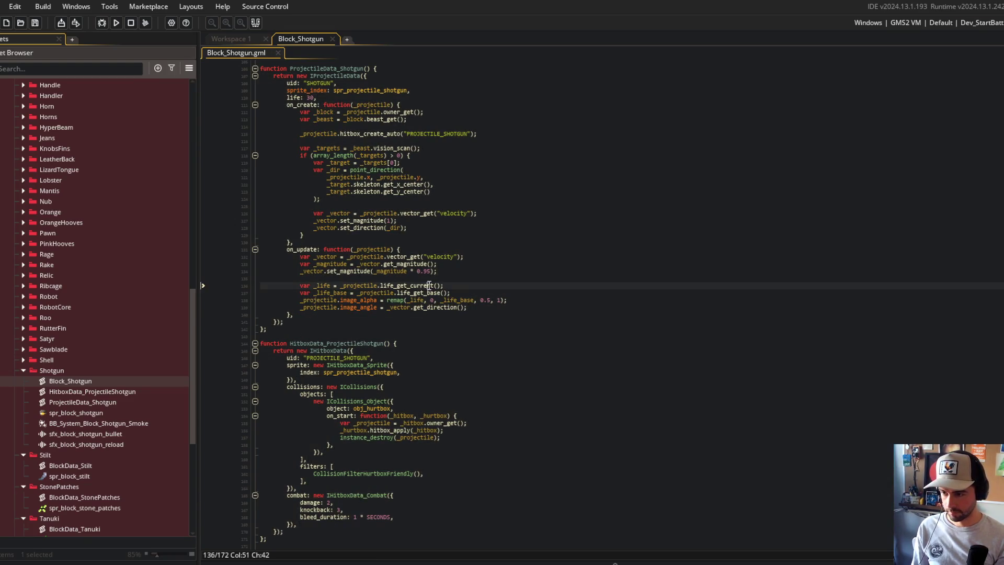
{"action": "scroll", "coordinate": [429, 285], "scroll_direction": "up", "scroll_amount": 4}
{"action": "left_click", "coordinate": [272, 222]}
Delete the HitboxData_ProjectileShotgun and ProjectileData_Shotgun scripts from the Asset Browser.
{"action": "left_click", "coordinate": [102, 393]}
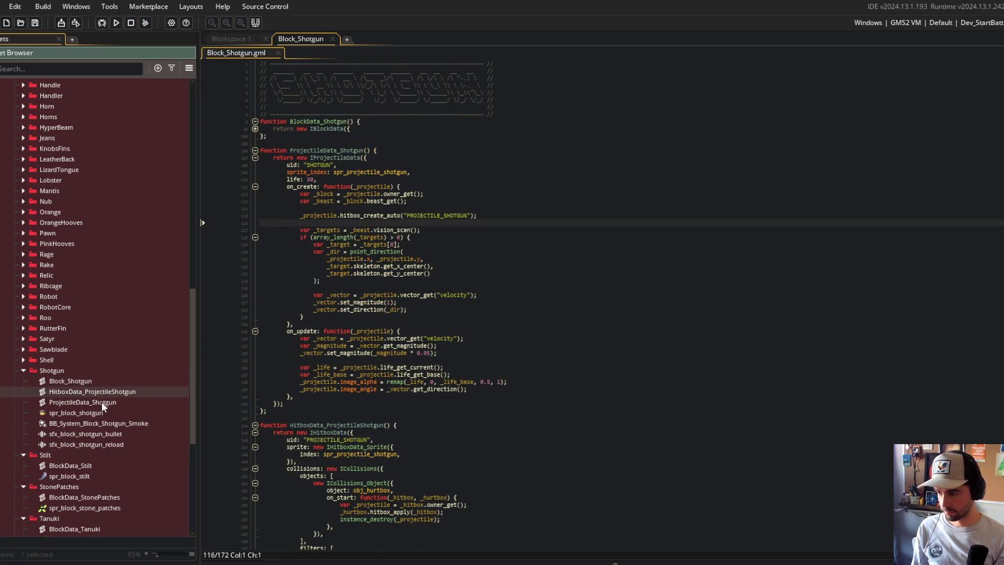
{"action": "left_click", "coordinate": [101, 400], "text": "shift"}
{"action": "key", "text": "Delete"}
{"action": "key", "text": "Return"}
Fold all three functions, then unfold BlockData_Shotgun and its stats block for review.
{"action": "left_click", "coordinate": [460, 252]}
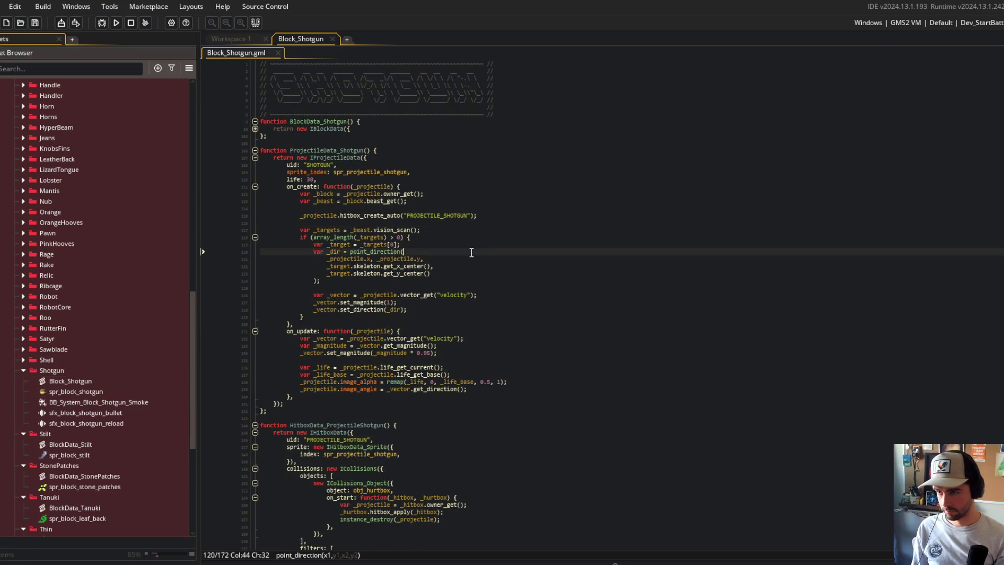
{"action": "scroll", "coordinate": [463, 239], "scroll_direction": "down", "scroll_amount": 4}
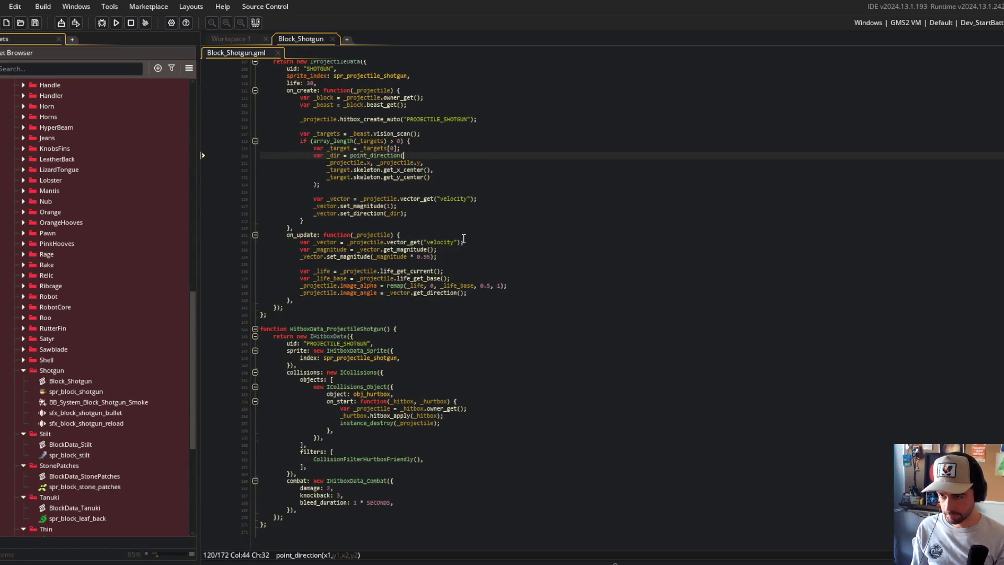
{"action": "scroll", "coordinate": [463, 238], "scroll_direction": "up", "scroll_amount": 4}
{"action": "left_click", "coordinate": [464, 239]}
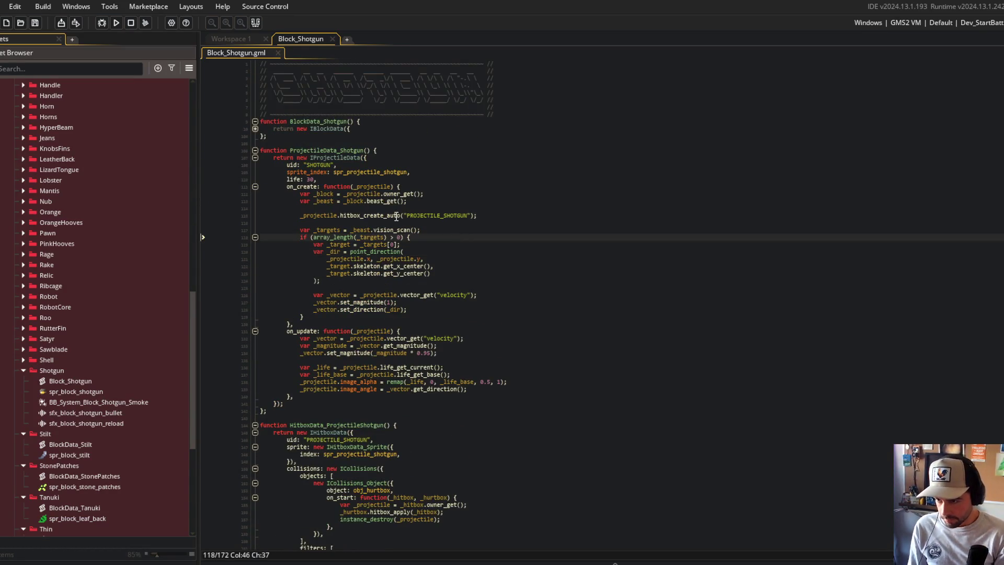
{"action": "key", "text": "ctrl+m"}
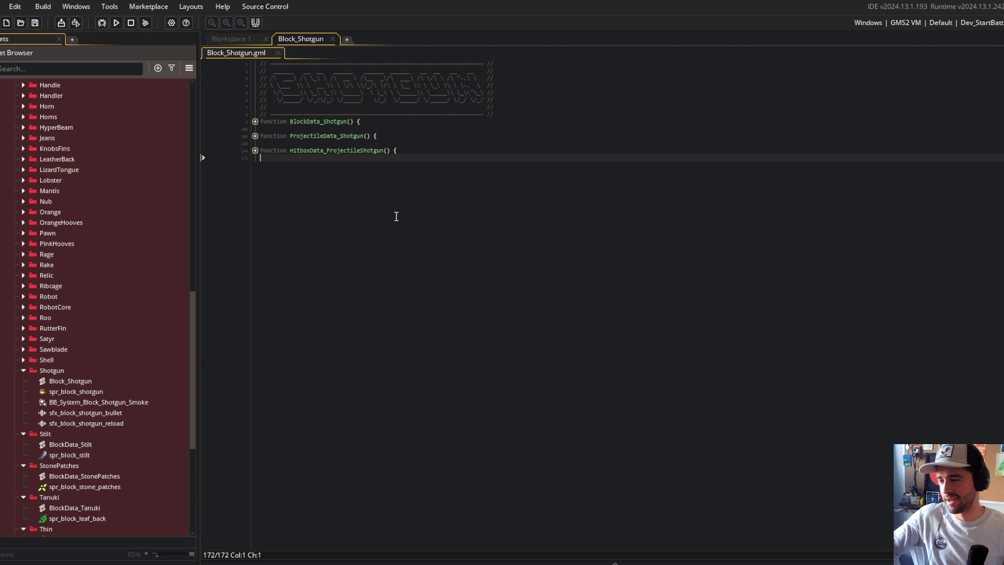
{"action": "left_click", "coordinate": [24, 371]}
{"action": "left_click", "coordinate": [24, 371]}
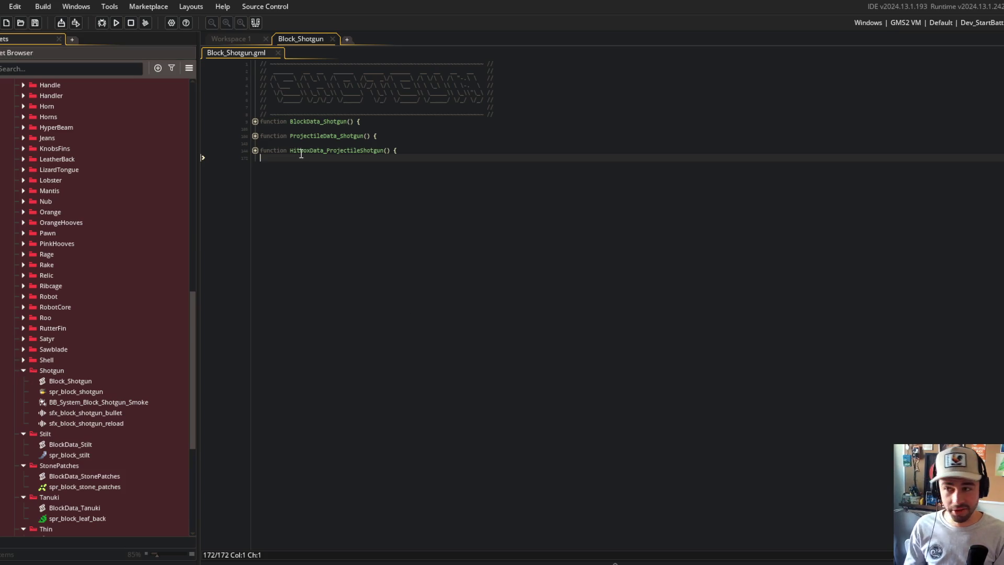
{"action": "left_click", "coordinate": [256, 121]}
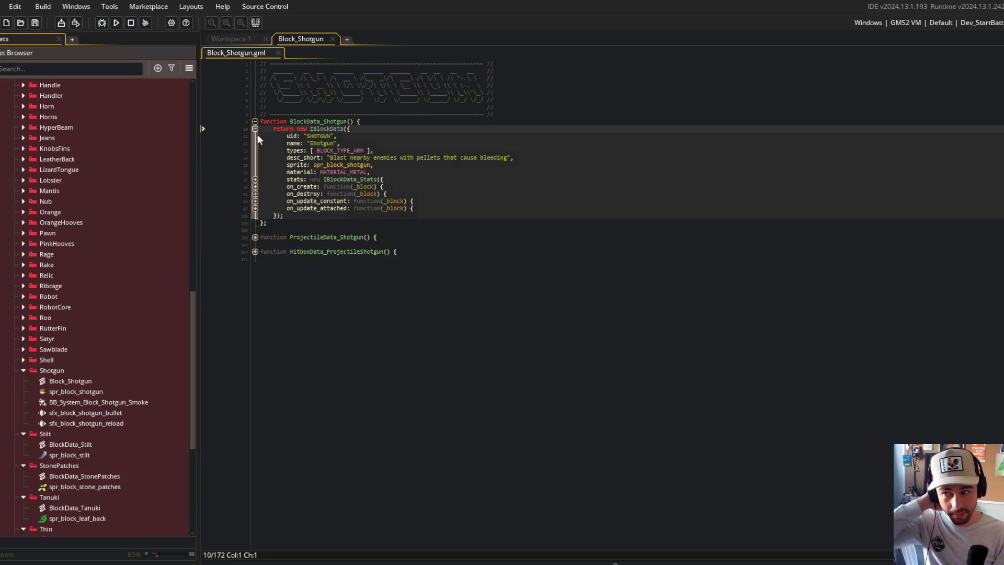
{"action": "left_click", "coordinate": [256, 179]}
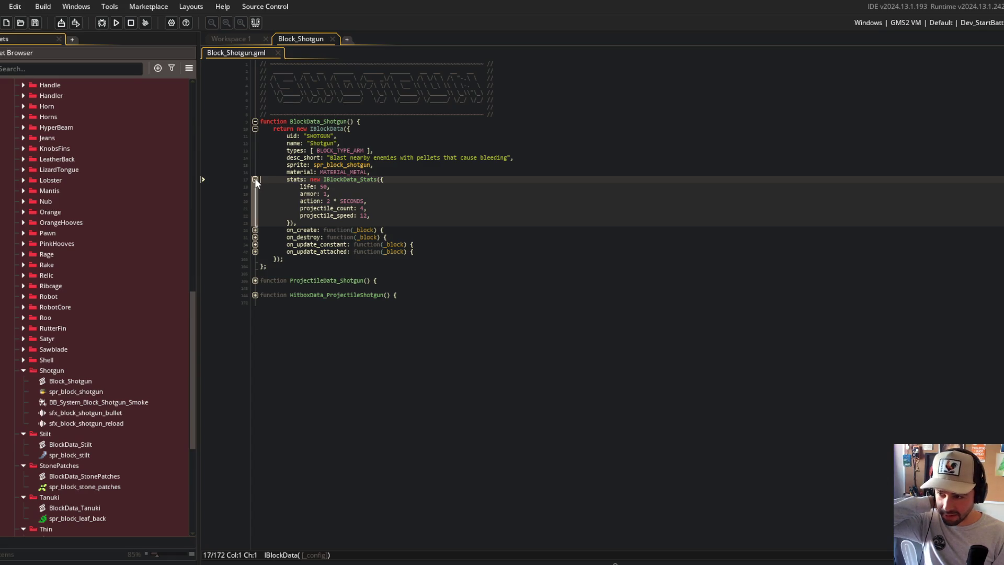
Expand on_update_attached and its shotgun_ready blocks to find the vision_scan 160, 80 arguments.
{"action": "left_click", "coordinate": [255, 179]}
{"action": "left_click", "coordinate": [255, 201]}
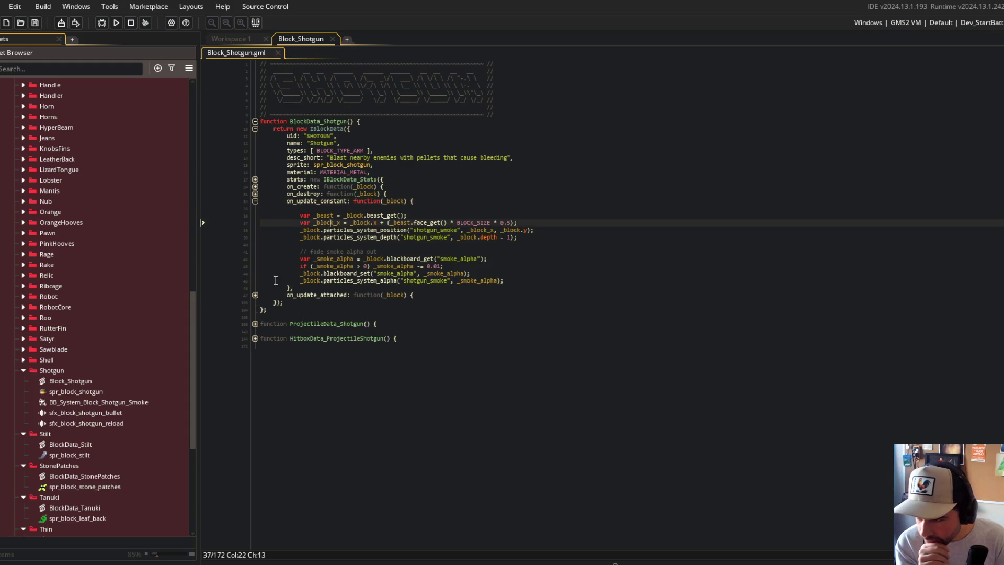
{"action": "left_click", "coordinate": [256, 201]}
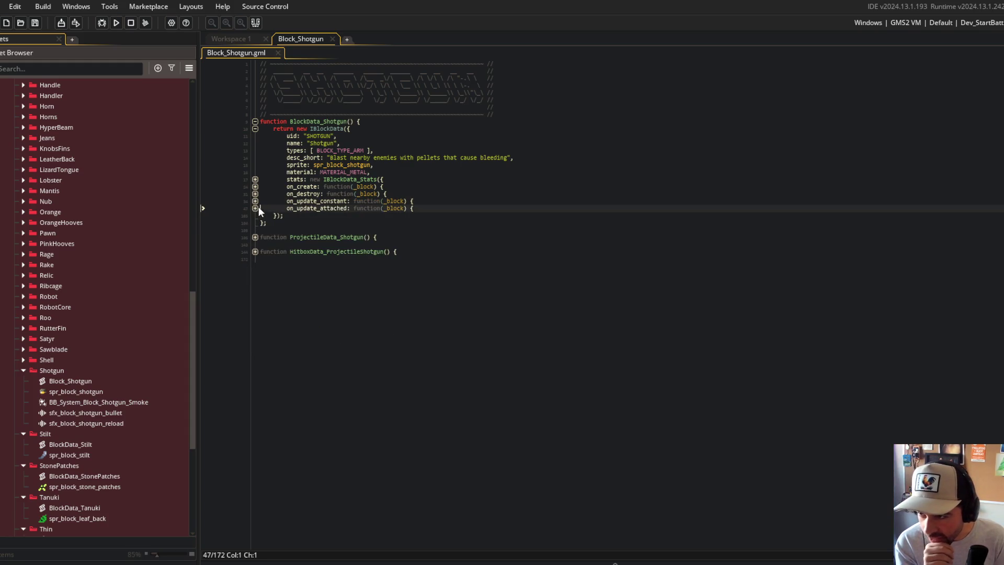
{"action": "left_click", "coordinate": [255, 208]}
{"action": "left_click", "coordinate": [254, 236]}
{"action": "left_click", "coordinate": [255, 281]}
{"action": "left_click", "coordinate": [256, 309]}
{"action": "left_click", "coordinate": [451, 317]}
{"action": "left_click_drag", "start_coordinate": [493, 287], "coordinate": [524, 288]}
{"action": "left_click", "coordinate": [548, 280]}
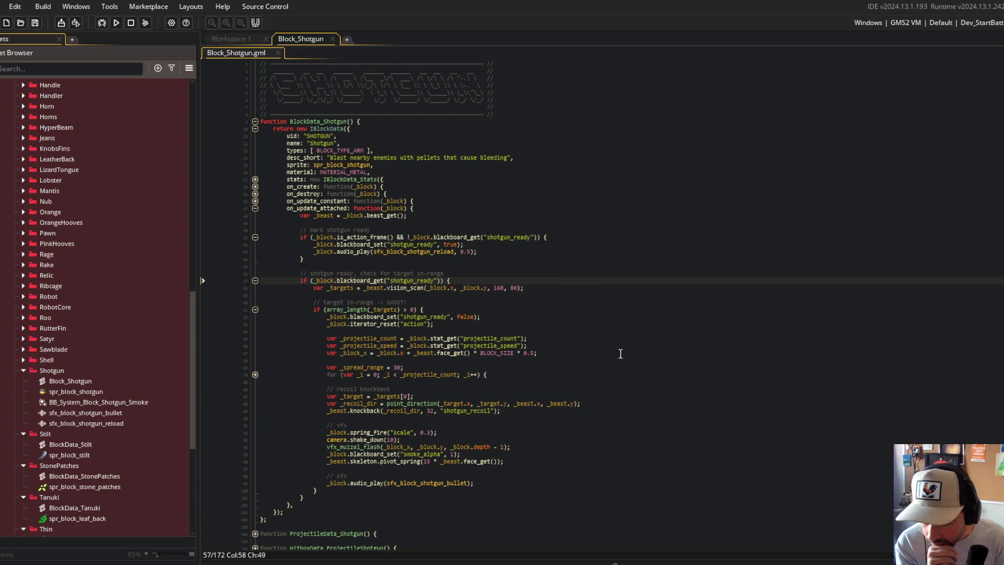
Add 'var _range = 160;' inside the shotgun_ready check and save.
{"action": "key", "text": "Return"}
{"action": "type", "text": "var _range = "}
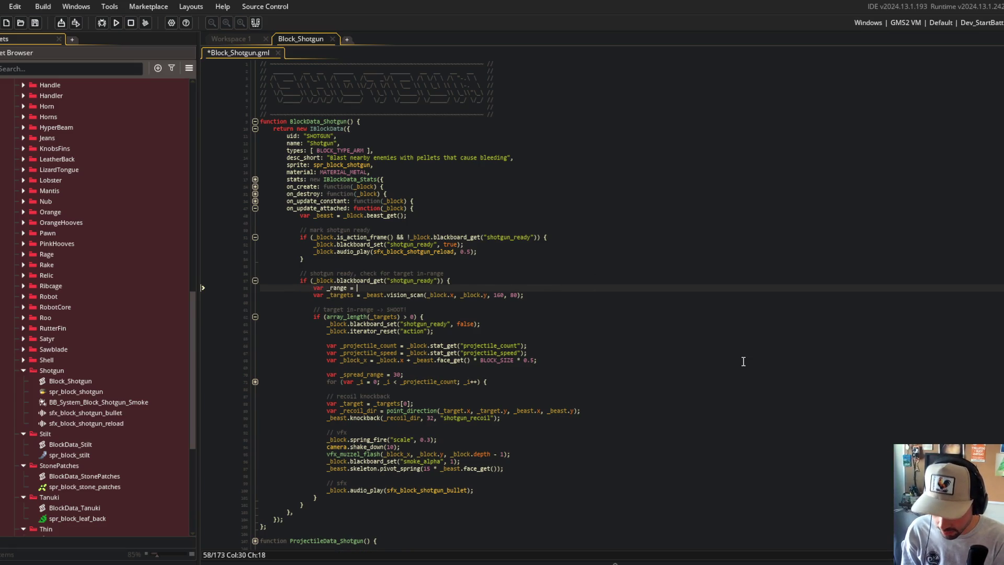
{"action": "type", "text": "160;"}
{"action": "key", "text": "ctrl+s"}
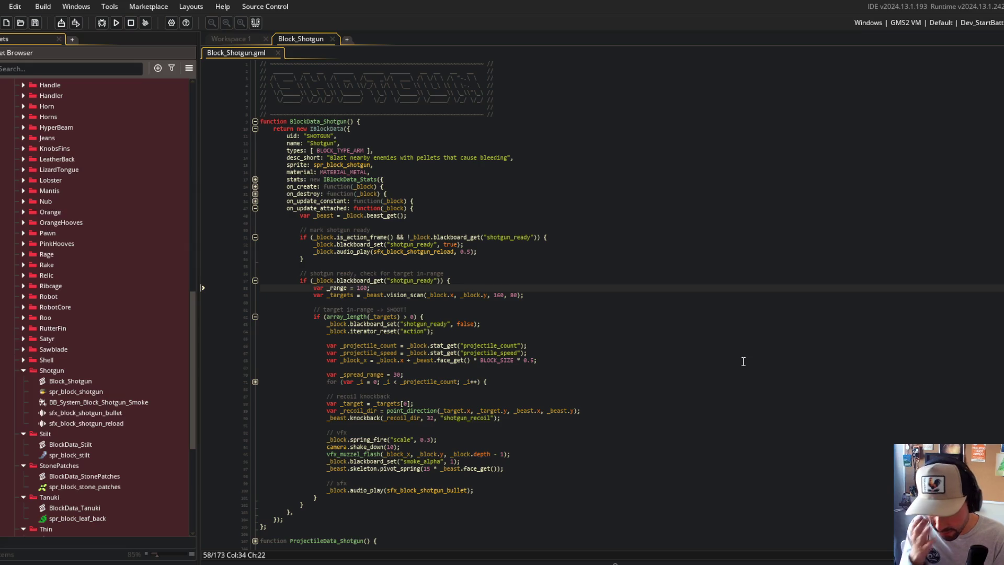
Replace vision_scan's 160 and 80 arguments with _range and _range*0.5, then save.
{"action": "key", "text": "Home"}
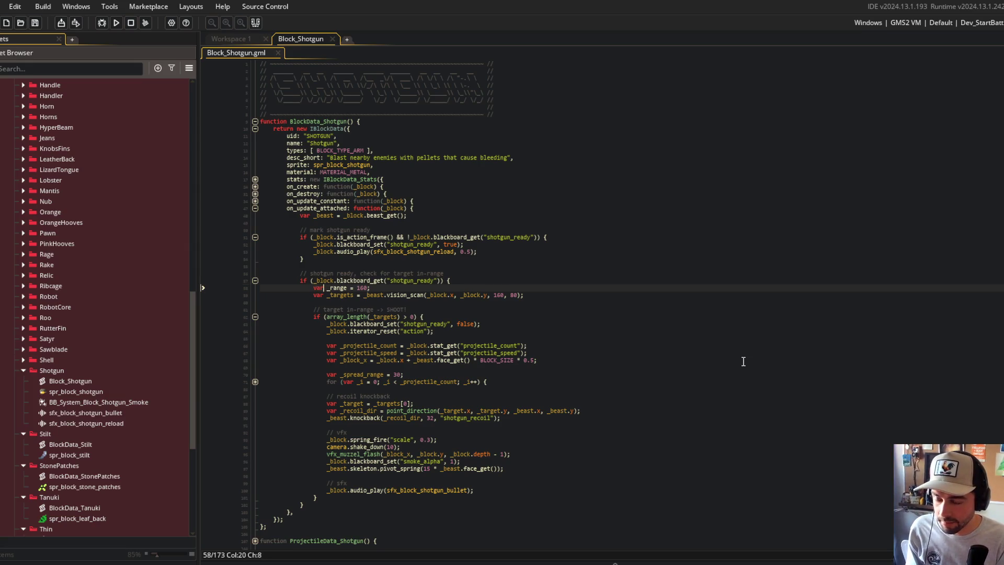
{"action": "key", "text": "Down"}
{"action": "key", "text": "End"}
{"action": "key", "text": "ctrl+Left"}
{"action": "key", "text": "ctrl+Left"}
{"action": "key", "text": "ctrl+Left"}
{"action": "key", "text": "ctrl+BackSpace"}
{"action": "type", "text": "_r"}
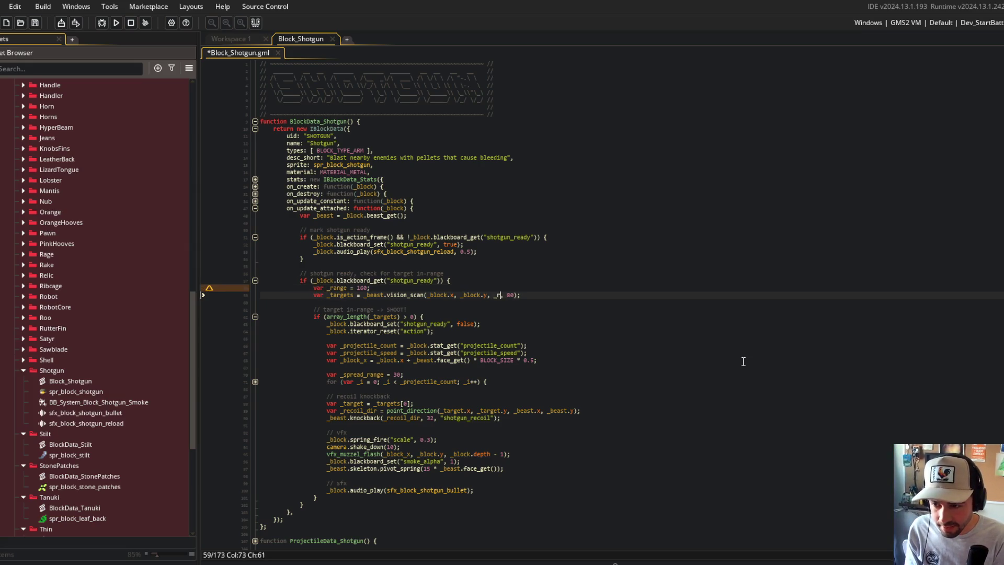
{"action": "key", "text": "Tab"}
{"action": "key", "text": "ctrl+Right"}
{"action": "key", "text": "ctrl+BackSpace"}
{"action": "type", "text": "_range*0.5"}
{"action": "key", "text": "ctrl+s"}
Move up to the Shotgun stats list and open a new line after the action stat.
{"action": "key", "text": "Up"}
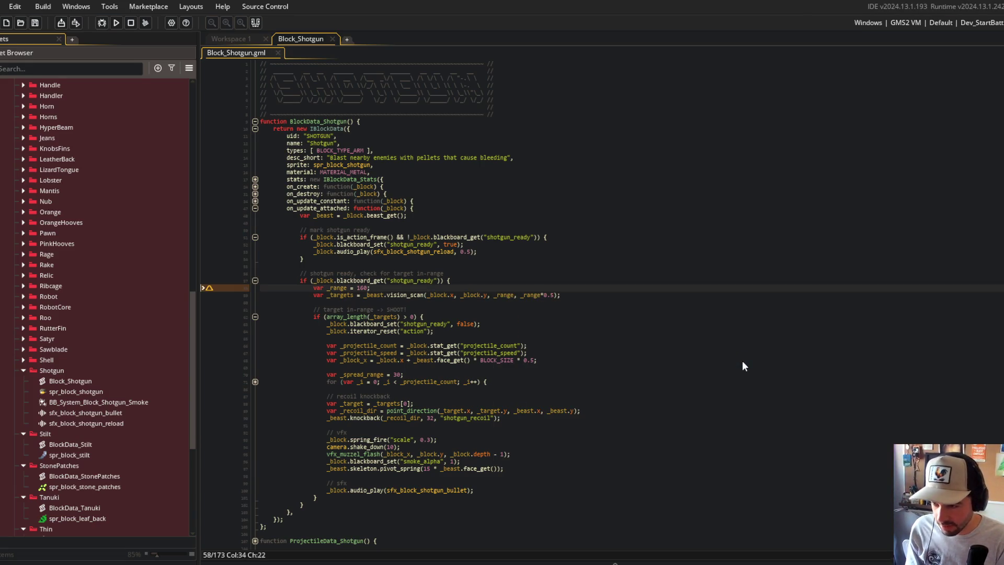
{"action": "key", "text": "Up"}
{"action": "key", "text": "Up"}
{"action": "key", "text": "Up"}
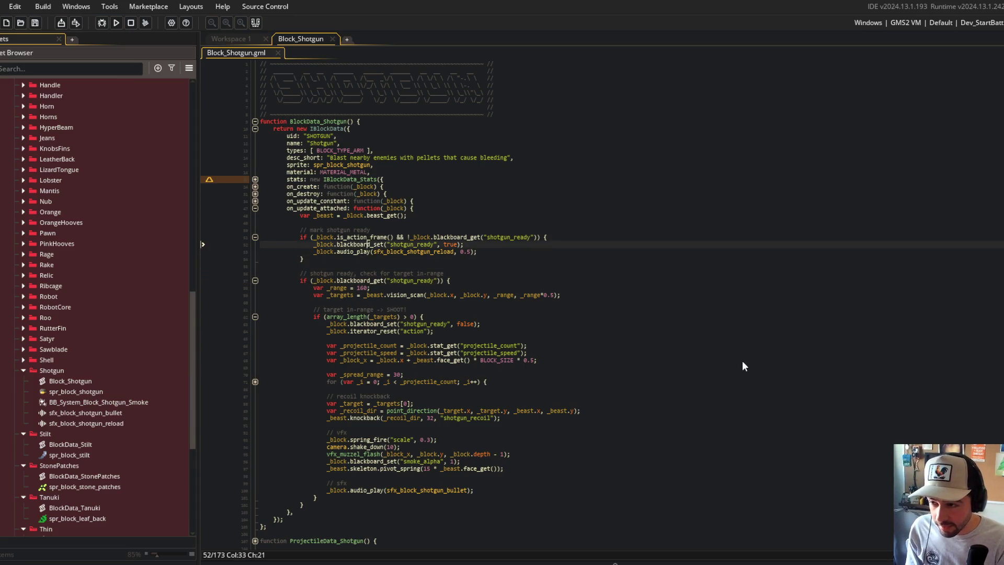
{"action": "key", "text": "Up"}
{"action": "key", "text": "Up"}
{"action": "key", "text": "Up"}
{"action": "key", "text": "Down"}
{"action": "key", "text": "Down"}
{"action": "key", "text": "Down"}
{"action": "key", "text": "Return"}
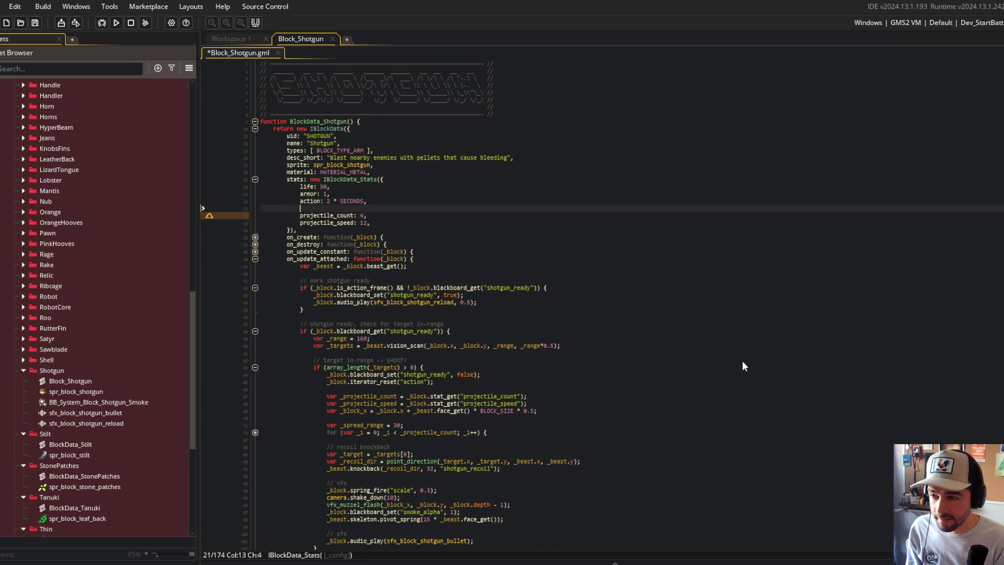
Add attack_range: 160 to the Shotgun stats and replace the hard-coded 160 with _block.stat_get("attack_range").
{"action": "type", "text": "attack_range: 160,"}
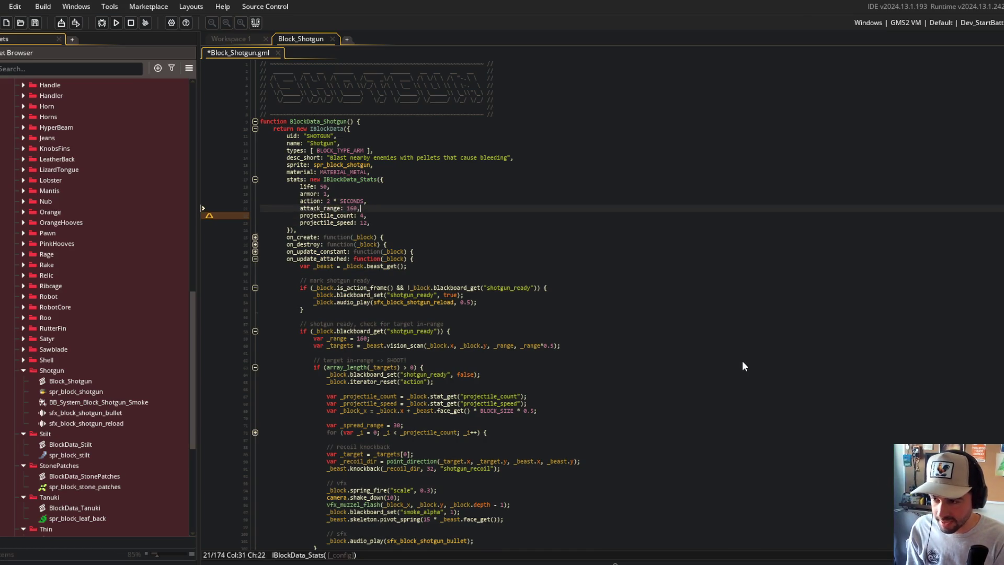
{"action": "key", "text": "ctrl+s"}
{"action": "left_click", "coordinate": [437, 339]}
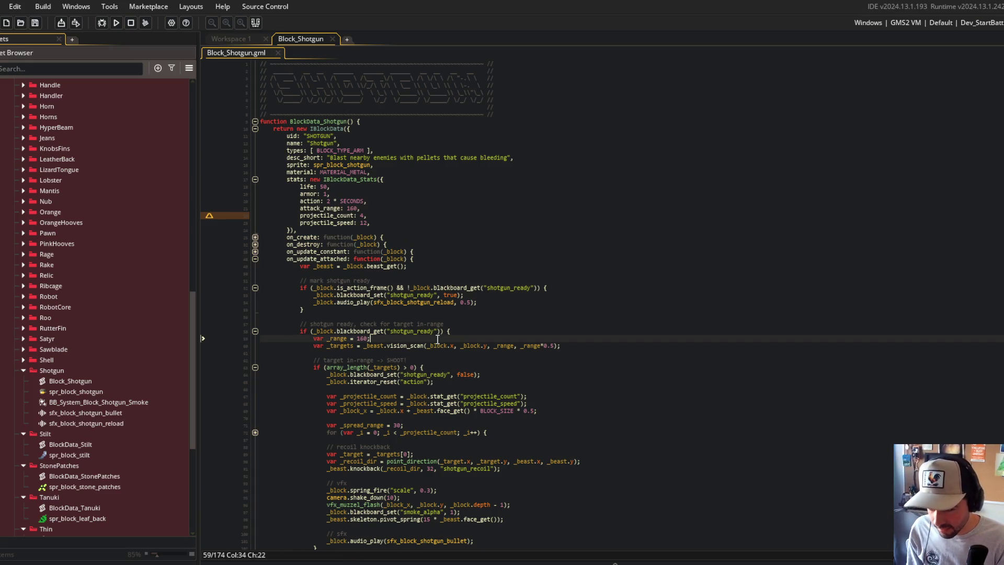
{"action": "key", "text": "BackSpace"}
{"action": "key", "text": "BackSpace"}
{"action": "key", "text": "BackSpace"}
{"action": "type", "text": "_block."}
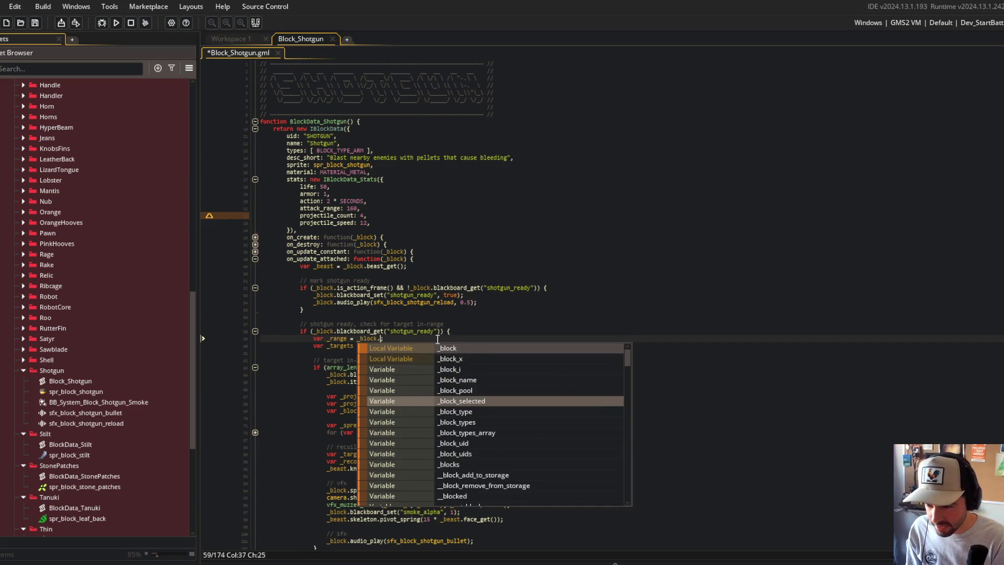
{"action": "type", "text": "stat_get(\"atta"}
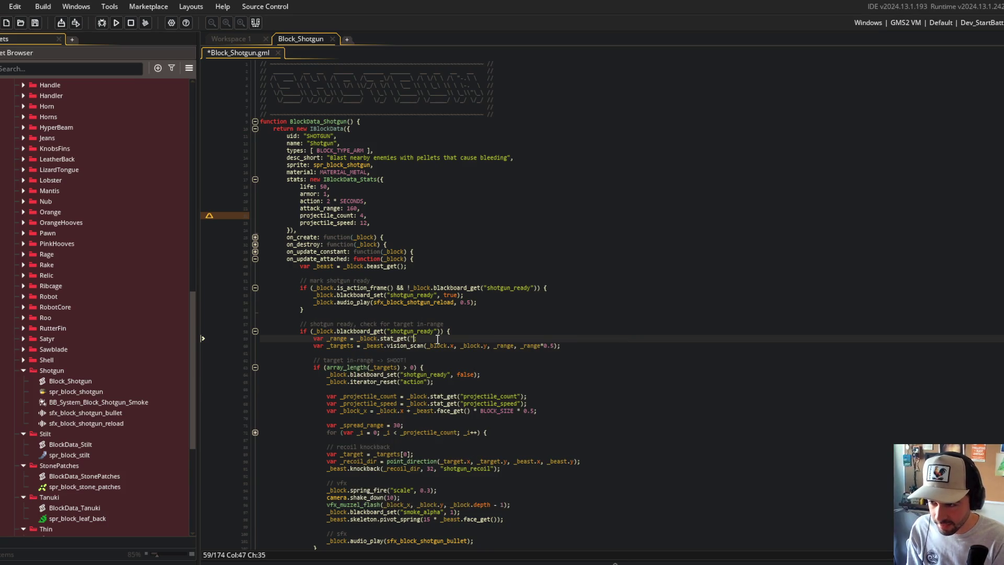
{"action": "type", "text": "ck_range\");"}
{"action": "key", "text": "ctrl+s"}
Review the Shotgun update and ready-check code, selecting the lines from material down to on_destroy.
{"action": "left_click", "coordinate": [615, 194]}
{"action": "scroll", "coordinate": [524, 213], "scroll_direction": "down", "scroll_amount": 2}
{"action": "left_click", "coordinate": [481, 199]}
{"action": "left_click", "coordinate": [627, 271]}
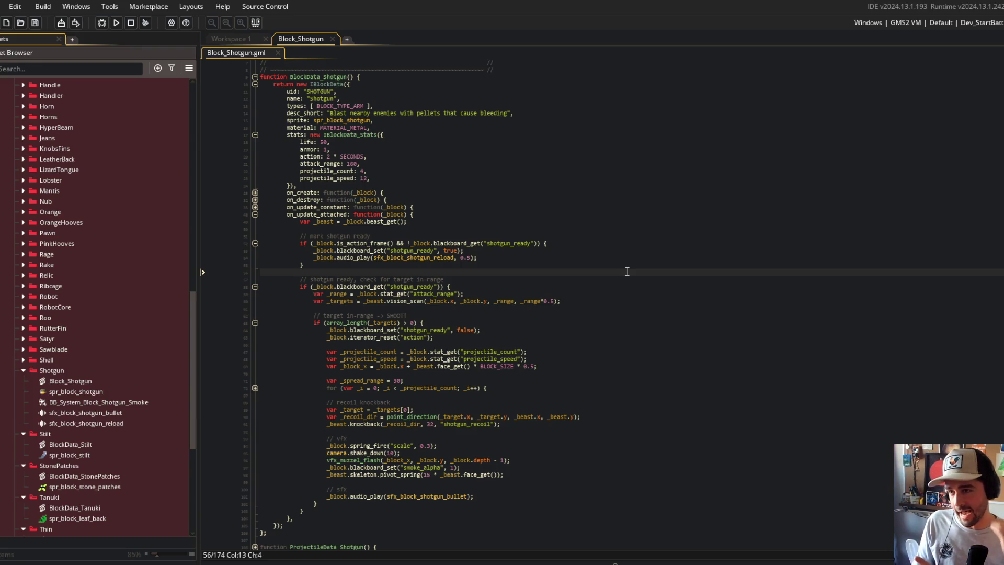
{"action": "left_click", "coordinate": [474, 251]}
{"action": "scroll", "coordinate": [473, 250], "scroll_direction": "down", "scroll_amount": 2}
{"action": "left_click", "coordinate": [360, 250]}
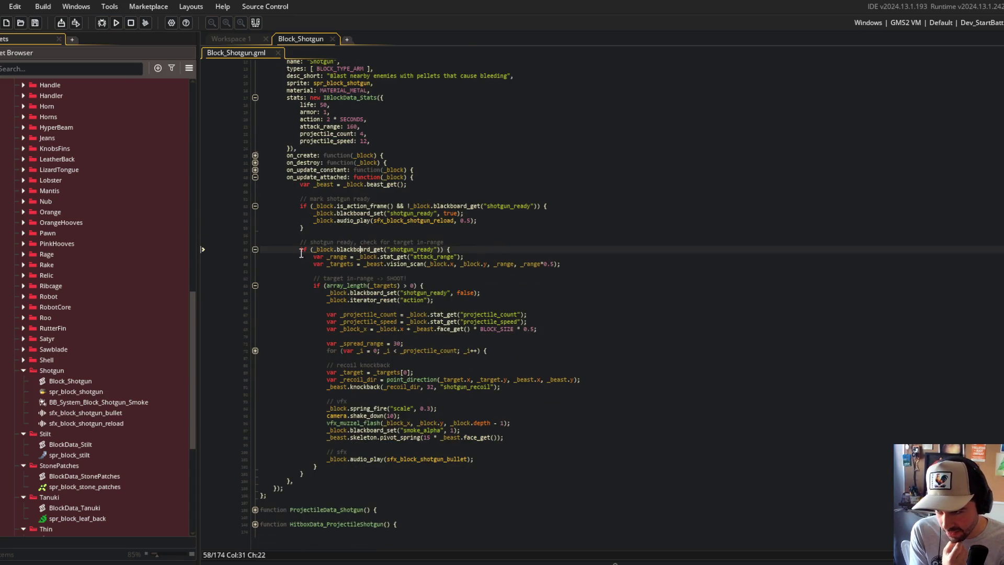
{"action": "left_click", "coordinate": [521, 283]}
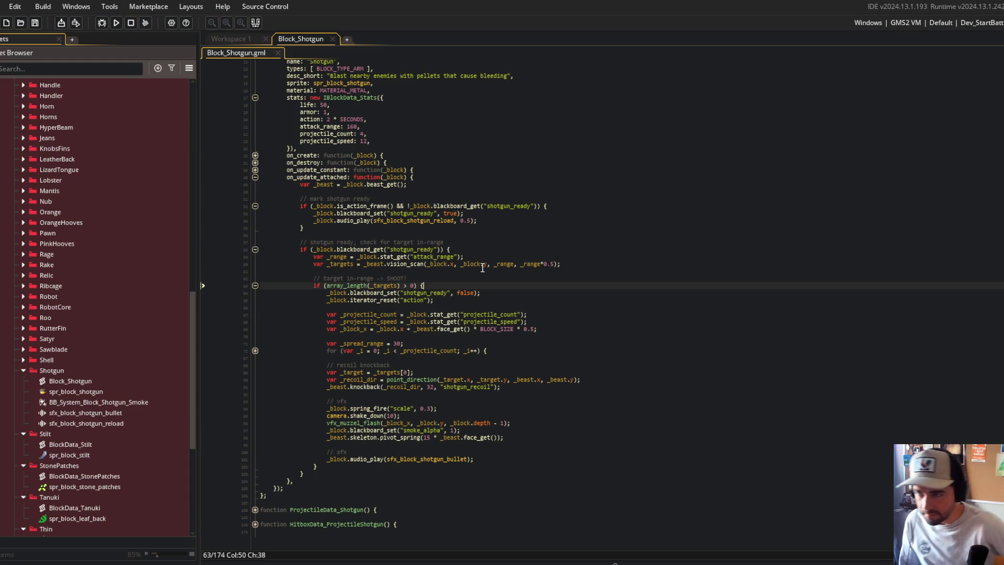
{"action": "left_click", "coordinate": [386, 184]}
{"action": "mouse_move", "coordinate": [262, 90]}
{"action": "left_mouse_down"}
{"action": "mouse_move", "coordinate": [366, 120]}
{"action": "mouse_move", "coordinate": [387, 163]}
{"action": "left_mouse_up"}
{"action": "left_click", "coordinate": [242, 39]}
Add the line '--- classify stat types for dynamic batch buffs/debuffs' to the todo.txt release list.
{"action": "key", "text": "ctrl+t"}
{"action": "type", "text": "todo"}
{"action": "key", "text": "Return"}
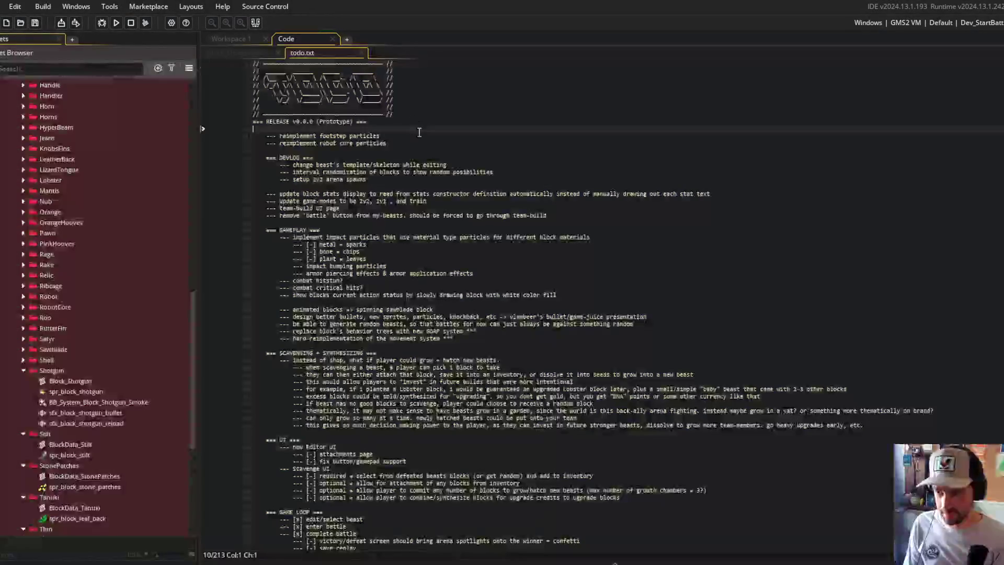
{"action": "key", "text": "Down"}
{"action": "key", "text": "End"}
{"action": "key", "text": "Return"}
{"action": "type", "text": "--- classifg"}
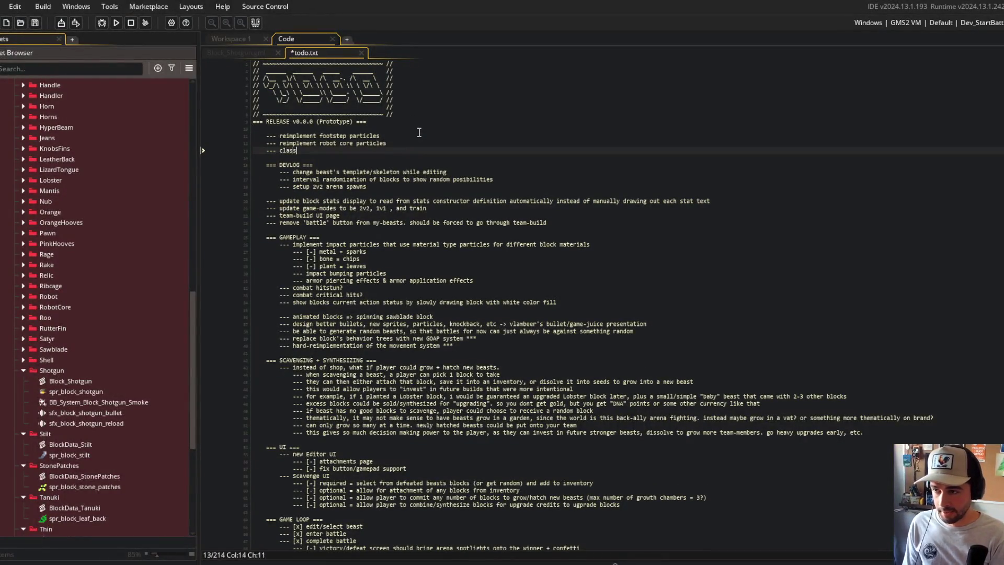
{"action": "key", "text": "BackSpace"}
{"action": "key", "text": "BackSpace"}
{"action": "type", "text": "fy stat"}
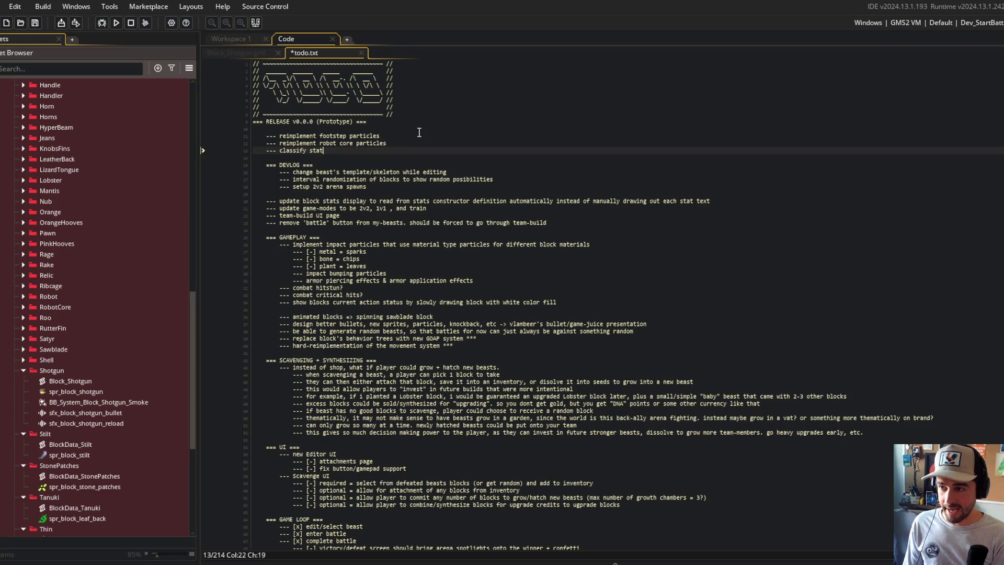
{"action": "type", "text": " types for "}
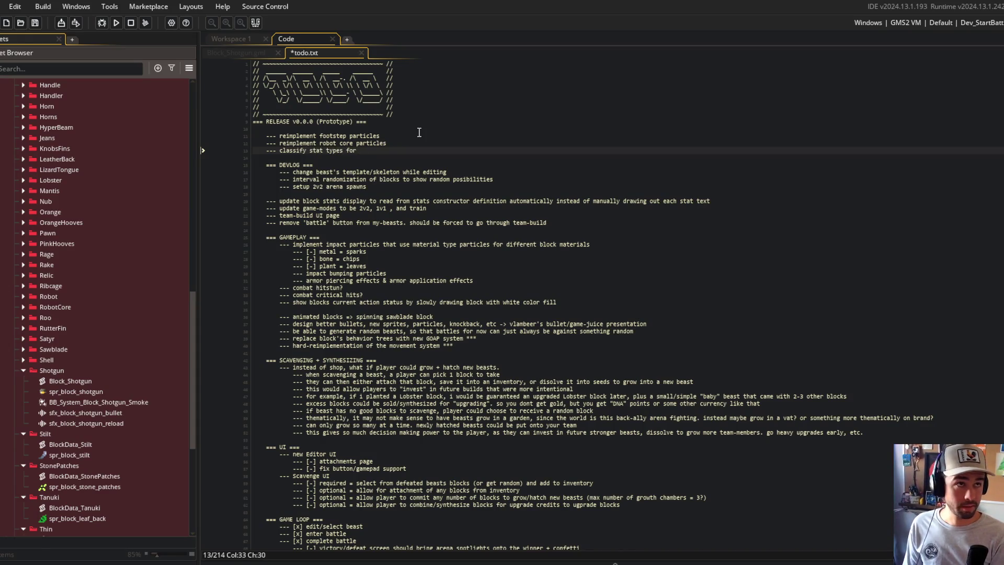
{"action": "type", "text": "dynamic batch buffs/debuffs"}
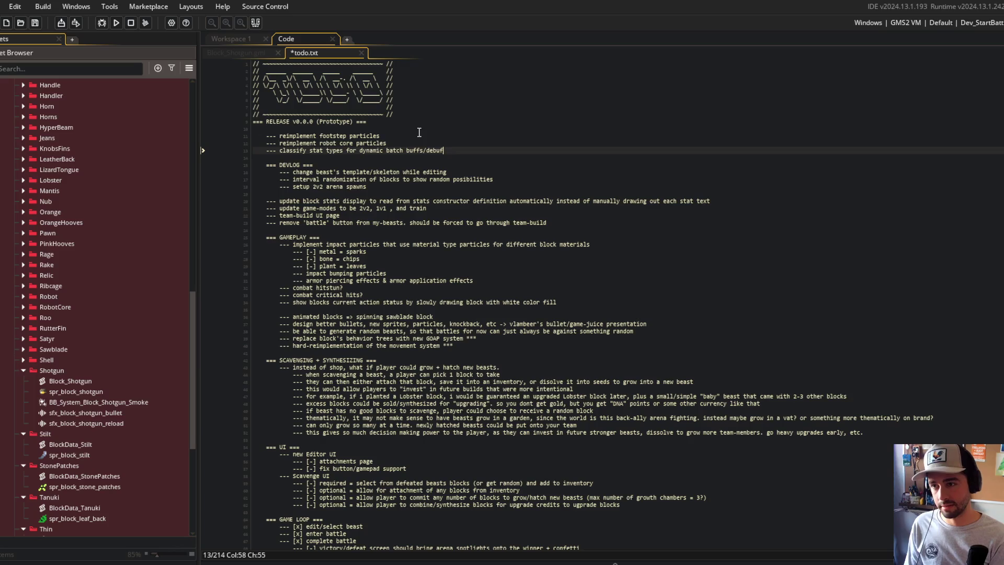
Save and close todo.txt, returning to the Shotgun stats code.
{"action": "key", "text": "ctrl+s"}
{"action": "key", "text": "ctrl+w"}
{"action": "left_click", "coordinate": [391, 133]}
Look over the Shotgun action stat, ready-check range and on_destroy lines once more.
{"action": "scroll", "coordinate": [425, 198], "scroll_direction": "up", "scroll_amount": 3}
{"action": "left_click", "coordinate": [364, 200]}
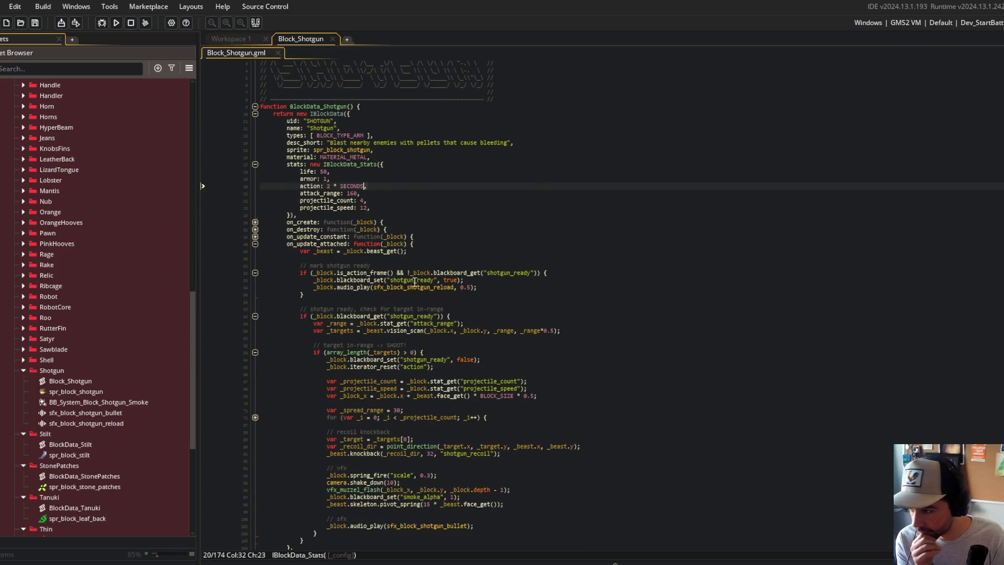
{"action": "scroll", "coordinate": [413, 259], "scroll_direction": "down", "scroll_amount": 3}
{"action": "scroll", "coordinate": [420, 257], "scroll_direction": "up", "scroll_amount": 3}
{"action": "scroll", "coordinate": [420, 258], "scroll_direction": "down", "scroll_amount": 3}
{"action": "left_click", "coordinate": [580, 250]}
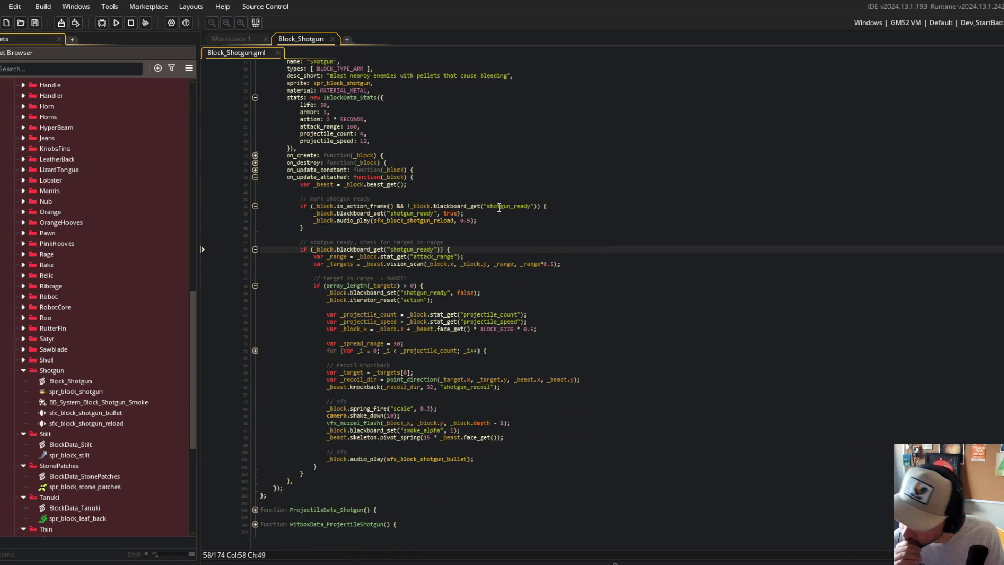
{"action": "left_click", "coordinate": [389, 163]}
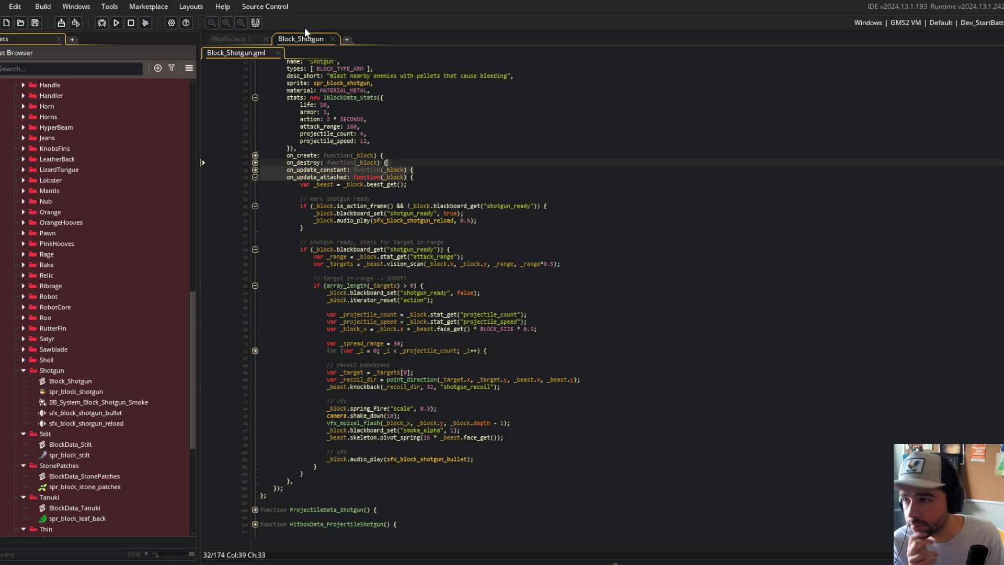
{"action": "left_click", "coordinate": [390, 205]}
{"action": "scroll", "coordinate": [84, 404], "scroll_direction": "down", "scroll_amount": 3}
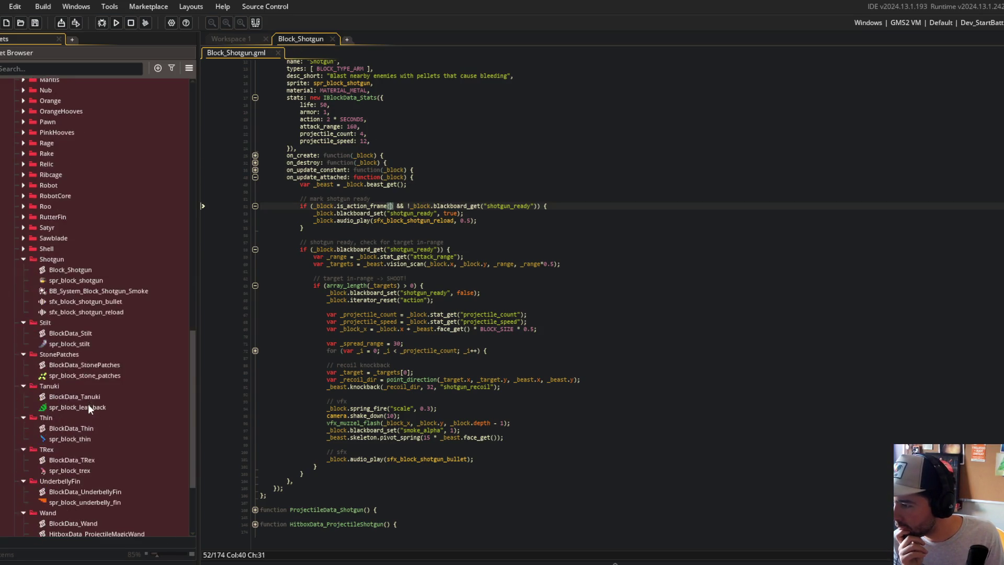
{"action": "scroll", "coordinate": [87, 397], "scroll_direction": "down", "scroll_amount": 3}
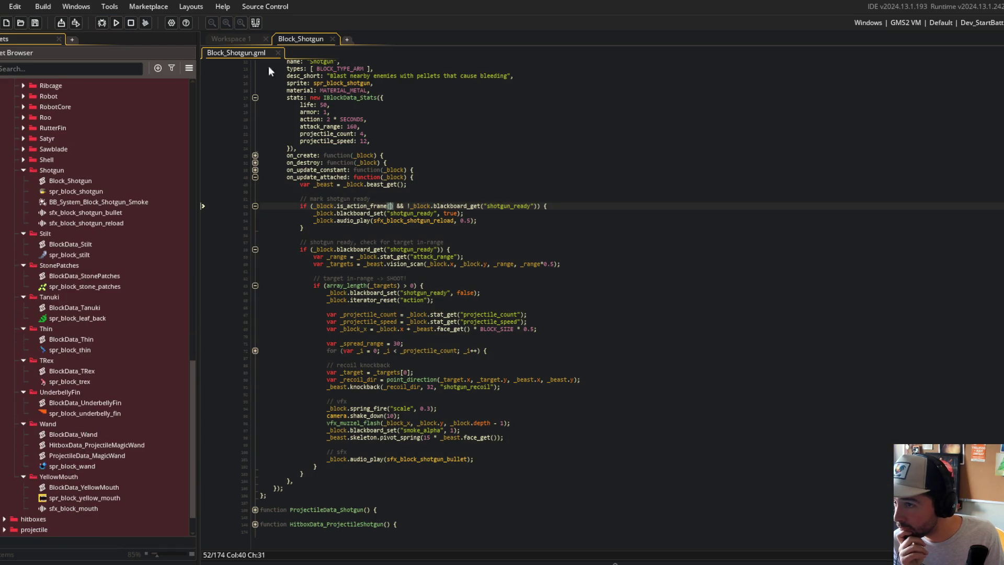
Close the Shotgun code and open BlockData_Wand through ProjectileData_MagicWand together with Edit All.
{"action": "middle_click", "coordinate": [312, 35]}
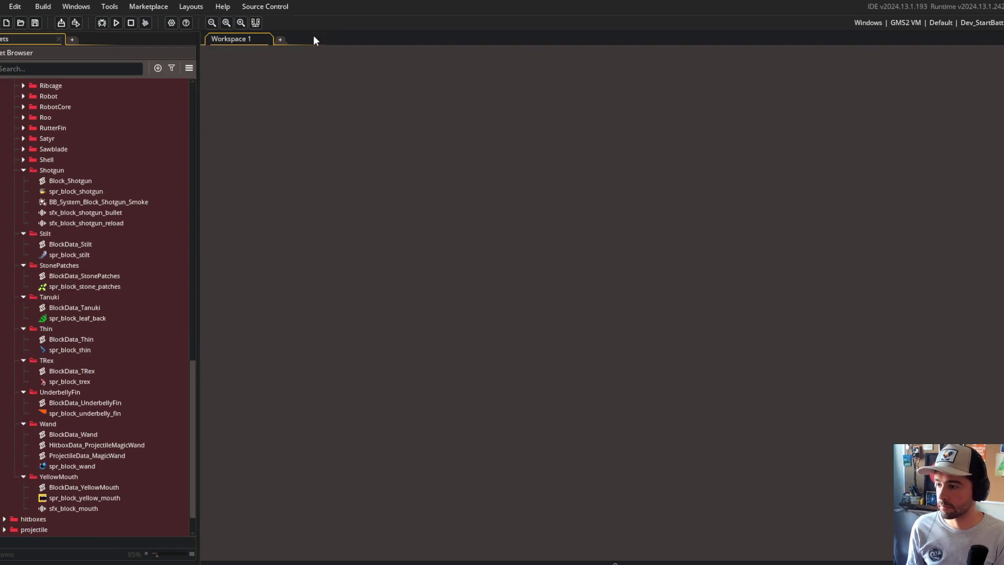
{"action": "left_click", "coordinate": [97, 436]}
{"action": "left_click", "coordinate": [96, 455], "text": "shift"}
{"action": "right_click", "coordinate": [97, 454]}
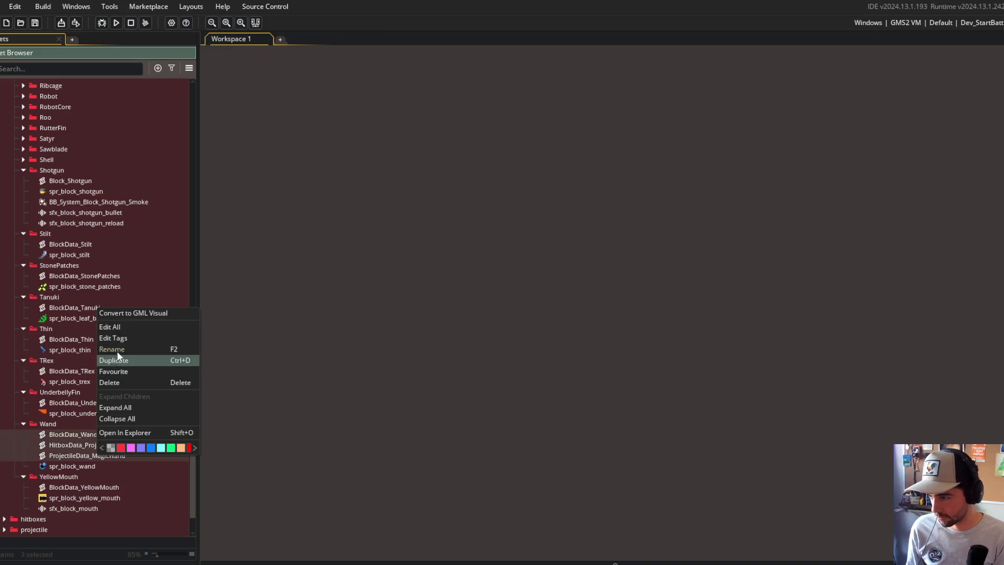
{"action": "left_click", "coordinate": [122, 327]}
{"action": "left_click", "coordinate": [250, 54]}
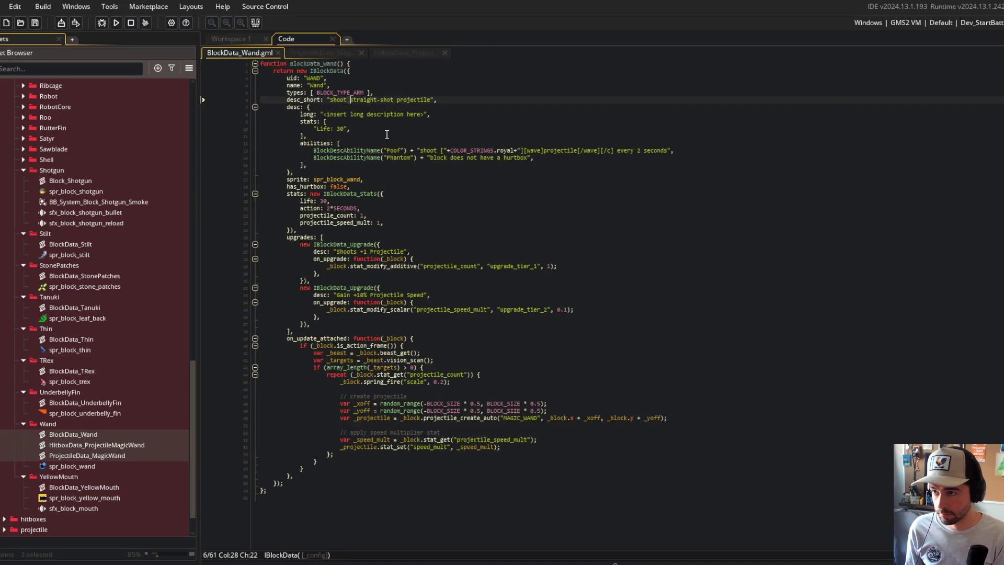
Generate a 'wand' ASCII-art banner in the browser generator and copy it.
{"action": "key", "text": "alt+Tab"}
{"action": "triple_click", "coordinate": [609, 119]}
{"action": "type", "text": "wand"}
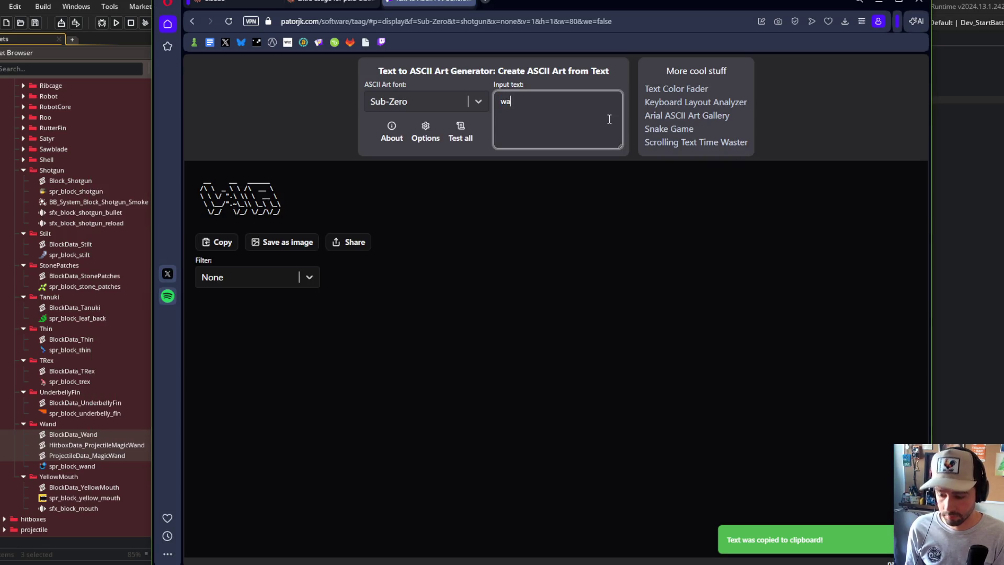
{"action": "left_click", "coordinate": [233, 246]}
{"action": "key", "text": "alt+Tab"}
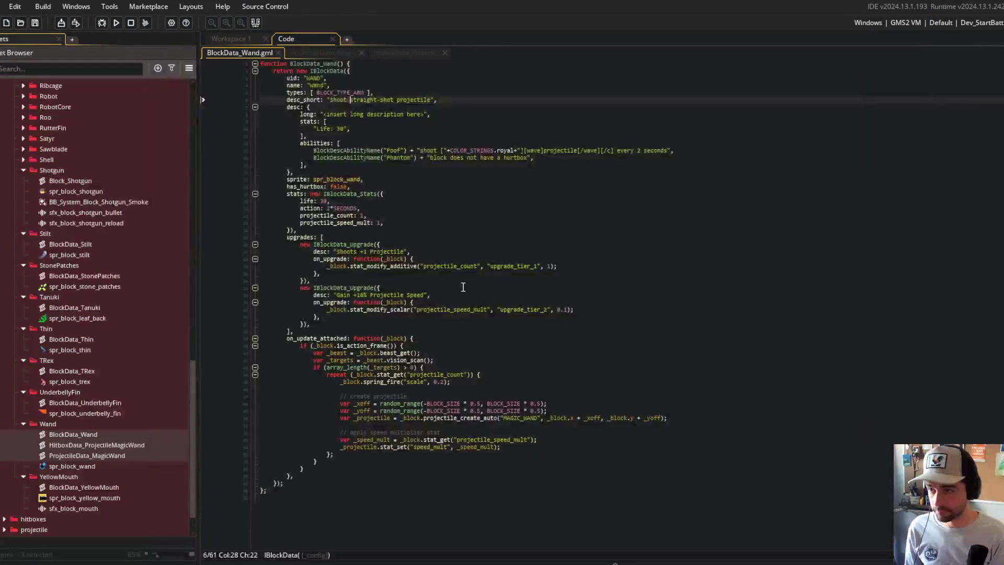
Paste the WAND ASCII banner into BlockData_Wand, framed by dashed // comment lines above and below.
{"action": "key", "text": "ctrl+v"}
{"action": "key", "text": "ctrl+v"}
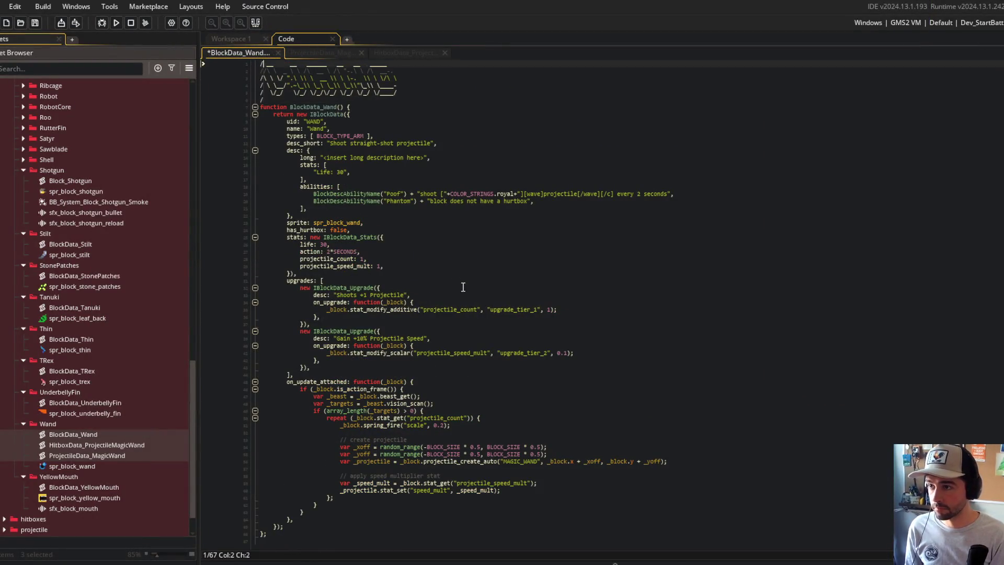
{"action": "key", "text": "Return"}
{"action": "type", "text": "//  "}
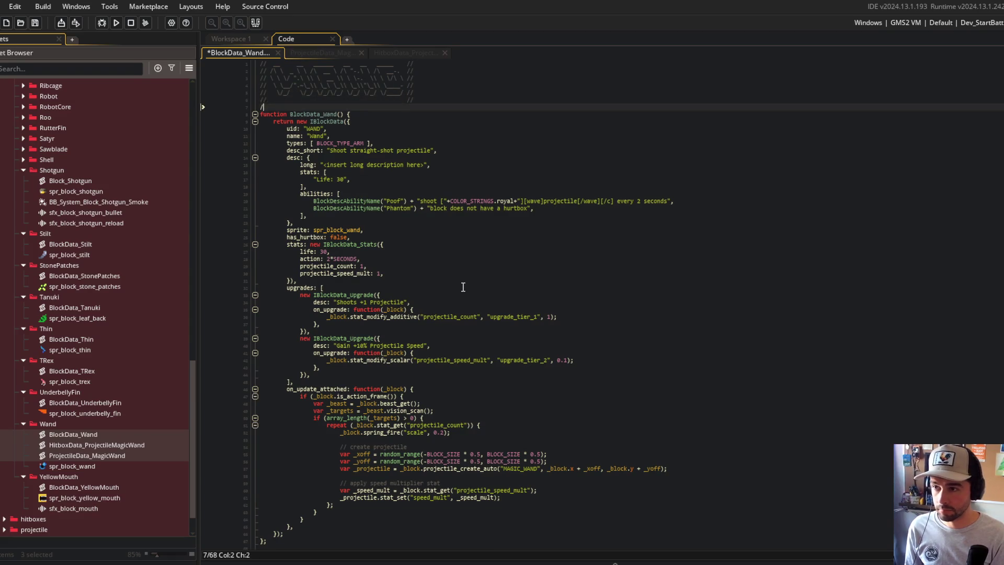
{"action": "type", "text": "---------------------------------"}
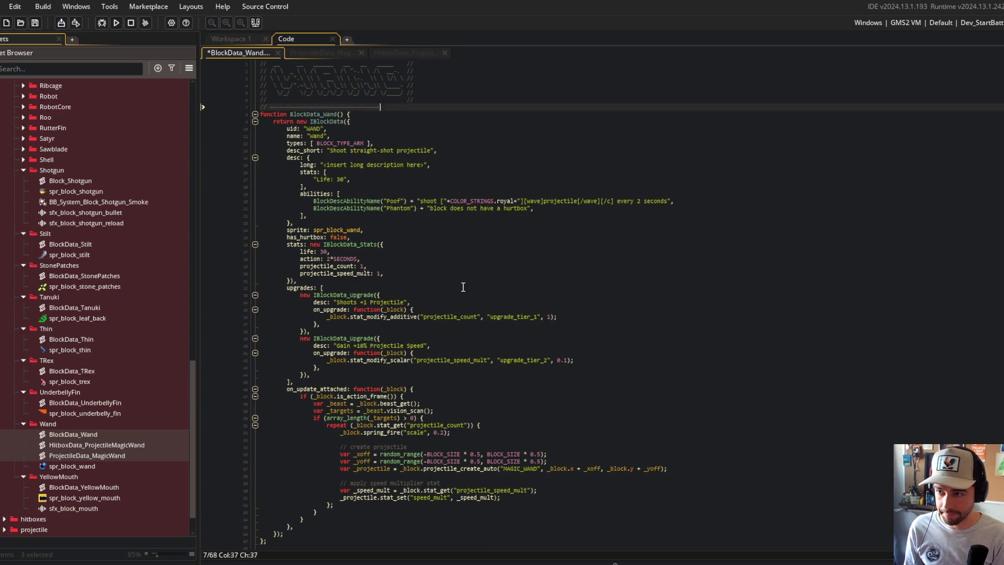
{"action": "type", "text": "-----/"}
{"action": "key", "text": "ctrl+c"}
{"action": "key", "text": "Up"}
{"action": "key", "text": "Up"}
{"action": "key", "text": "Up"}
{"action": "key", "text": "ctrl+v"}
Save the Wand script and open the spr_block_wand sprite.
{"action": "key", "text": "ctrl+s"}
{"action": "double_click", "coordinate": [83, 465]}
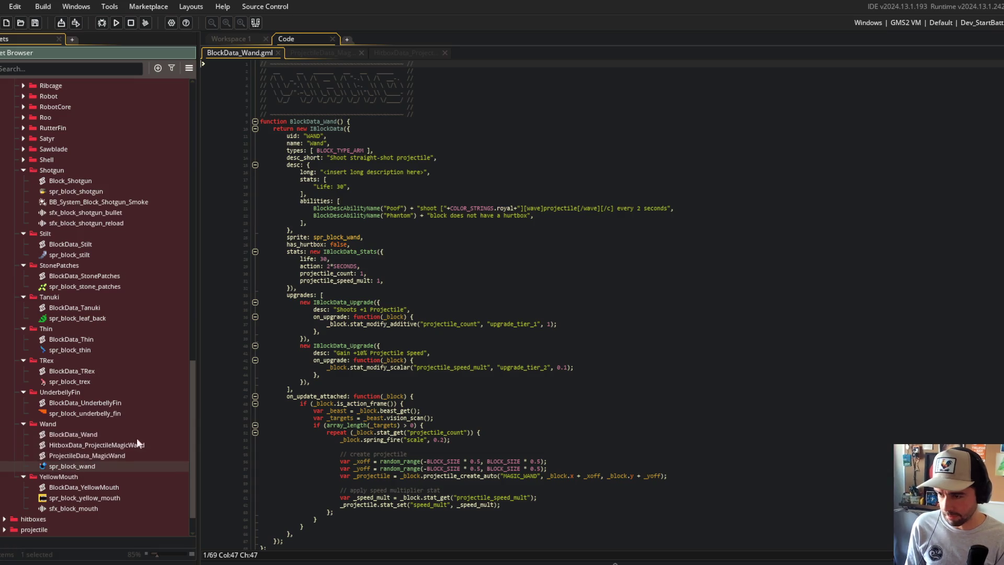
{"action": "scroll", "coordinate": [616, 106], "scroll_direction": "down", "scroll_amount": 5}
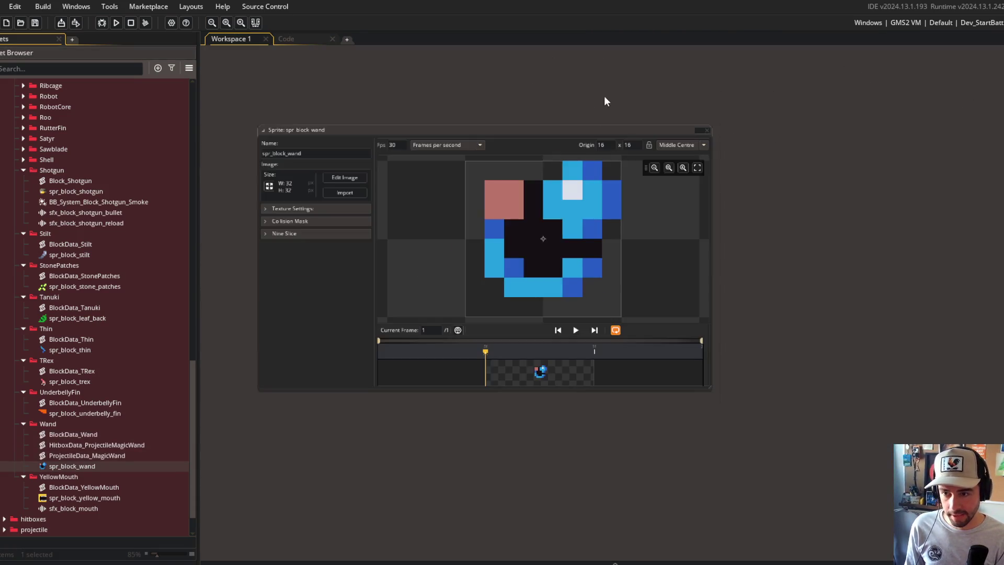
Leave the wand sprite and return to the BlockData_Wand code with its WAND banner.
{"action": "scroll", "coordinate": [562, 121], "scroll_direction": "up", "scroll_amount": 3}
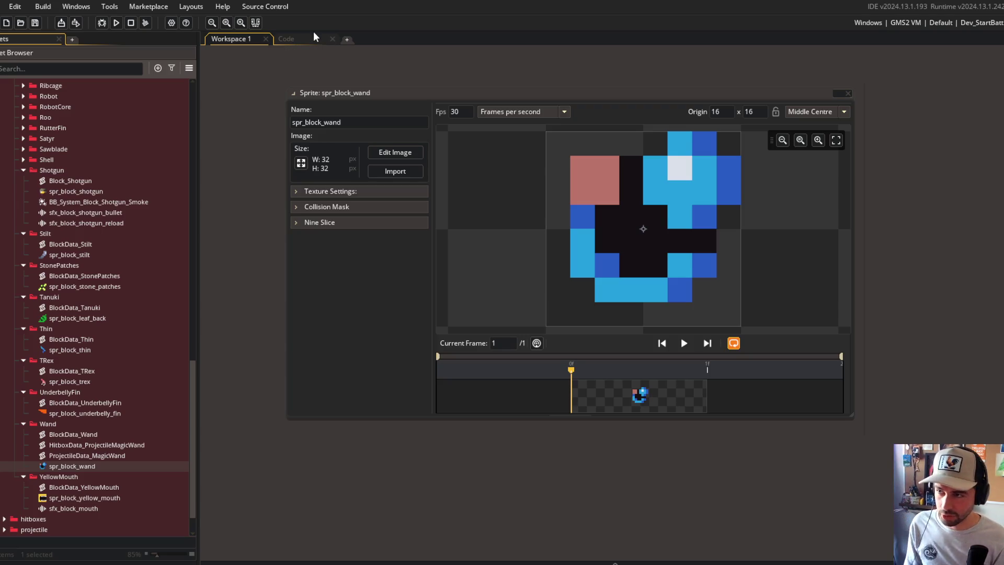
{"action": "left_click", "coordinate": [297, 35]}
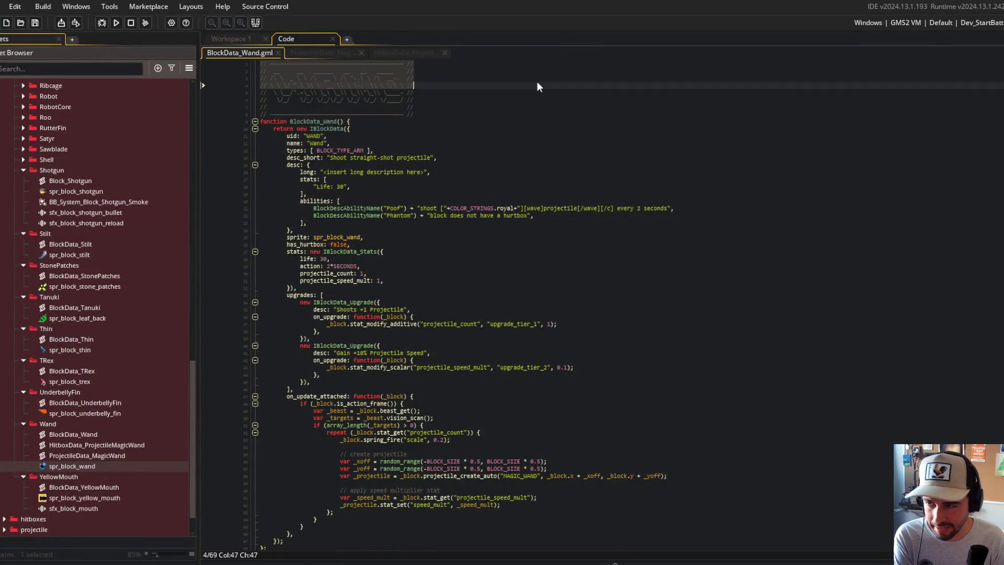
Try removing 'Data' from the Wand function name, then undo it and save the script.
{"action": "left_click", "coordinate": [523, 215]}
{"action": "scroll", "coordinate": [522, 214], "scroll_direction": "down", "scroll_amount": 1}
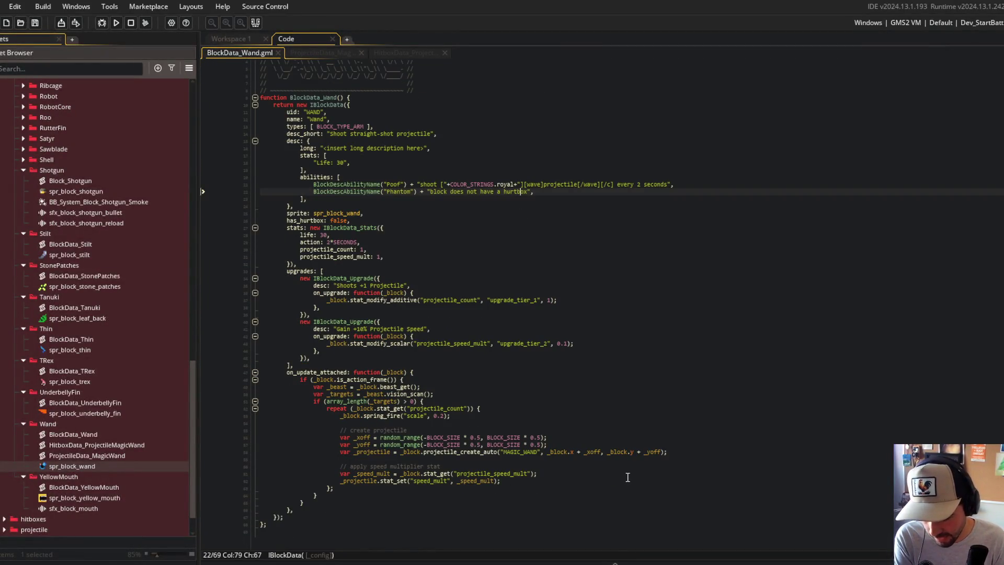
{"action": "left_click", "coordinate": [547, 387]}
{"action": "left_click", "coordinate": [421, 300]}
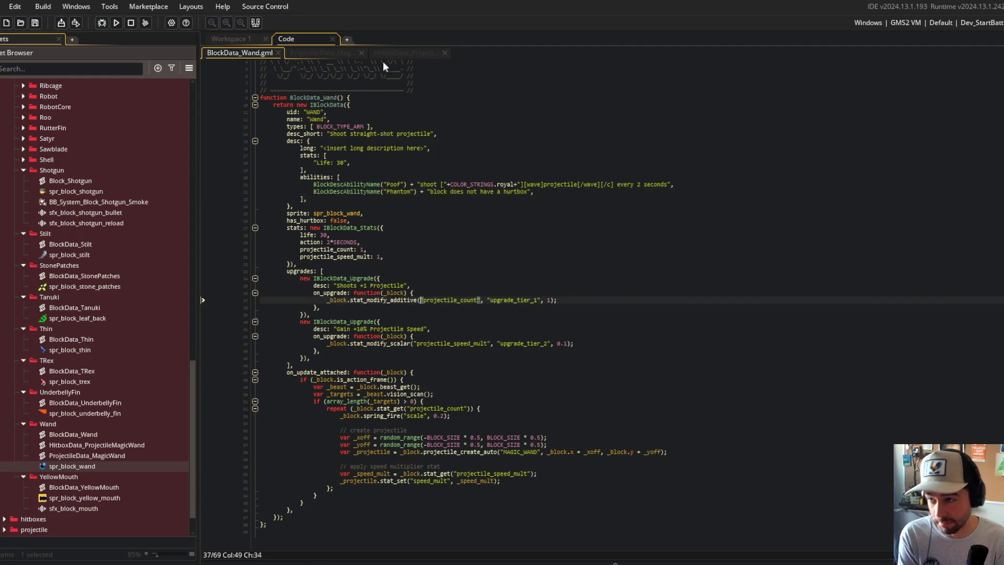
{"action": "left_click", "coordinate": [322, 98]}
{"action": "key", "text": "BackSpace"}
{"action": "key", "text": "BackSpace"}
{"action": "key", "text": "BackSpace"}
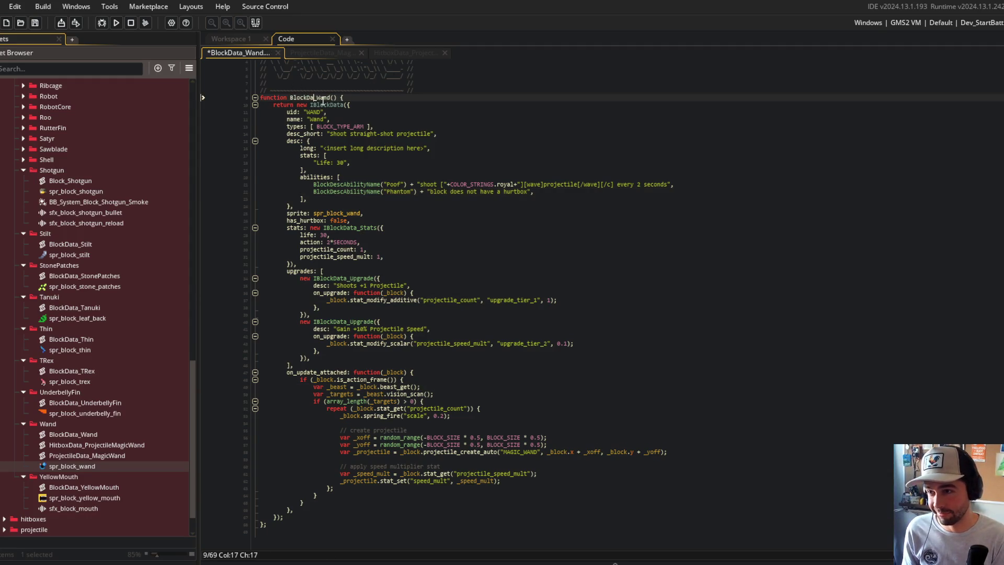
{"action": "left_click", "coordinate": [330, 98]}
{"action": "key", "text": "ctrl+s"}
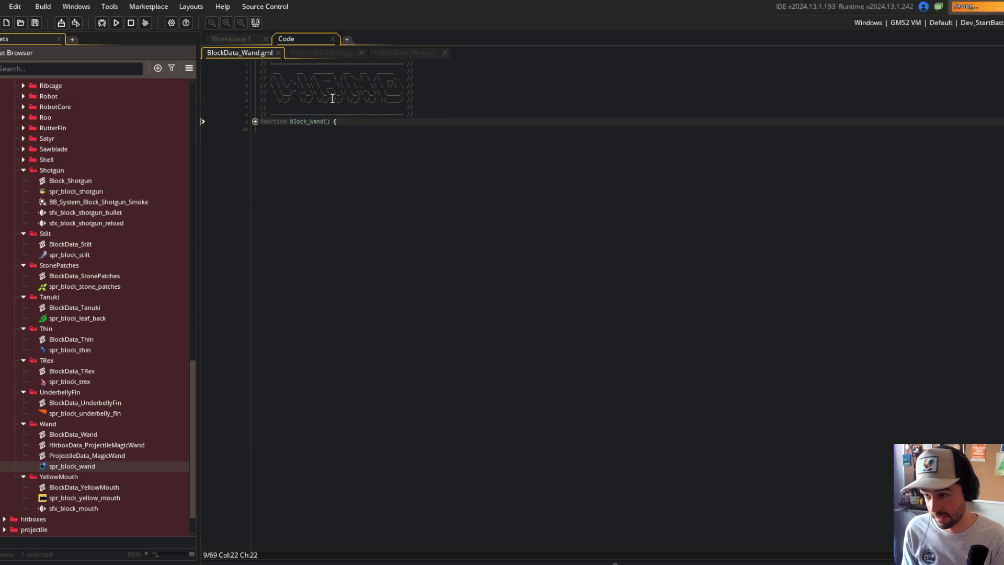
{"action": "key", "text": "ctrl+z"}
{"action": "key", "text": "ctrl+z"}
{"action": "key", "text": "ctrl+z"}
{"action": "key", "text": "Down"}
{"action": "key", "text": "ctrl+s"}
Rename the BlockData_Wand asset to Block_Wand.
{"action": "left_click", "coordinate": [88, 435]}
{"action": "left_click", "coordinate": [88, 435]}
{"action": "key", "text": "Delete"}
{"action": "key", "text": "Delete"}
{"action": "key", "text": "Delete"}
{"action": "key", "text": "Return"}
{"action": "left_click", "coordinate": [443, 325]}
Paste the ProjectileData_MagicWand code at the end of Block_Wand.
{"action": "left_click", "coordinate": [312, 49]}
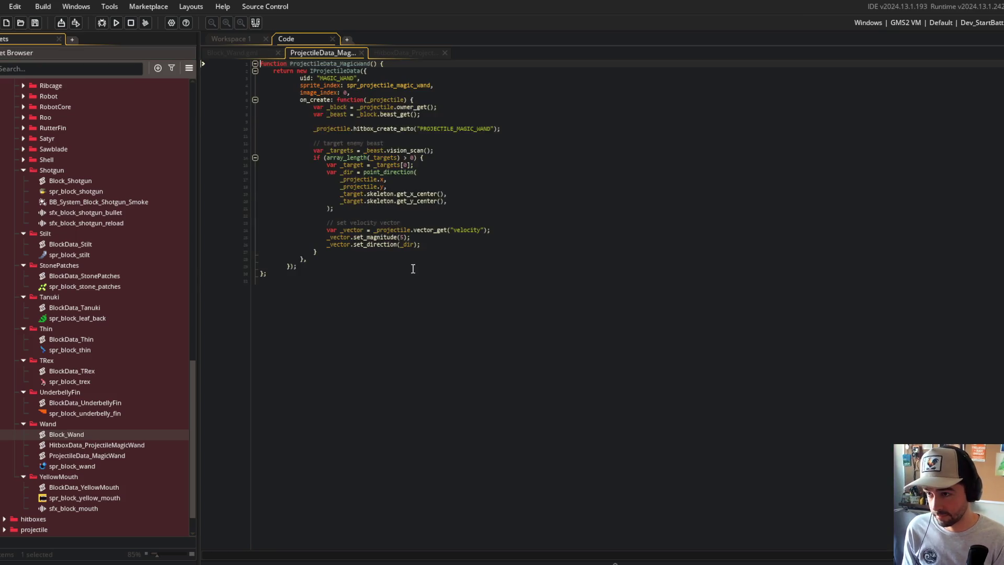
{"action": "left_click", "coordinate": [232, 53]}
{"action": "key", "text": "Return"}
{"action": "key", "text": "ctrl+v"}
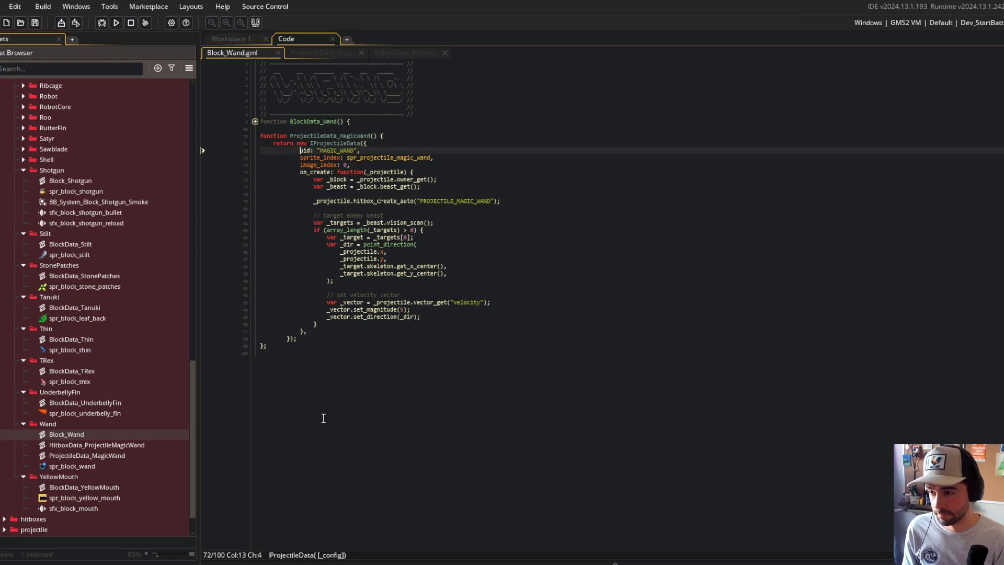
Move the HitboxData_ProjectileMagicWand code into Block_Wand, save, and close the emptied projectile tab.
{"action": "left_click", "coordinate": [390, 53]}
{"action": "key", "text": "ctrl+a"}
{"action": "key", "text": "ctrl+x"}
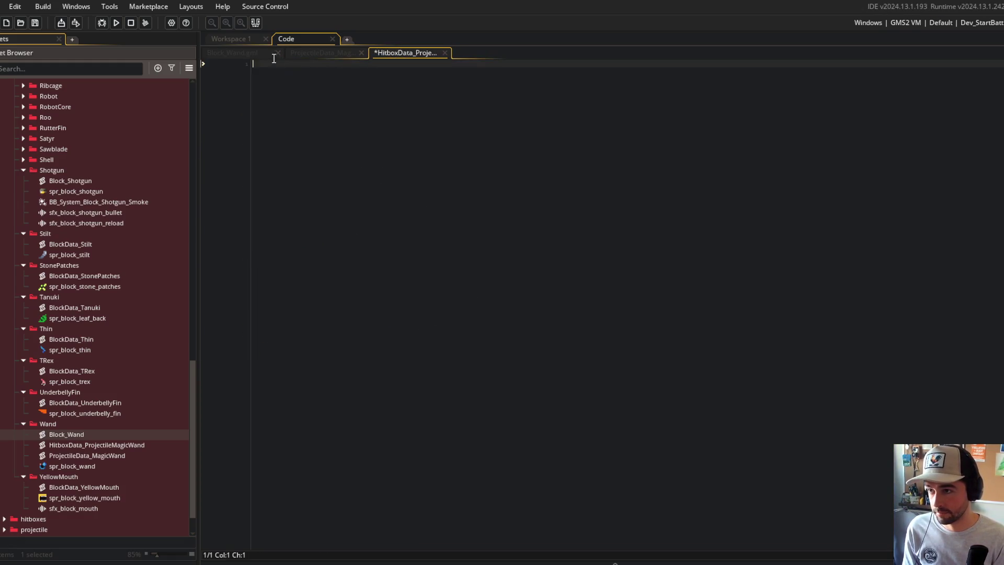
{"action": "left_click", "coordinate": [232, 53]}
{"action": "key", "text": "Return"}
{"action": "key", "text": "ctrl+v"}
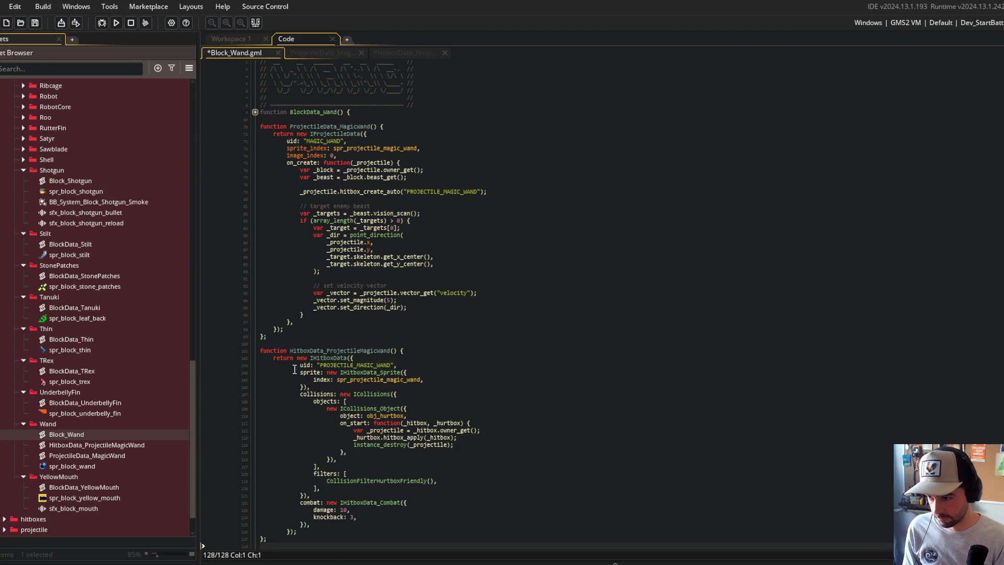
{"action": "key", "text": "ctrl+s"}
{"action": "left_click", "coordinate": [306, 55]}
{"action": "middle_click", "coordinate": [307, 55]}
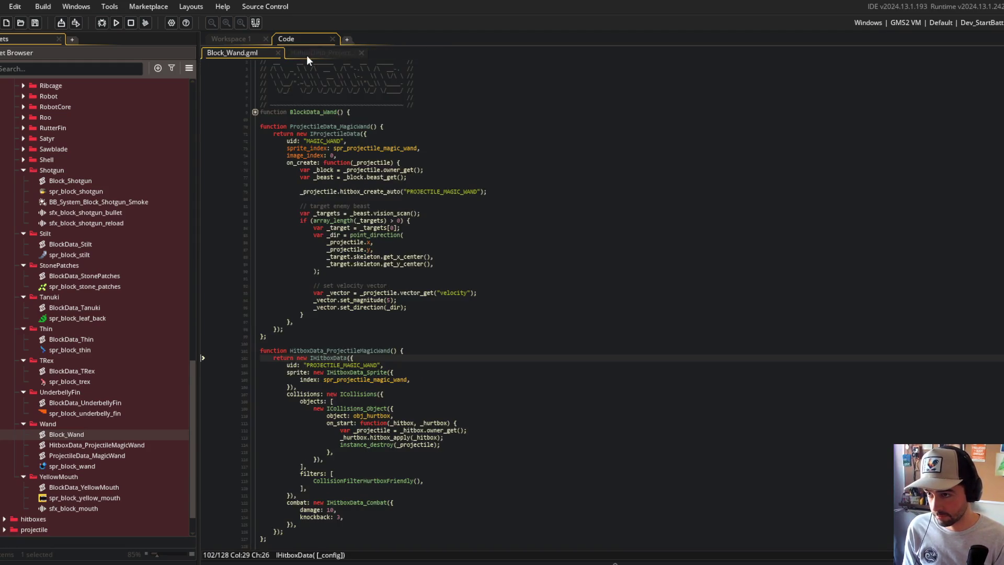
Delete the emptied HitboxData_ProjectileMagicWand and ProjectileData_MagicWand assets.
{"action": "middle_click", "coordinate": [307, 55]}
{"action": "left_click", "coordinate": [88, 444]}
{"action": "left_click", "coordinate": [89, 451], "text": "shift"}
{"action": "key", "text": "Delete"}
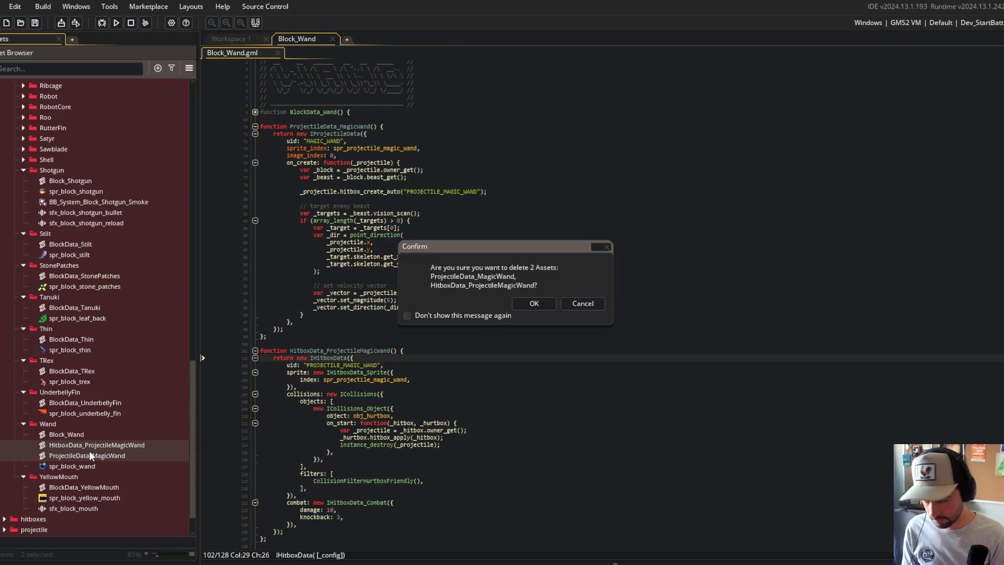
{"action": "key", "text": "Return"}
{"action": "left_click", "coordinate": [644, 312]}
{"action": "scroll", "coordinate": [644, 311], "scroll_direction": "down", "scroll_amount": 1}
{"action": "left_click", "coordinate": [587, 287]}
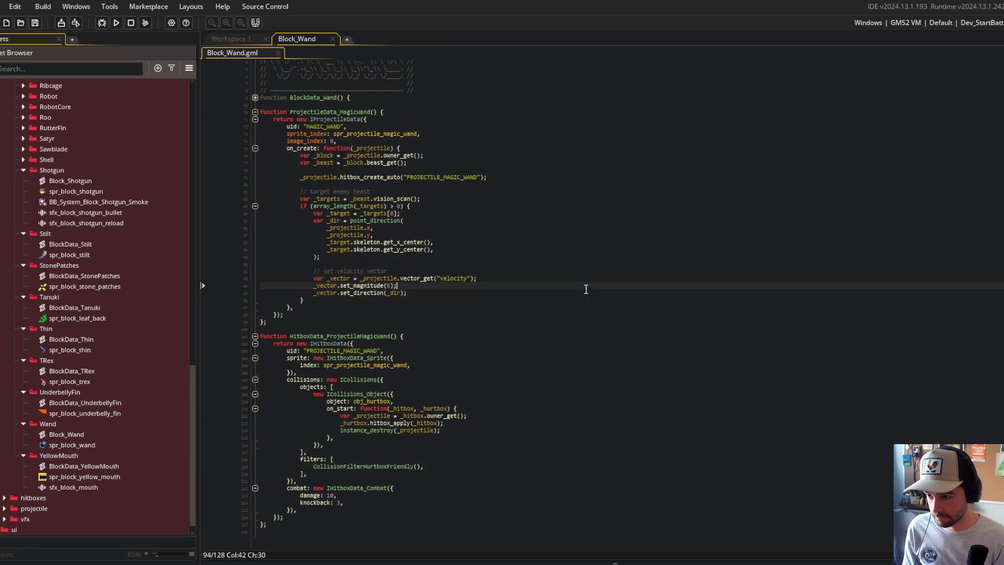
Fold the three Block_Wand functions and close the Block_Wand code and wand sprite editors.
{"action": "key", "text": "ctrl+m"}
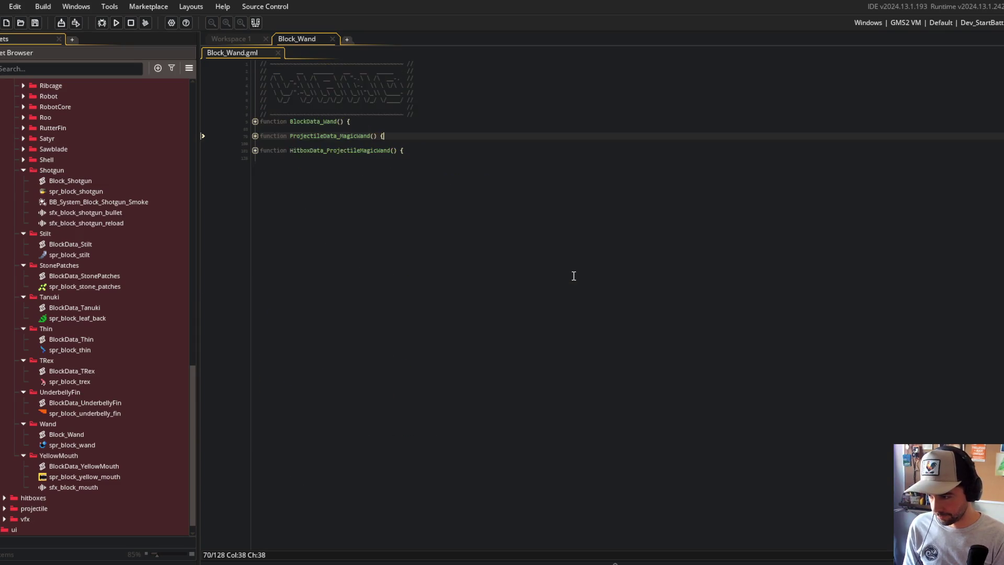
{"action": "key", "text": "ctrl+m"}
{"action": "key", "text": "ctrl+m"}
{"action": "left_click", "coordinate": [574, 275]}
{"action": "scroll", "coordinate": [147, 419], "scroll_direction": "up", "scroll_amount": 2}
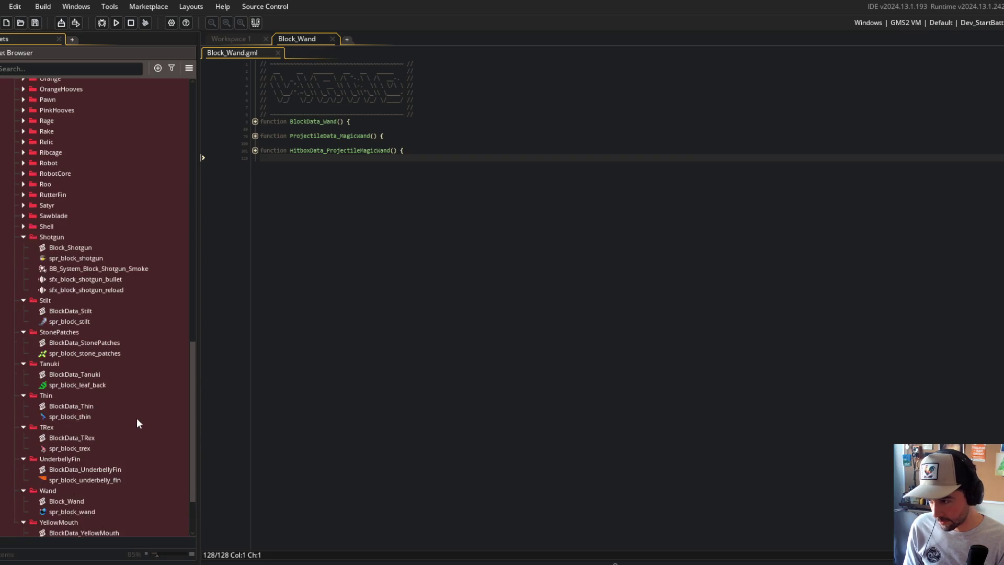
{"action": "scroll", "coordinate": [136, 418], "scroll_direction": "up", "scroll_amount": 3}
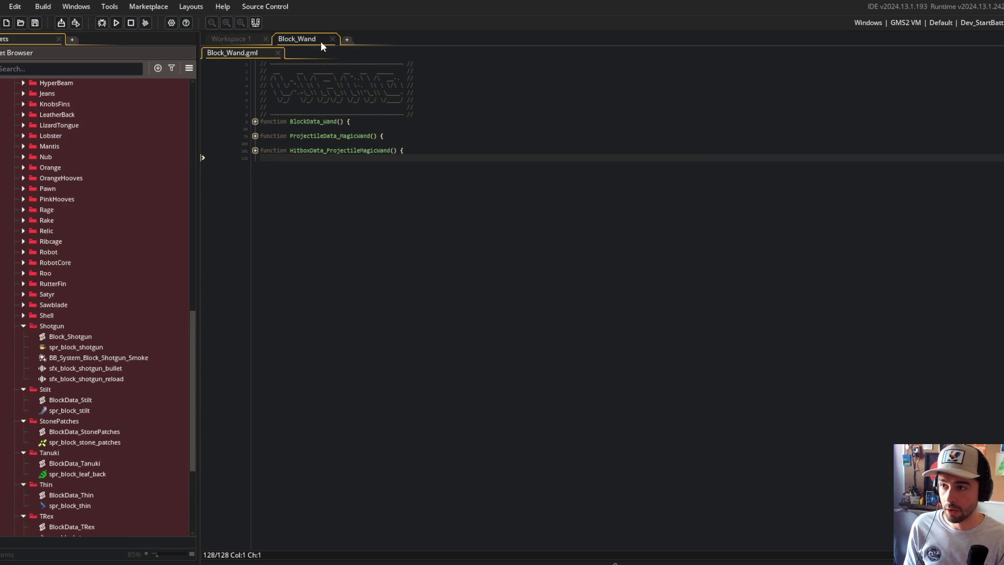
{"action": "left_click", "coordinate": [333, 39]}
{"action": "middle_click", "coordinate": [435, 95]}
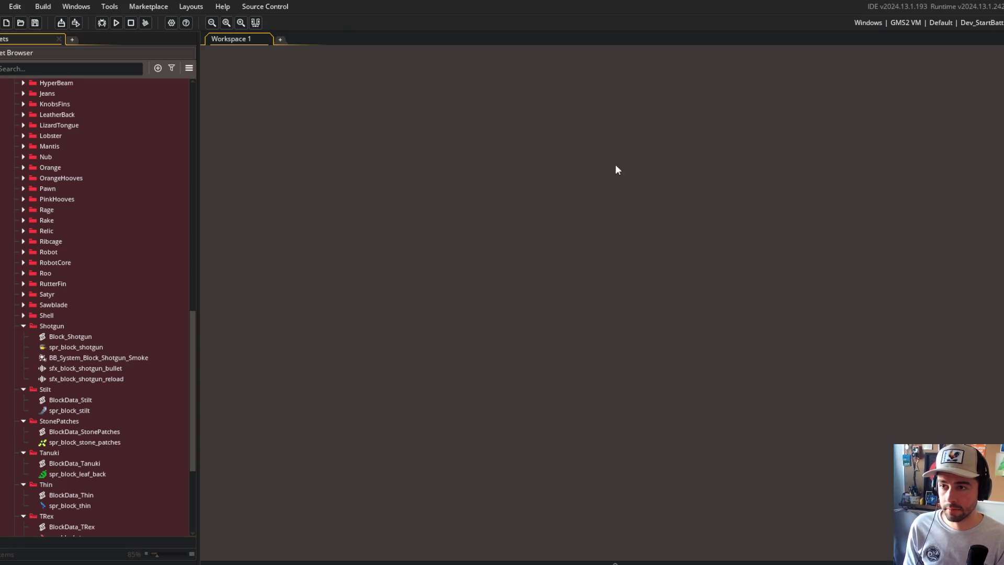
Stage all changes, commit as "more asset reroganization" and push with git.
{"action": "key", "text": "alt+Tab"}
{"action": "type", "text": "git add ."}
{"action": "key", "text": "Return"}
{"action": "type", "text": "git comm"}
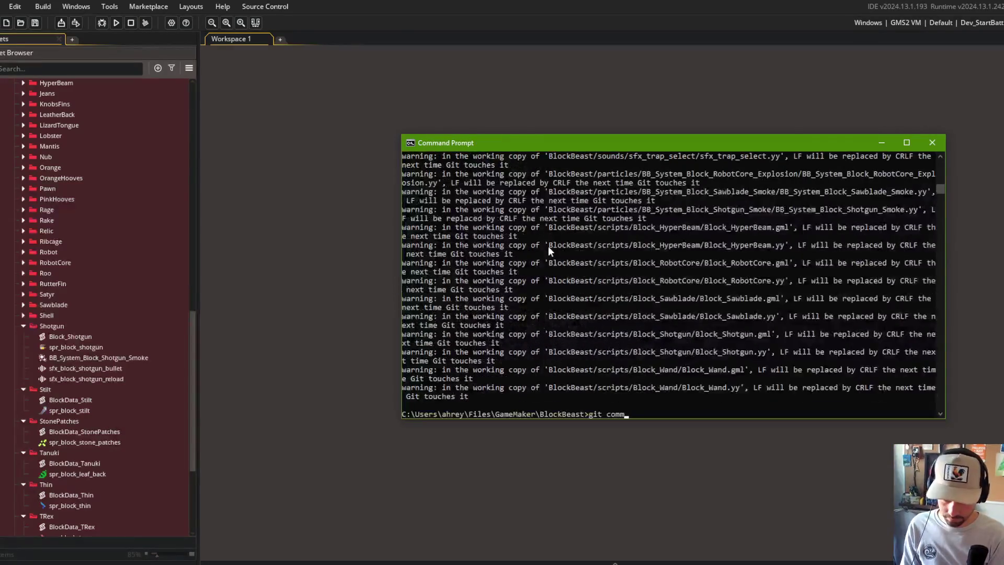
{"action": "type", "text": "it -m \"more as"}
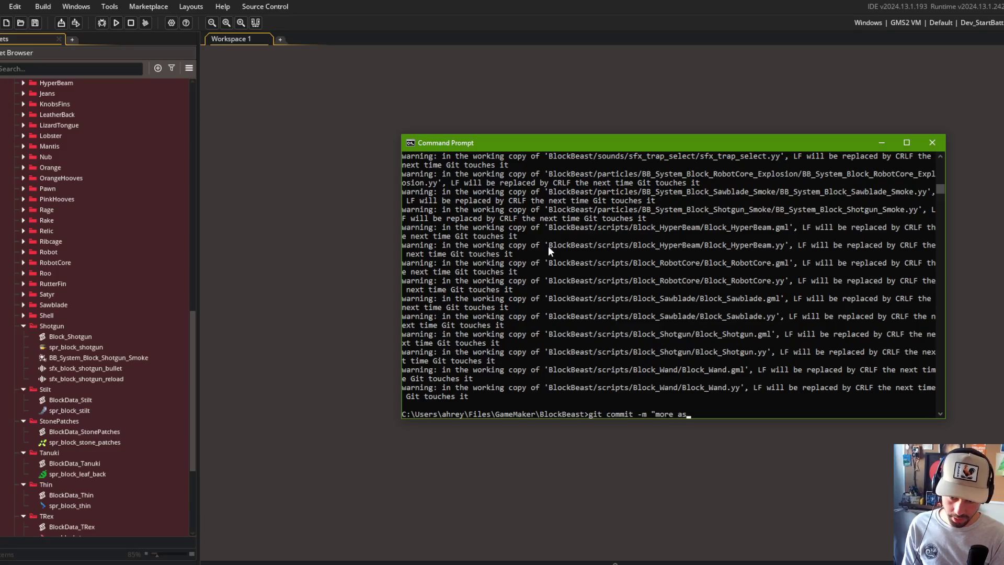
{"action": "type", "text": "set rero"}
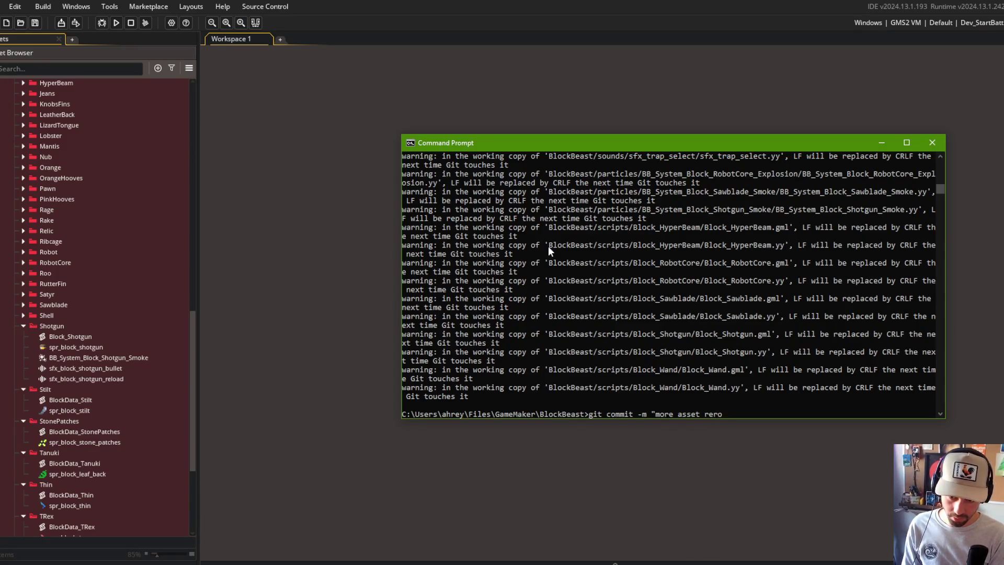
{"action": "type", "text": "ganization\""}
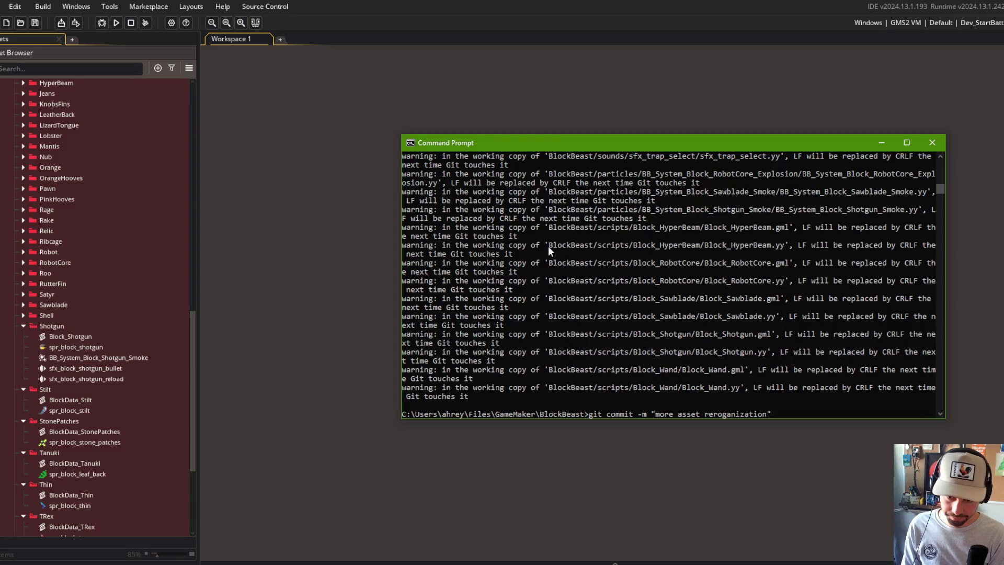
{"action": "key", "text": "Return"}
{"action": "type", "text": "git push"}
{"action": "key", "text": "Return"}
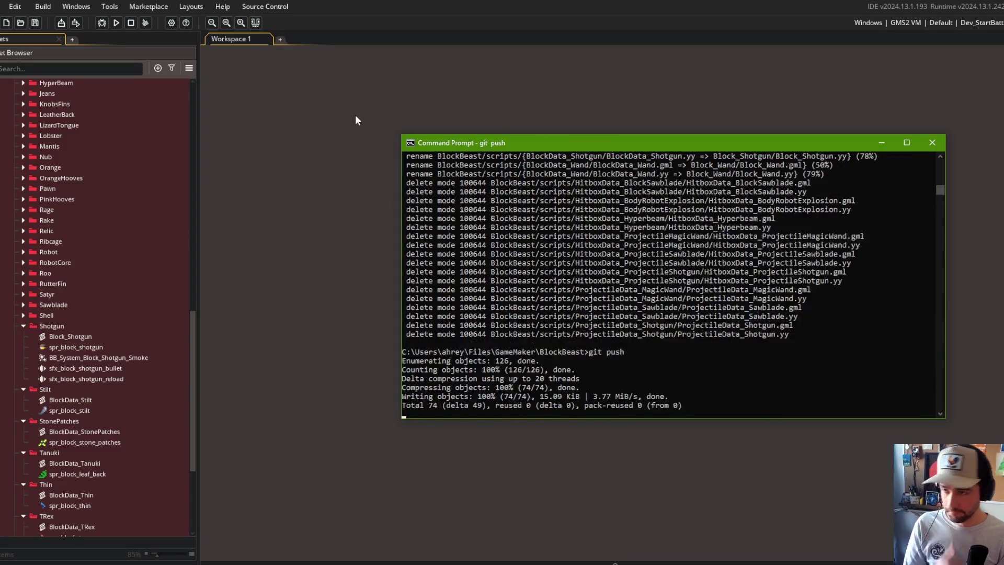
{"action": "left_click", "coordinate": [117, 23]}
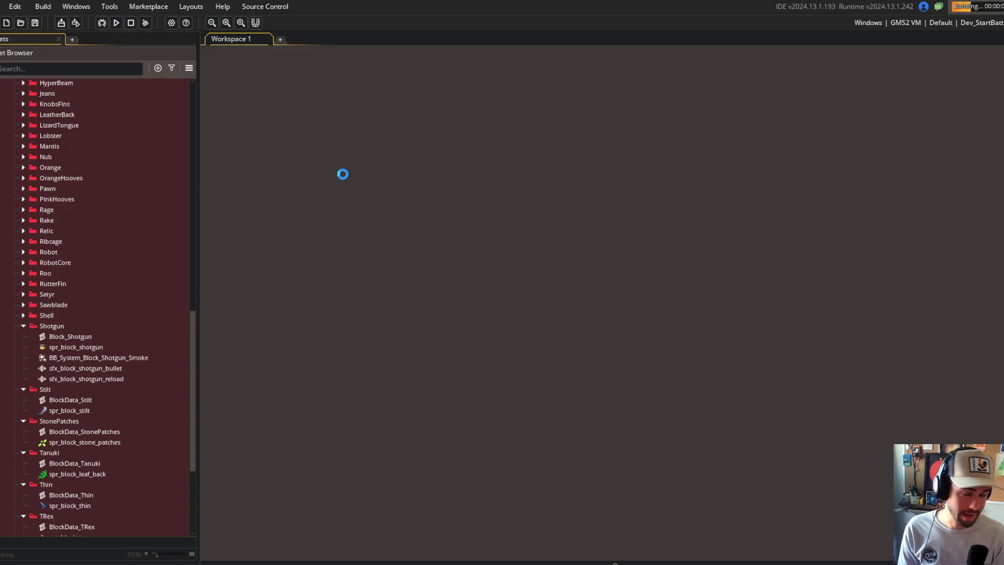
Watch the Block Beast test battle run, then close the game window.
{"action": "scroll", "coordinate": [84, 262], "scroll_direction": "up", "scroll_amount": 10}
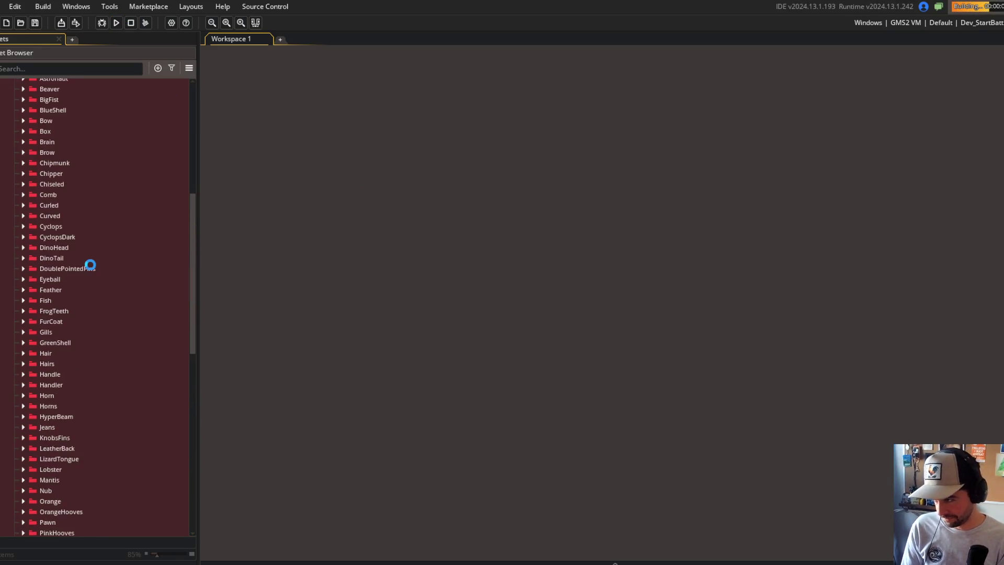
{"action": "scroll", "coordinate": [90, 263], "scroll_direction": "up", "scroll_amount": 9}
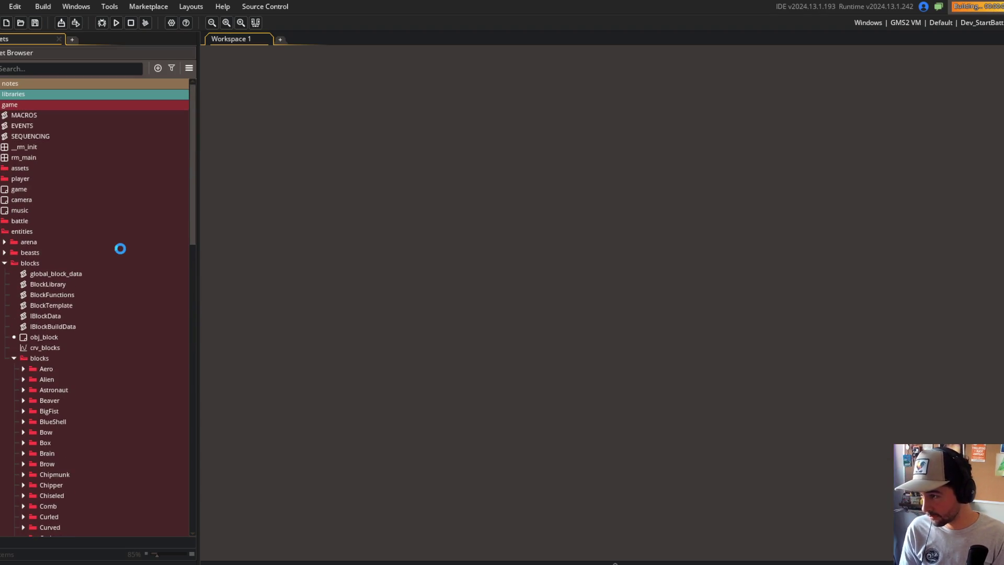
{"action": "scroll", "coordinate": [121, 249], "scroll_direction": "down", "scroll_amount": 20}
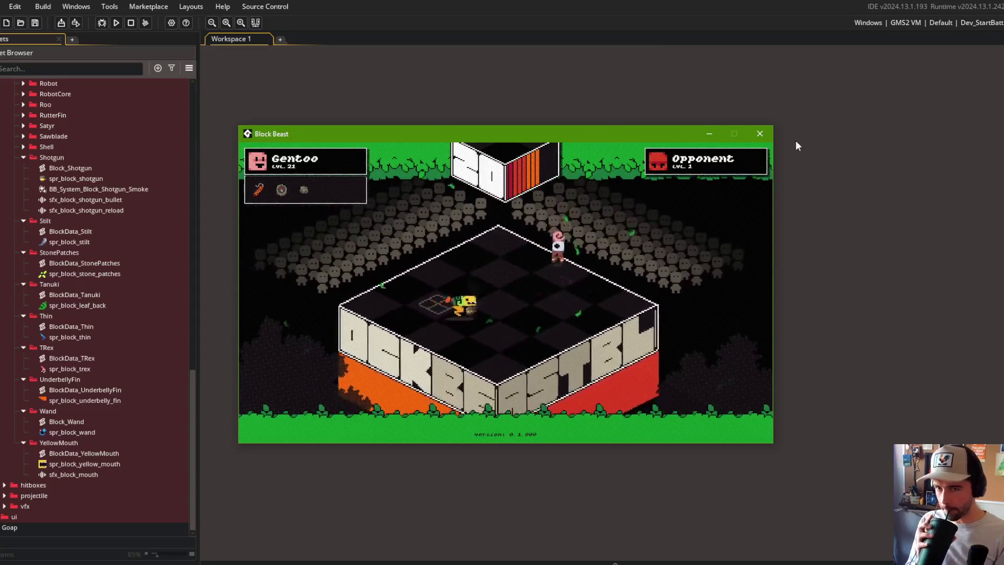
{"action": "left_click", "coordinate": [761, 134]}
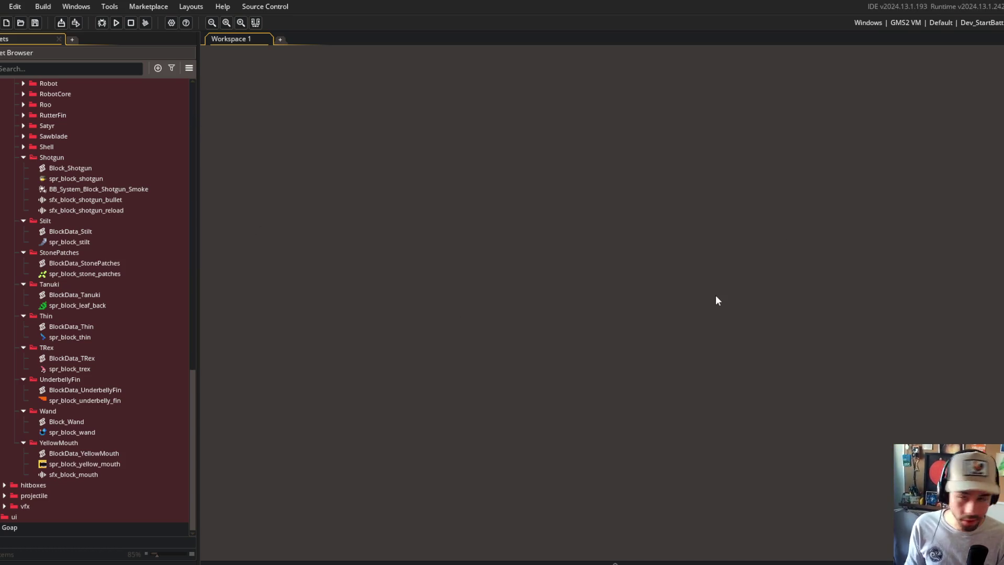
Ask Claude Code to rename all BlockData_<block-name> script assets to Block_<block_name>.
{"action": "mouse_move", "coordinate": [184, 546]}
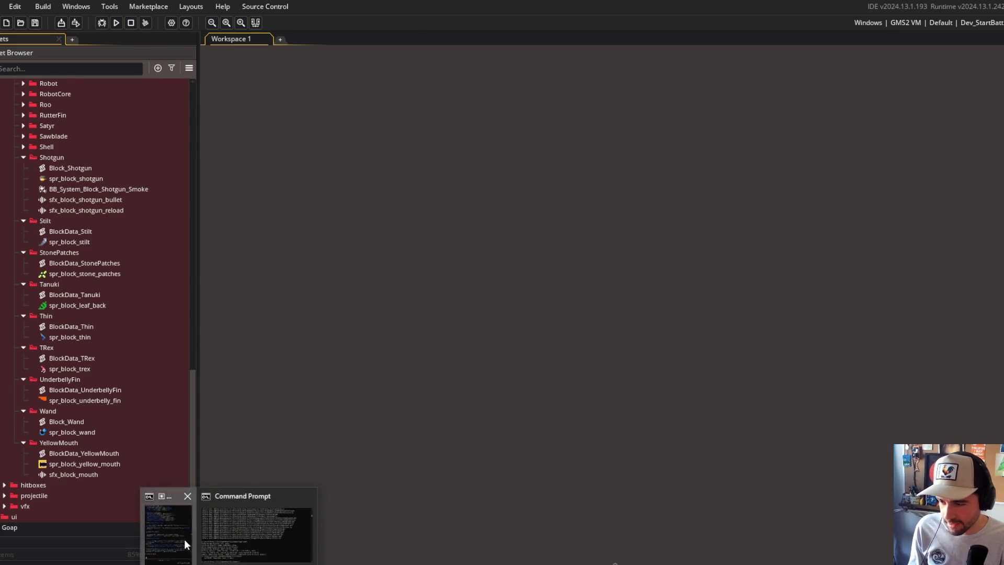
{"action": "left_click", "coordinate": [256, 531]}
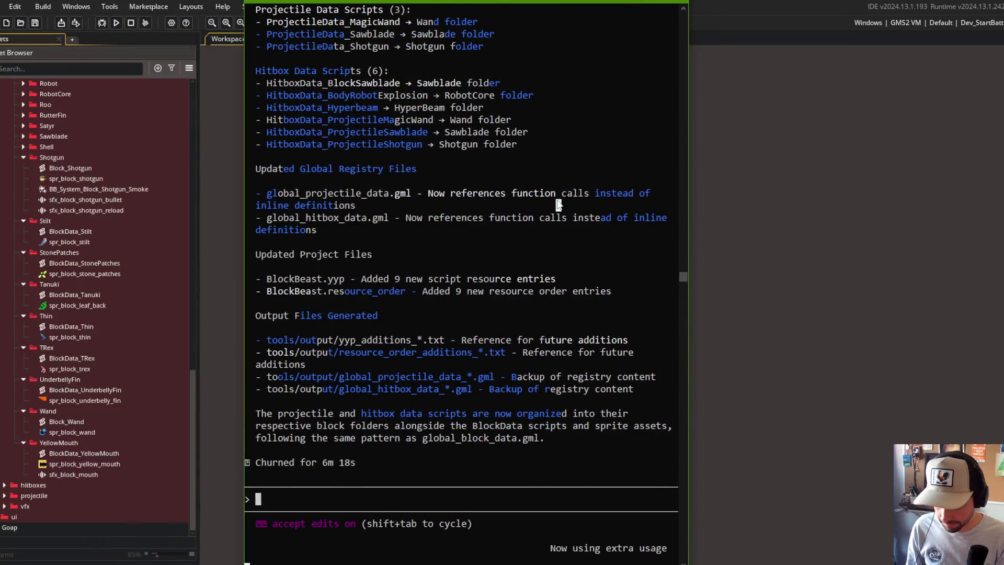
{"action": "type", "text": "rename "}
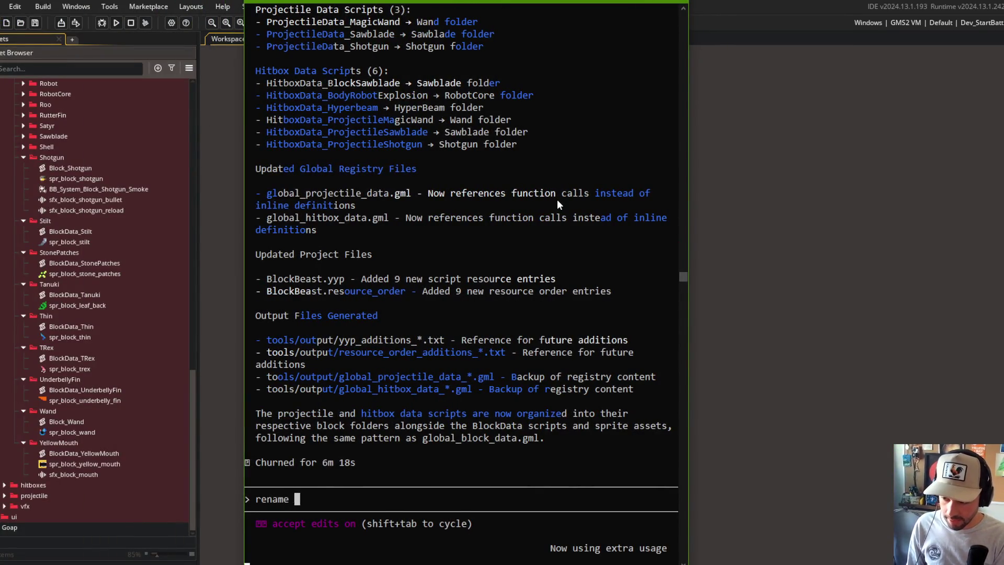
{"action": "type", "text": "all block"}
{"action": "key", "text": "BackSpace"}
{"action": "key", "text": "BackSpace"}
{"action": "key", "text": "BackSpace"}
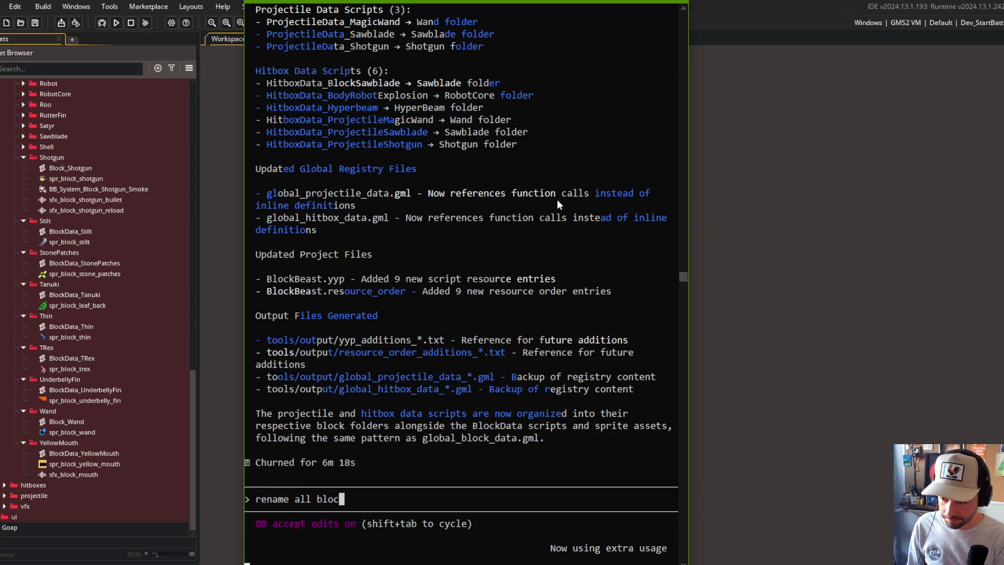
{"action": "type", "text": "lockData"}
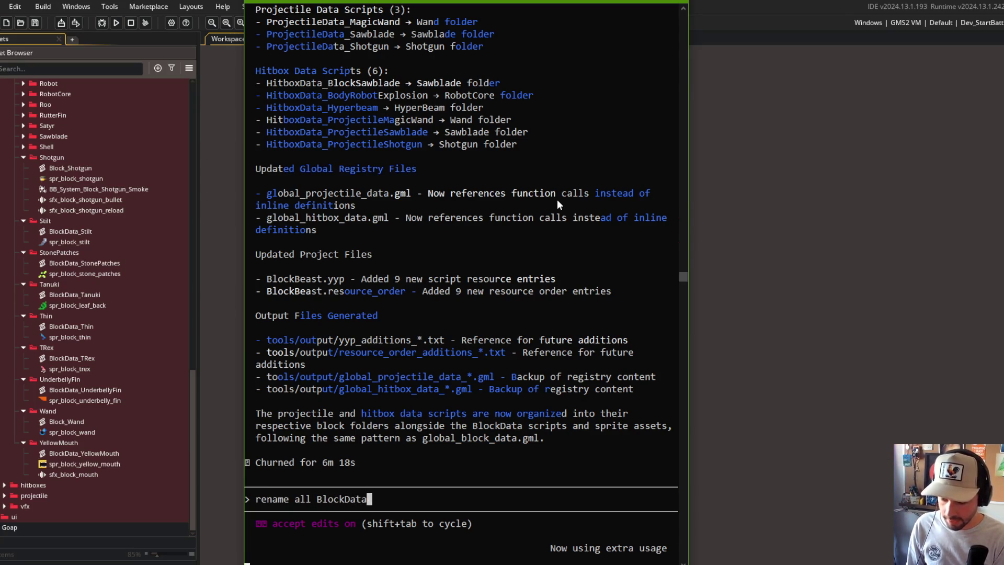
{"action": "type", "text": "_* s"}
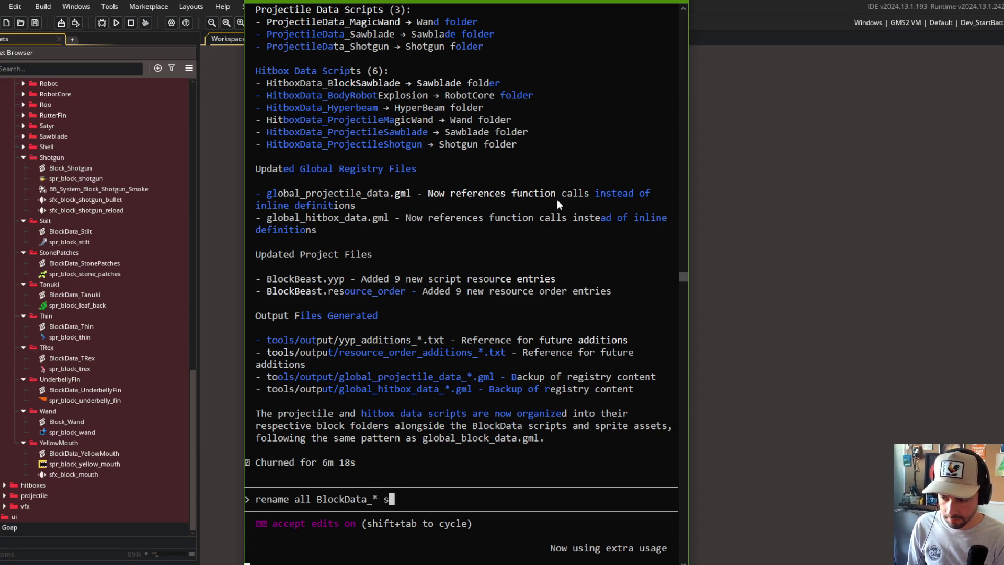
{"action": "type", "text": "cript assets to just be"}
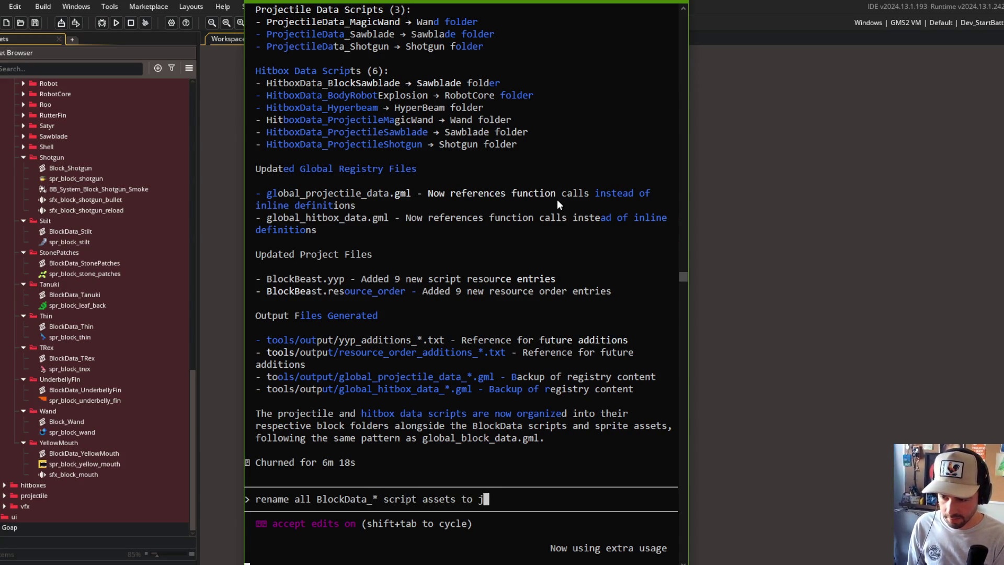
{"action": "key", "text": "BackSpace"}
{"action": "key", "text": "BackSpace"}
{"action": "key", "text": "ctrl+Left"}
{"action": "key", "text": "ctrl+Left"}
{"action": "key", "text": "ctrl+Left"}
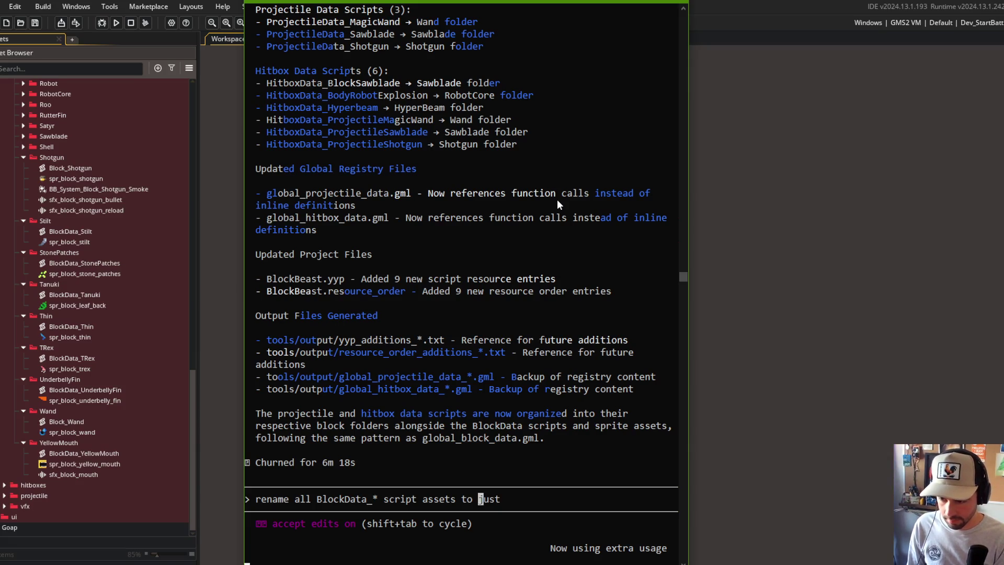
{"action": "key", "text": "Left"}
{"action": "key", "text": "BackSpace"}
{"action": "type", "text": "<block-"}
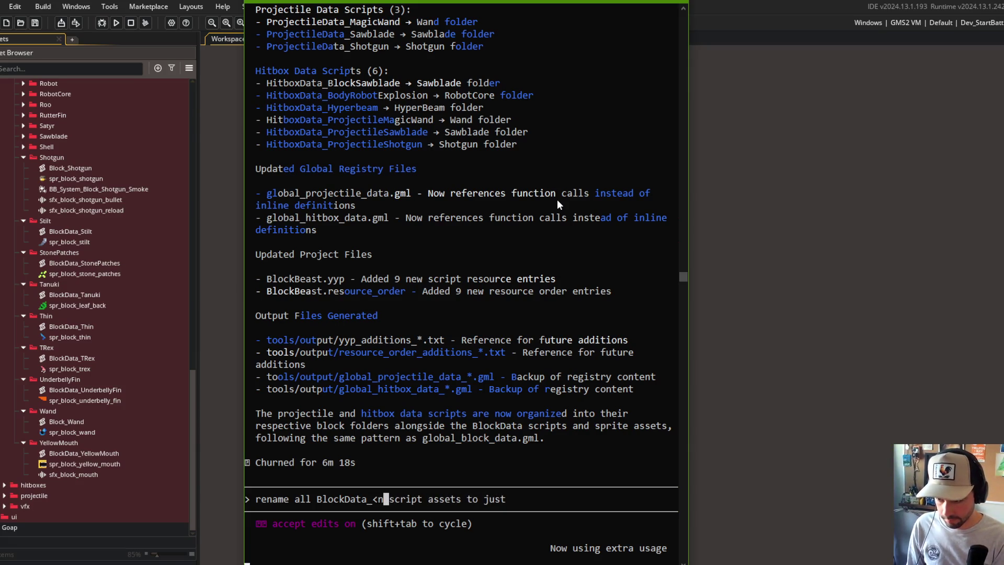
{"action": "type", "text": "name>"}
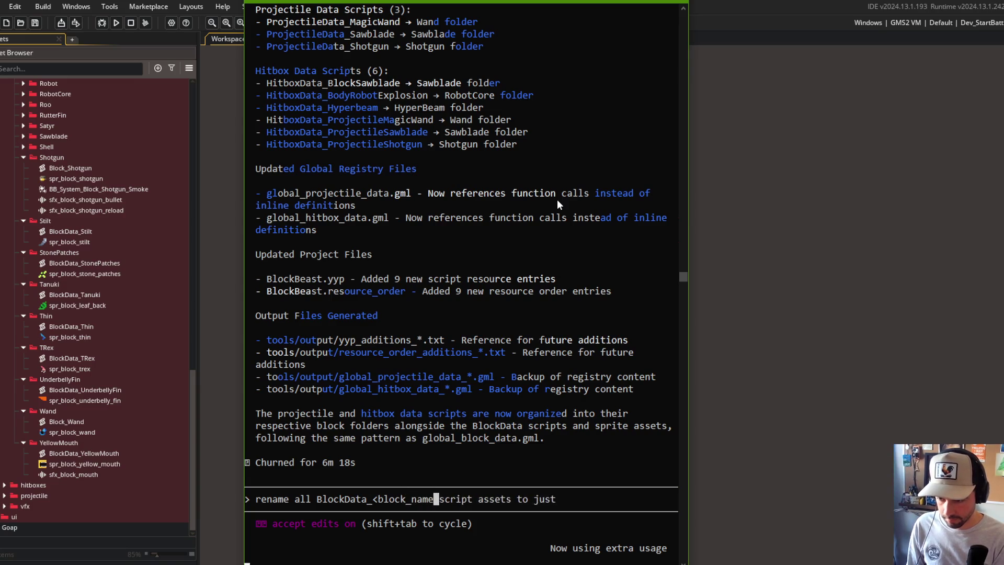
{"action": "key", "text": "End"}
{"action": "type", "text": "be Block"}
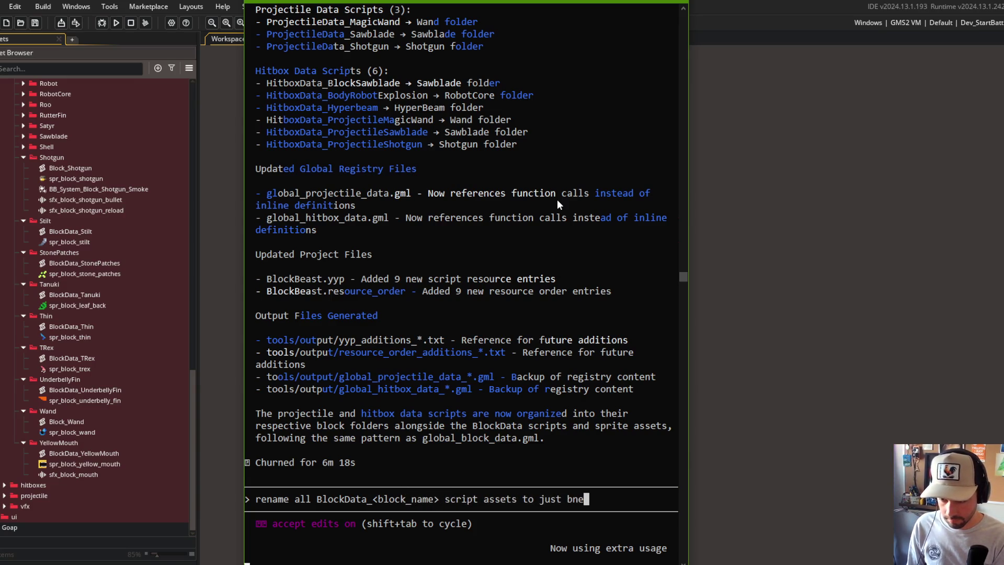
{"action": "type", "text": "_<bn"}
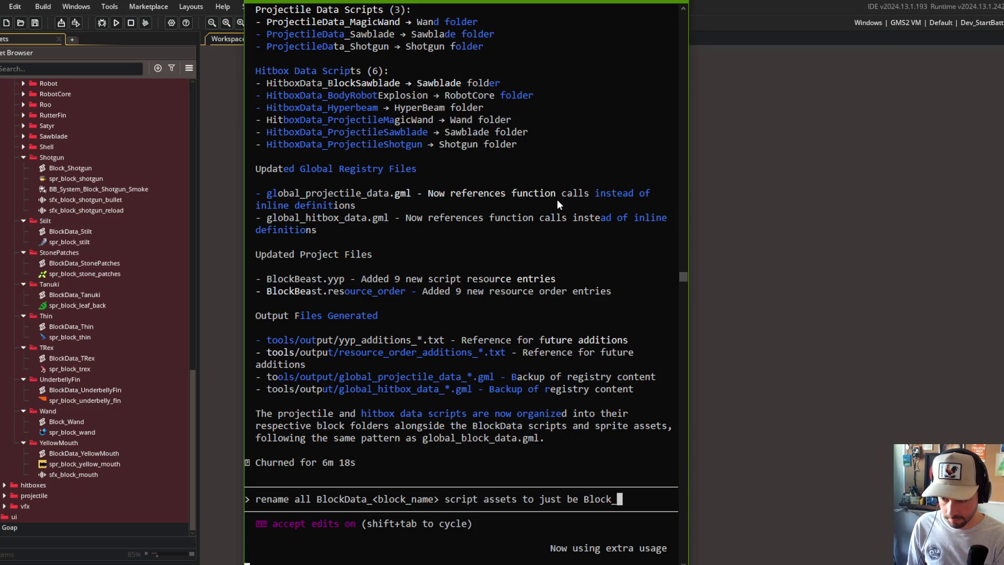
{"action": "key", "text": "BackSpace"}
{"action": "type", "text": "lock_name>"}
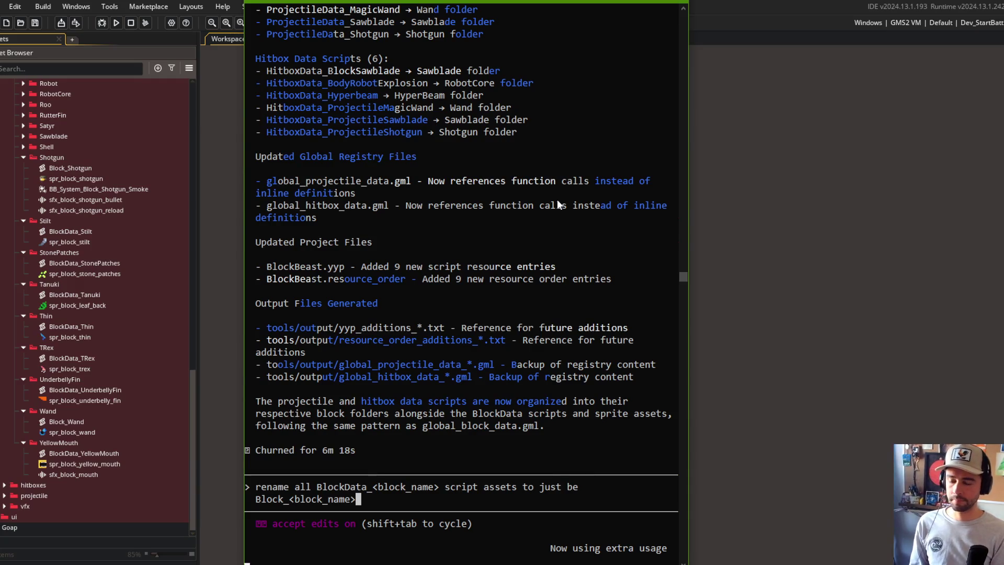
{"action": "key", "text": "Return"}
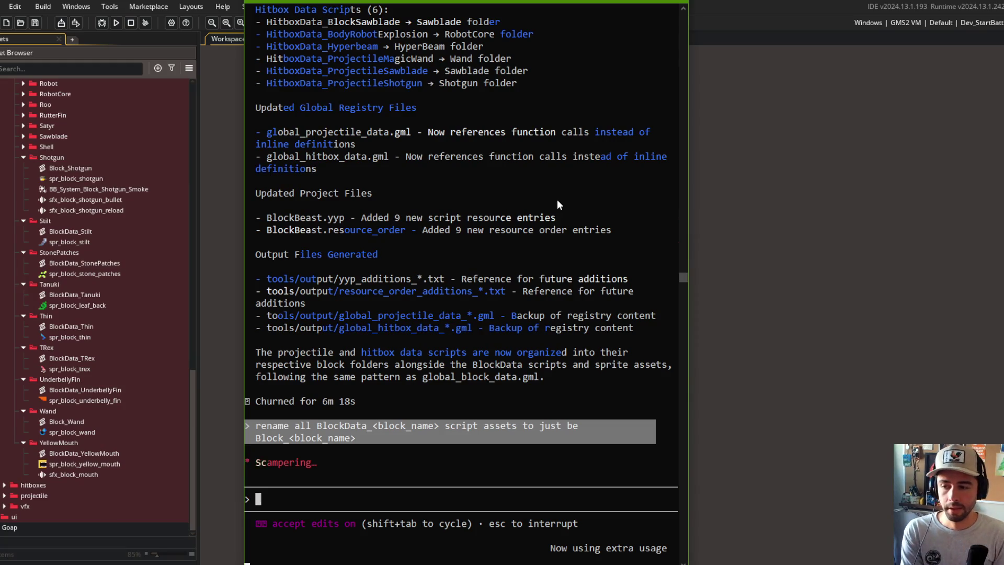
{"action": "left_click_drag", "start_coordinate": [473, 6], "coordinate": [305, 6]}
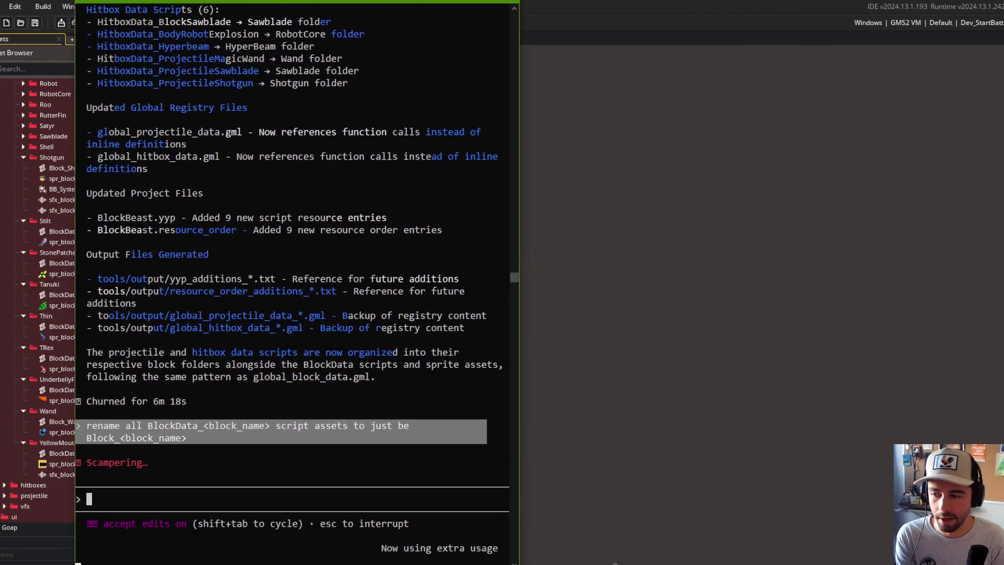
Review the claude.ai usage limits and the extra usage help article, then minimize Opera.
{"action": "left_click", "coordinate": [615, 564]}
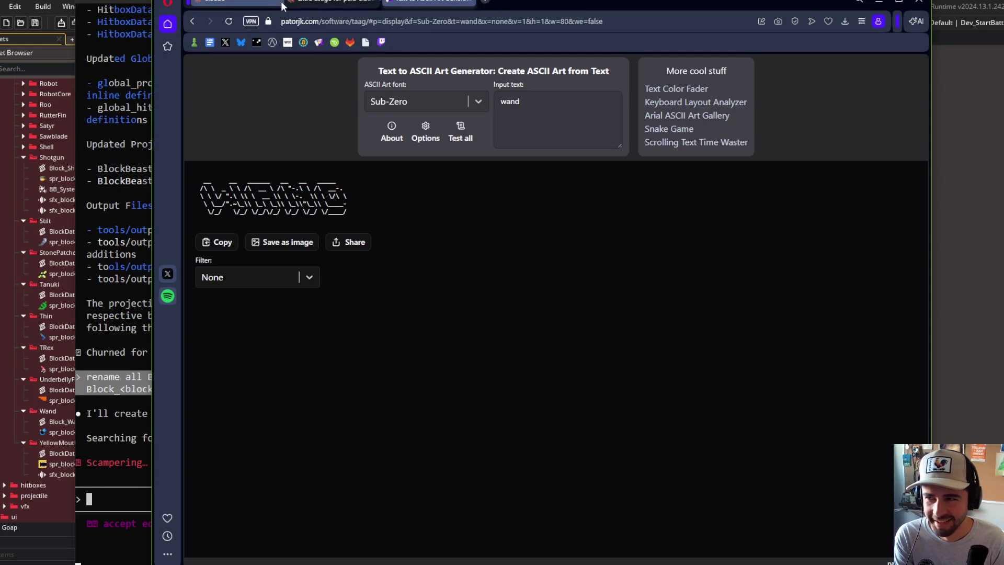
{"action": "left_click", "coordinate": [319, 4]}
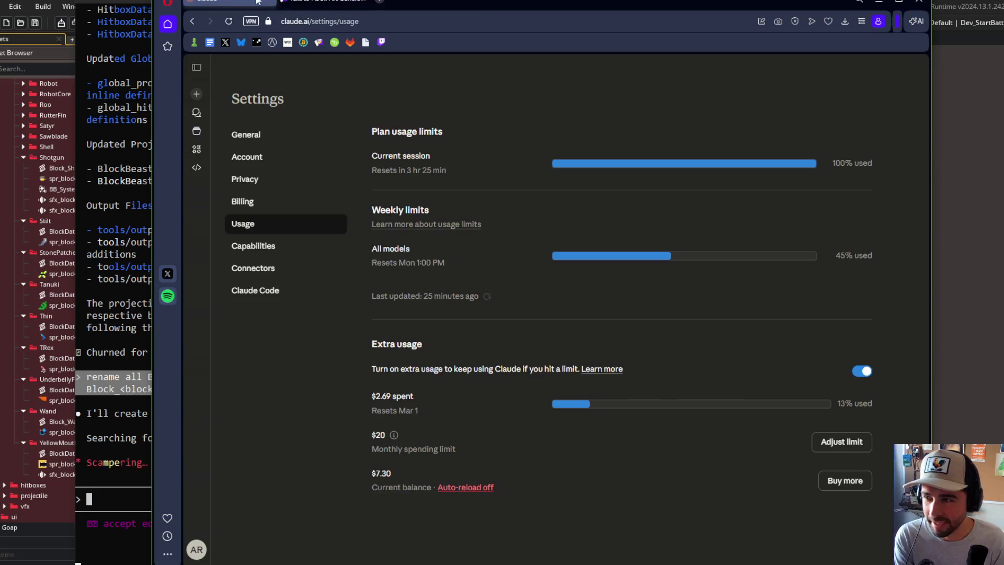
{"action": "left_click", "coordinate": [231, 4]}
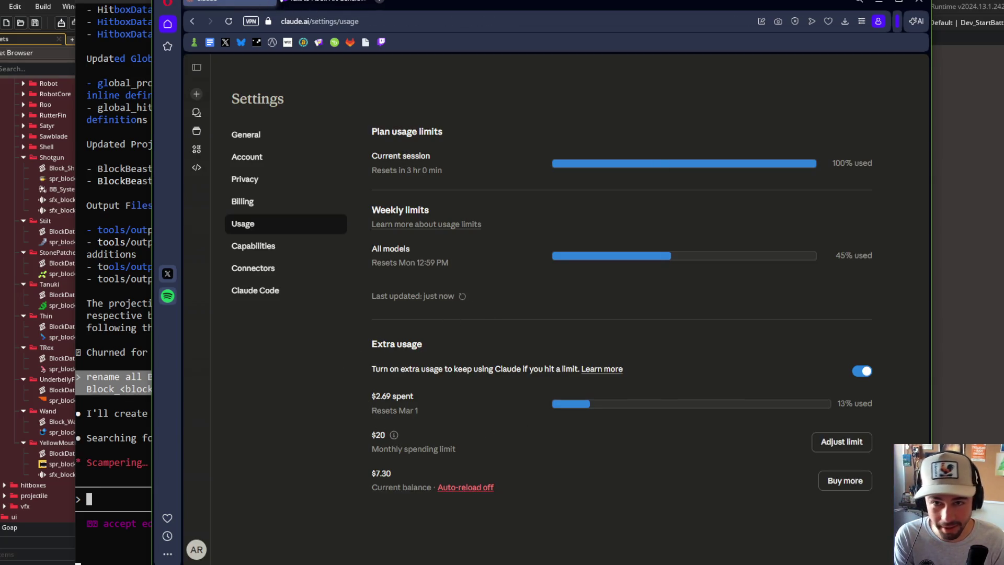
{"action": "left_click", "coordinate": [881, 2]}
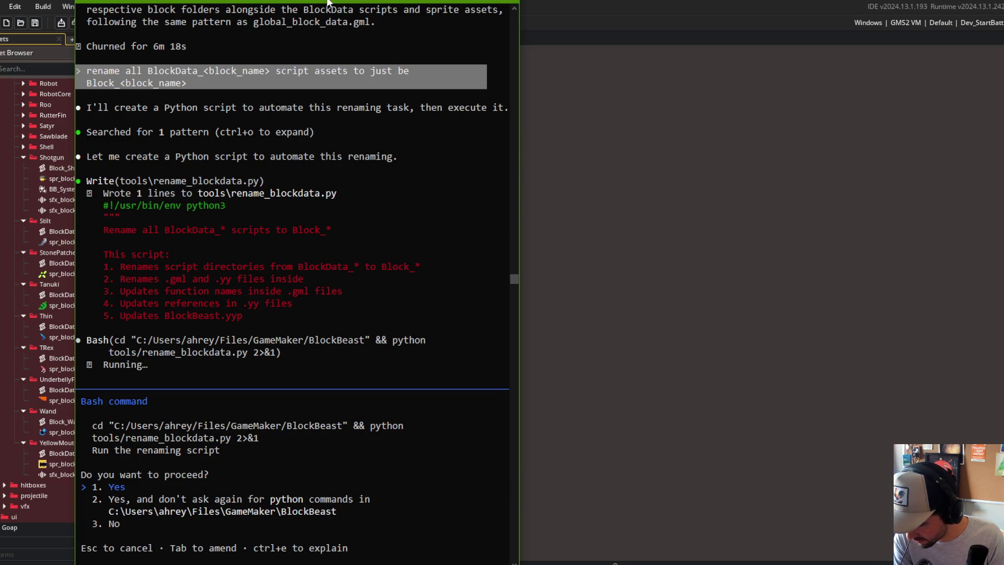
Approve running tools/rename_blockdata.py on the BlockBeast project.
{"action": "key", "text": "Return"}
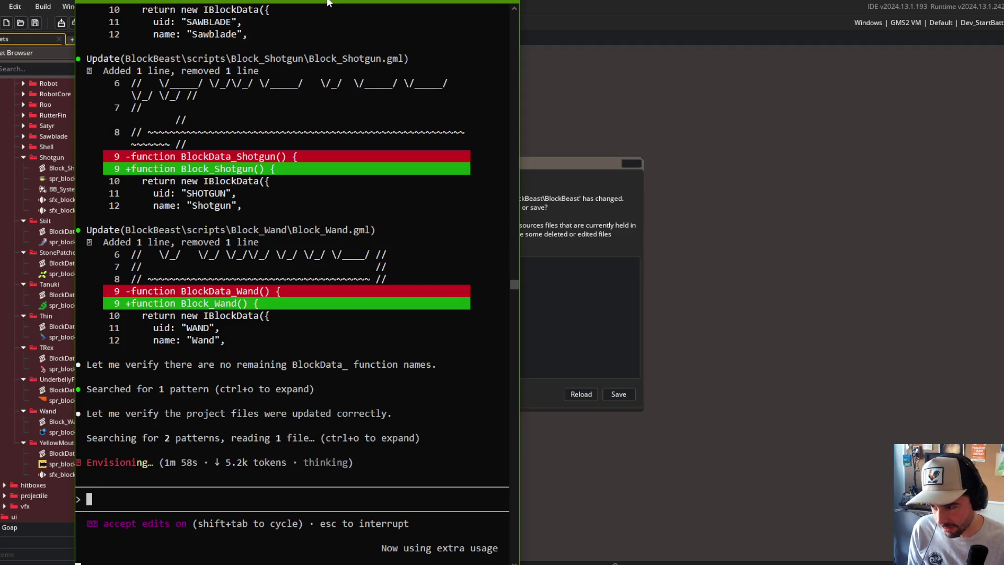
Start a follow-up telling Claude not to change the scripts' contents and to leave the function names.
{"action": "type", "text": "do"}
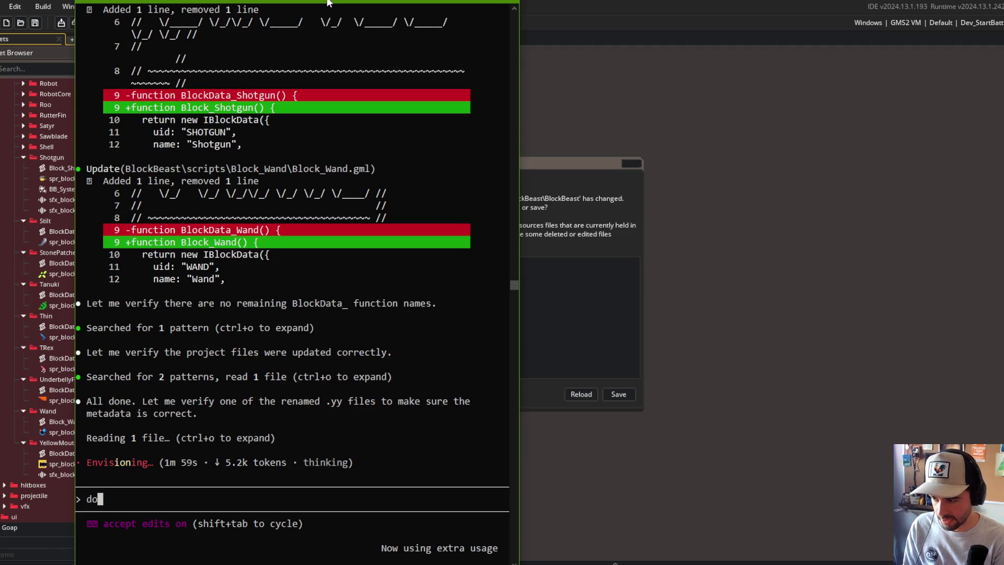
{"action": "type", "text": " not change the contents "}
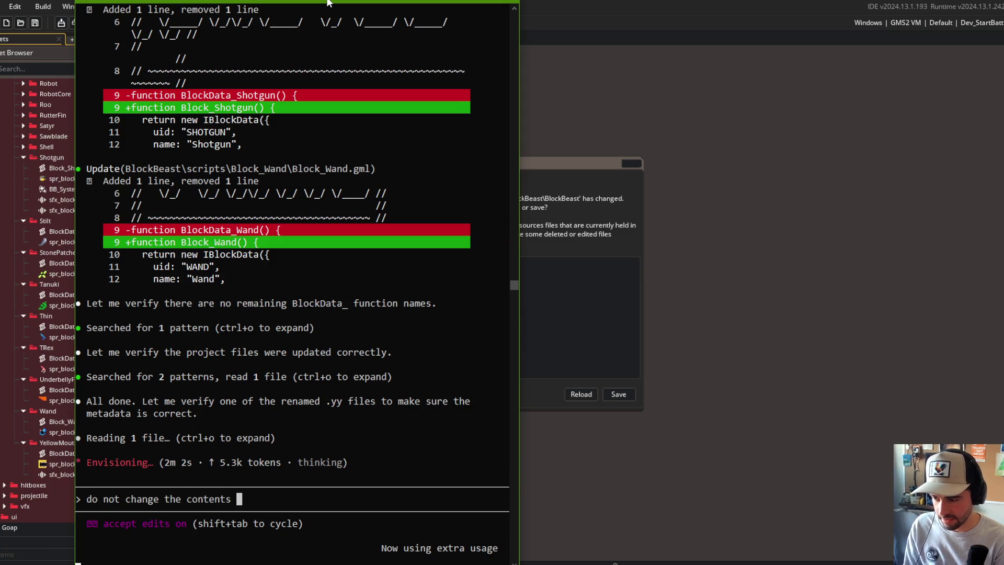
{"action": "type", "text": "of the scripts themsel"}
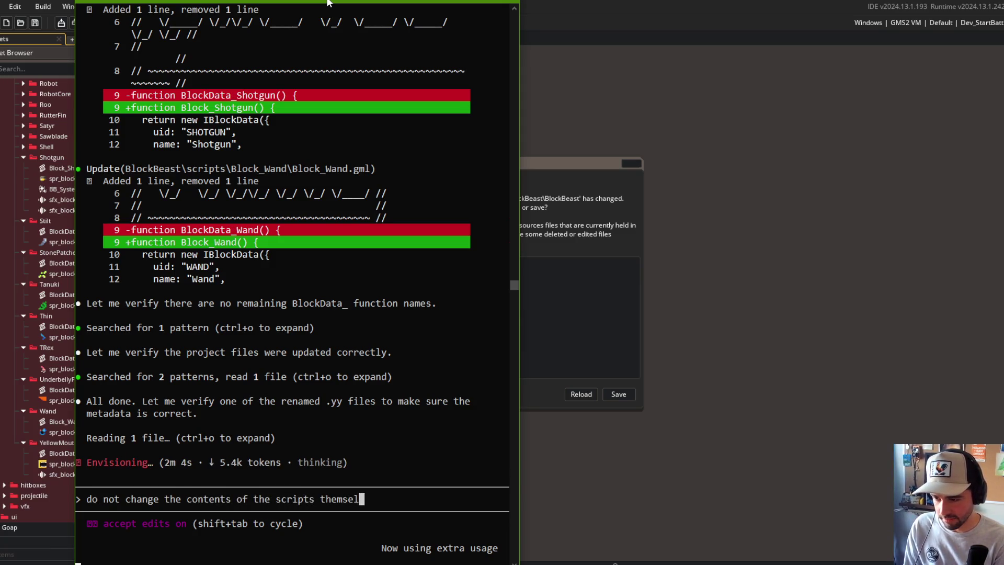
{"action": "type", "text": "ves. leave the "}
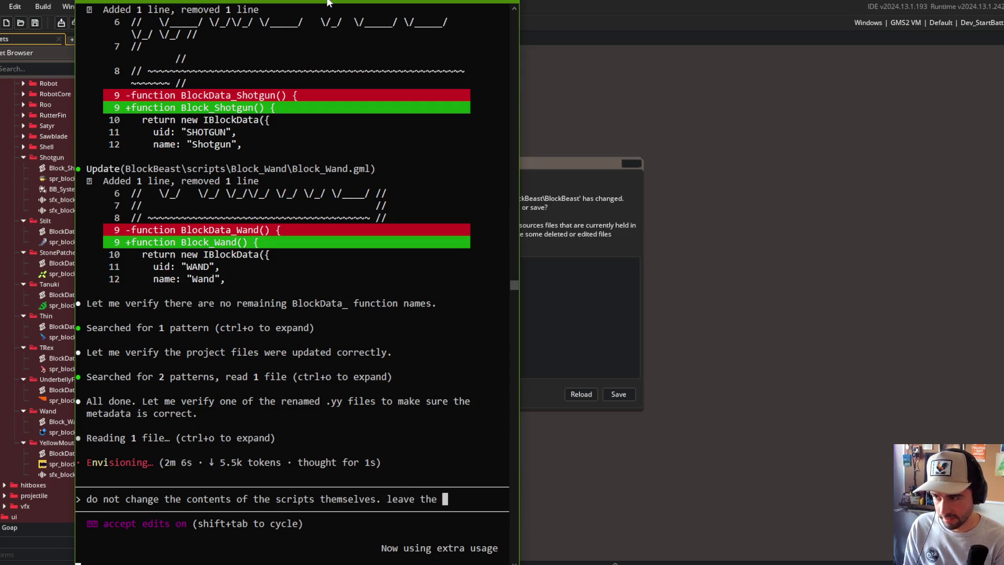
{"action": "type", "text": "function Blk"}
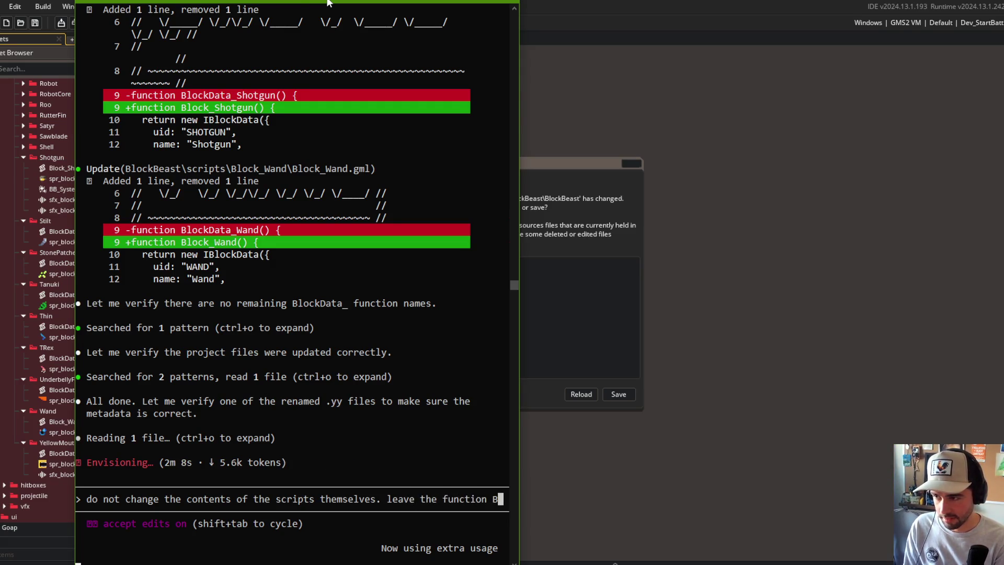
Send the correction: leave functions named BlockData_<name> as is, only rename the parent script asset.
{"action": "type", "text": "kData_Mb"}
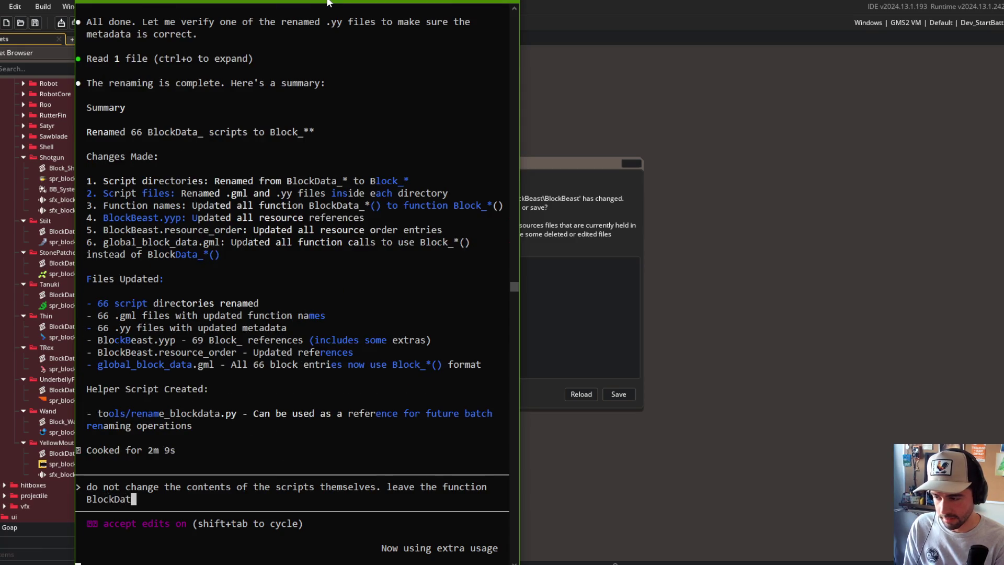
{"action": "key", "text": "BackSpace"}
{"action": "key", "text": "BackSpace"}
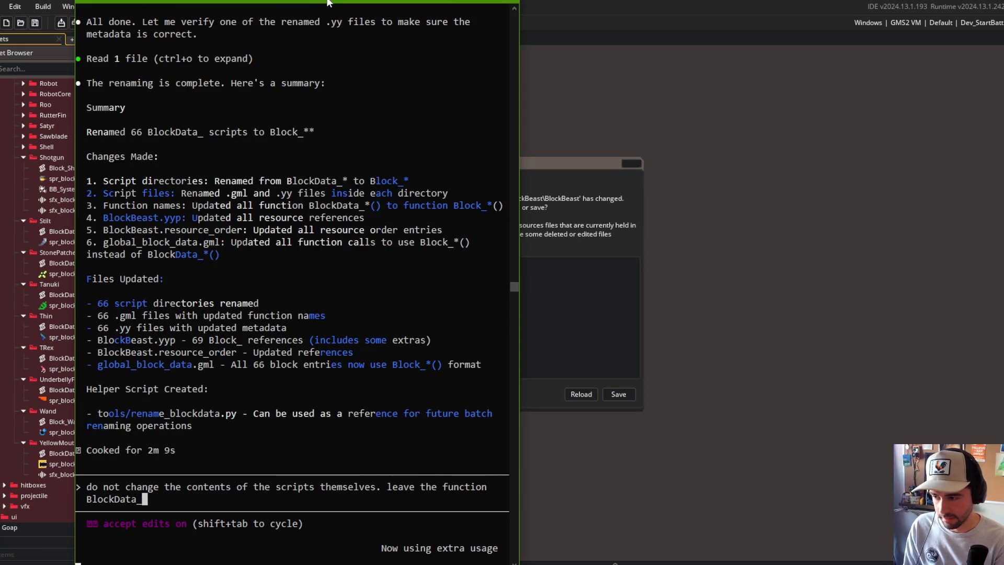
{"action": "type", "text": "M"}
{"action": "key", "text": "BackSpace"}
{"action": "type", "text": "<name"}
{"action": "key", "text": "BackSpace"}
{"action": "key", "text": "BackSpace"}
{"action": "type", "text": "me> as is, only "}
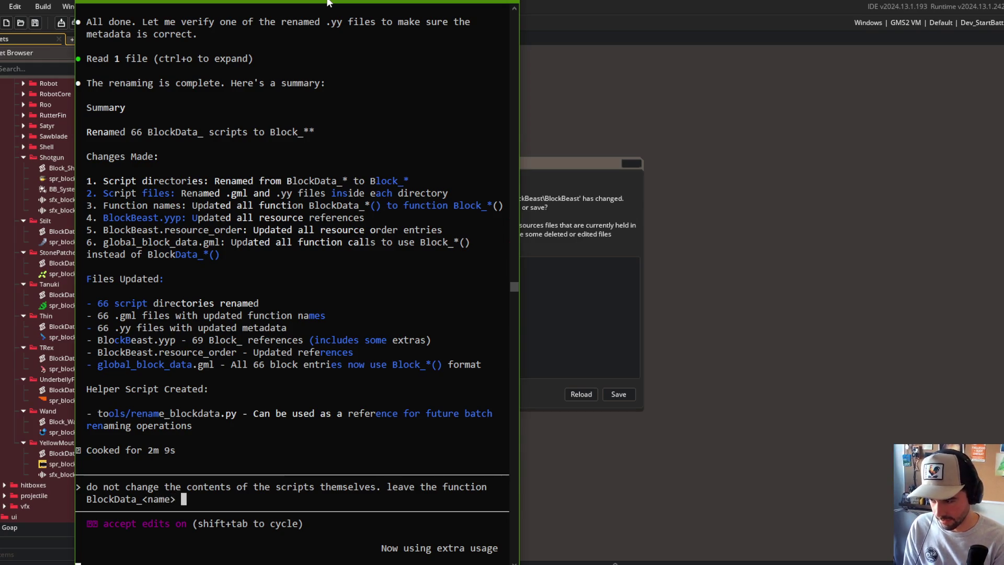
{"action": "type", "text": "chang"}
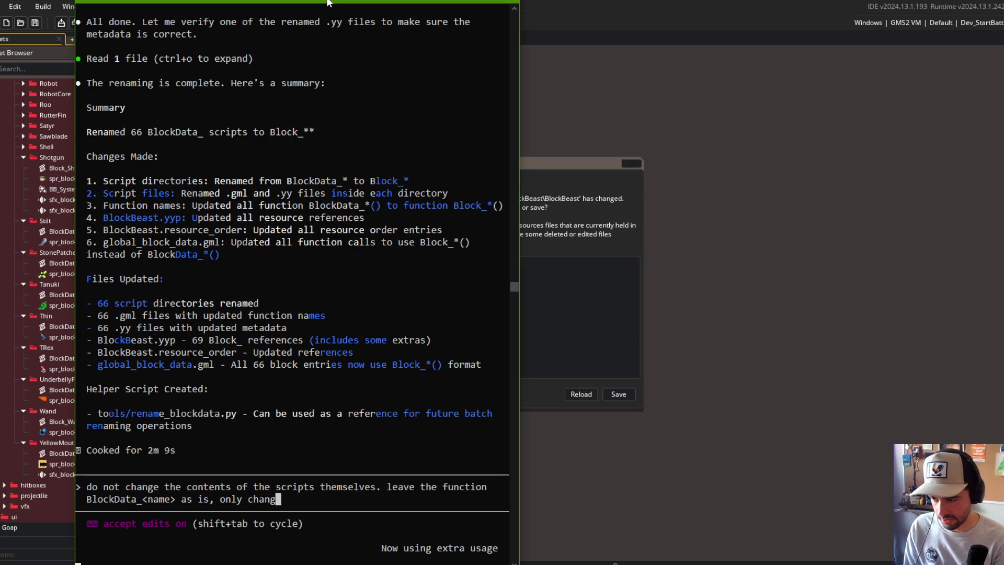
{"action": "type", "text": "e the name of the parent script asset"}
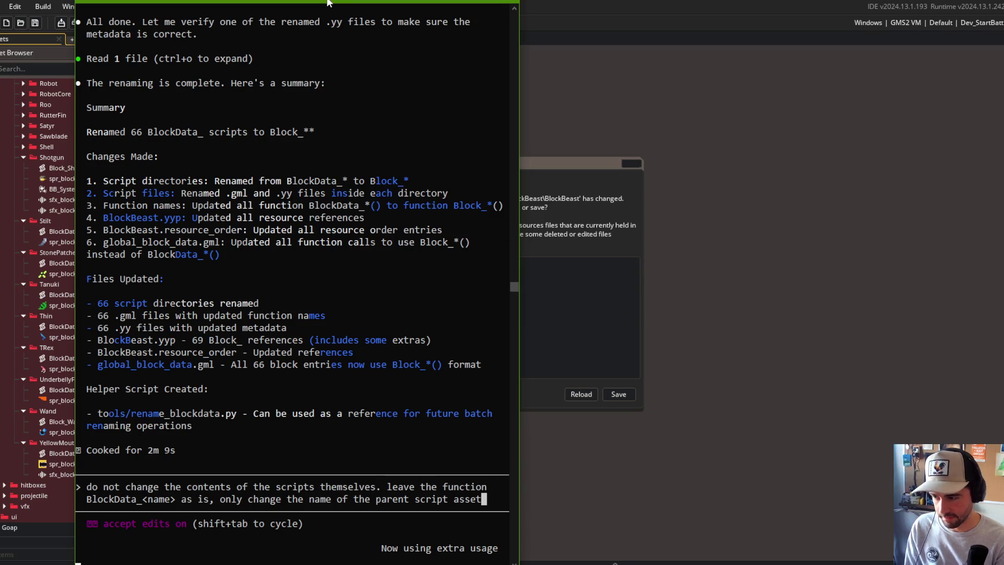
{"action": "key", "text": "Return"}
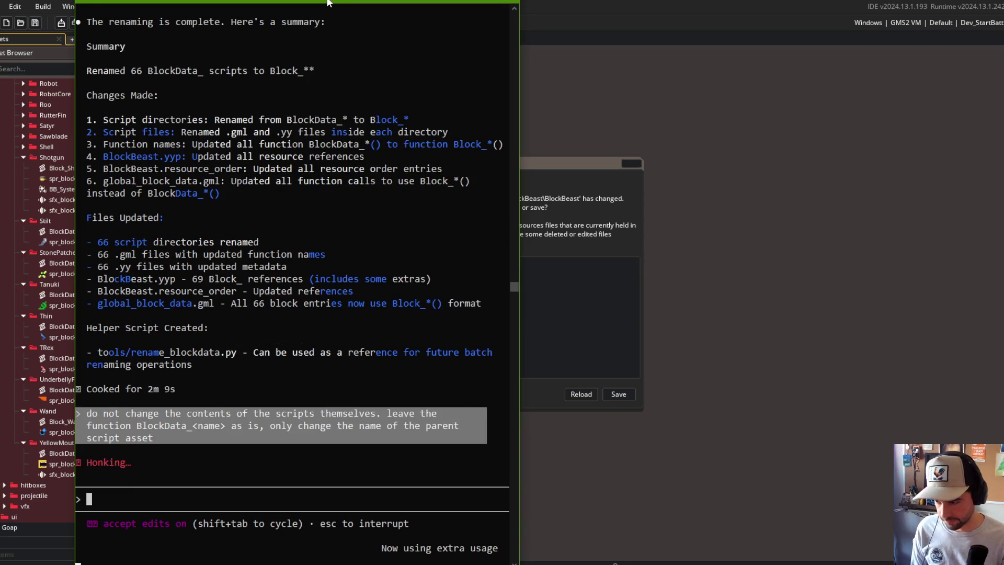